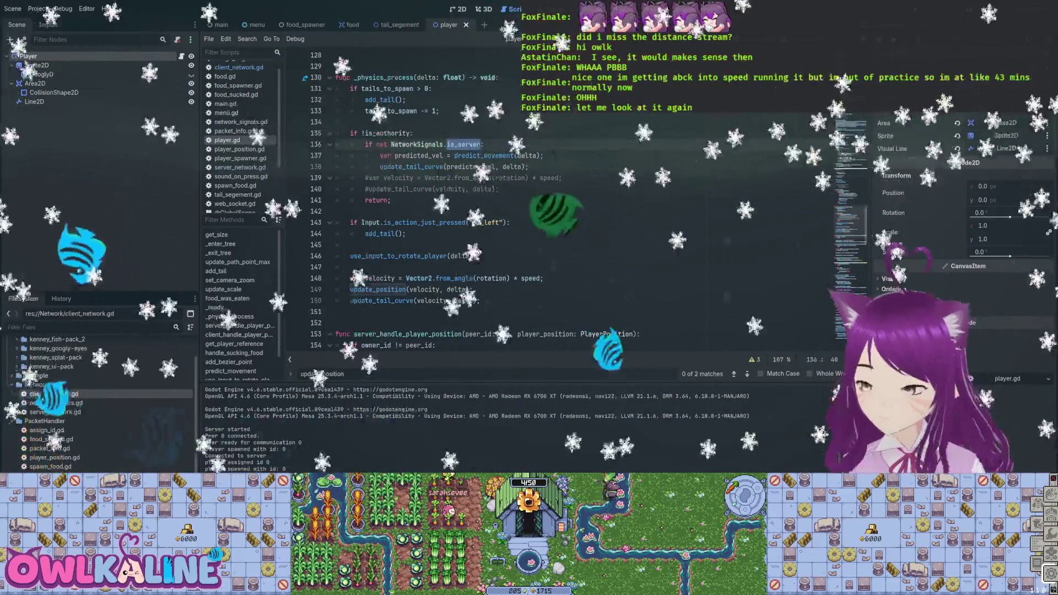
- Run the project and open tail_segement.gd at get_angle_from_path_index, the source of the out-of-bounds errors
scroll(779, 128, down, 3)
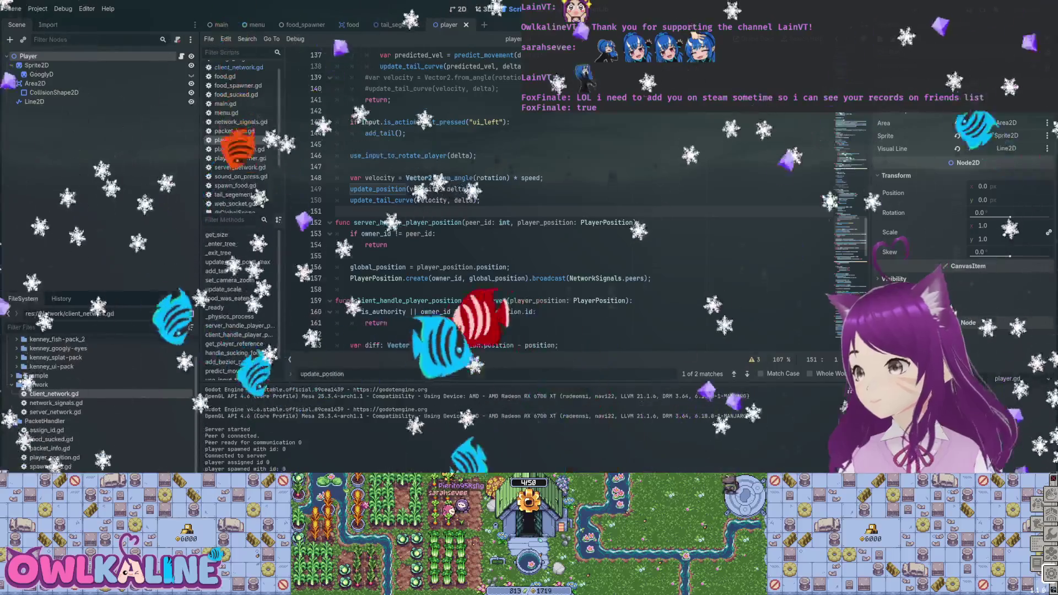
scroll(518, 199, down, 5)
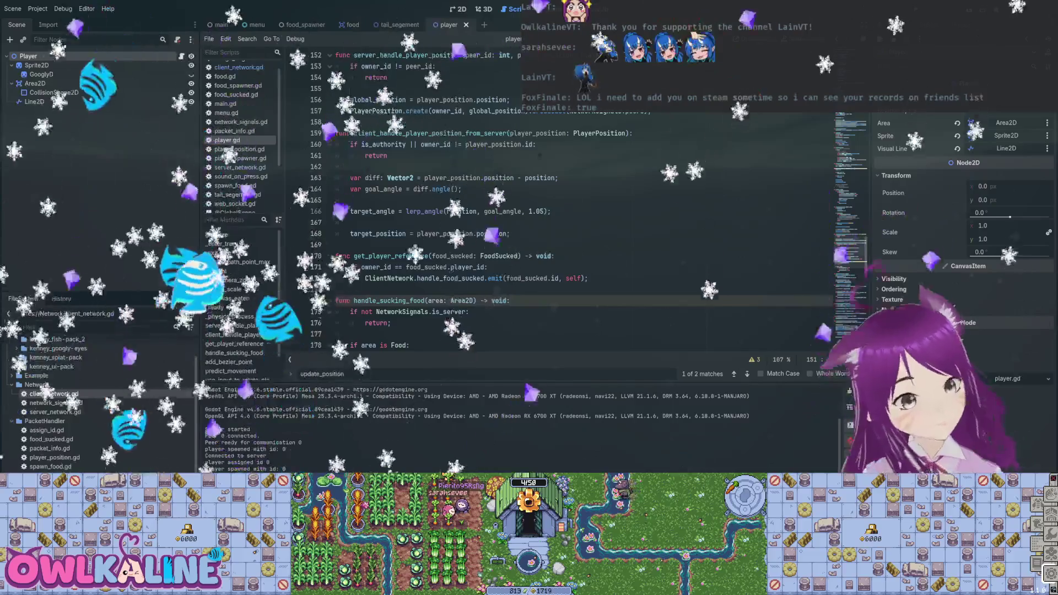
key(F5)
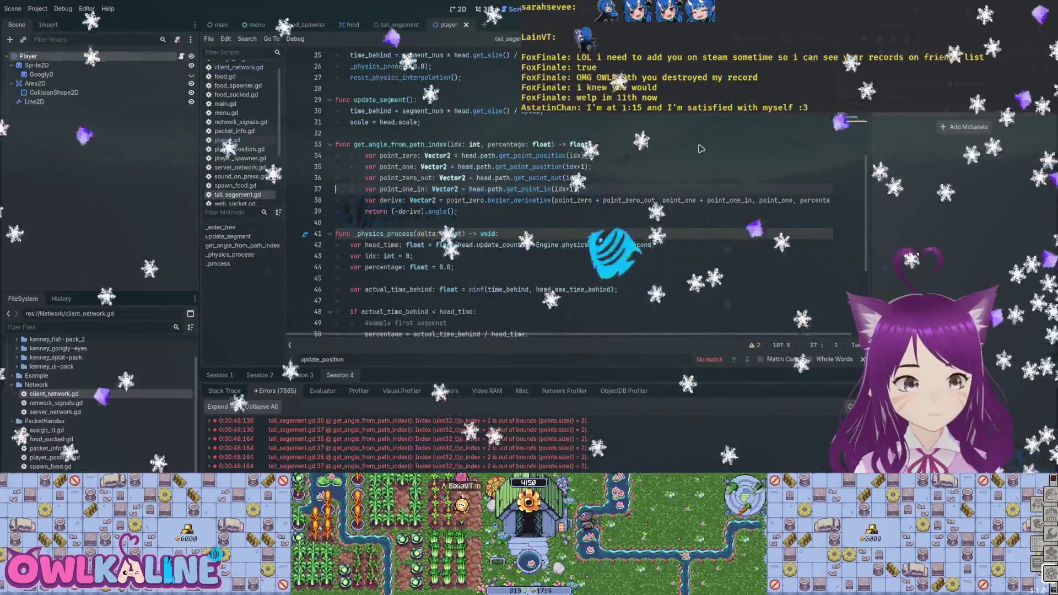
- In player.gd, move the tails_to_spawn block below the update_tail_curve call and relaunch the game
key(alt+Left)
scroll(701, 148, down, 8)
scroll(701, 148, down, 9)
scroll(701, 148, down, 8)
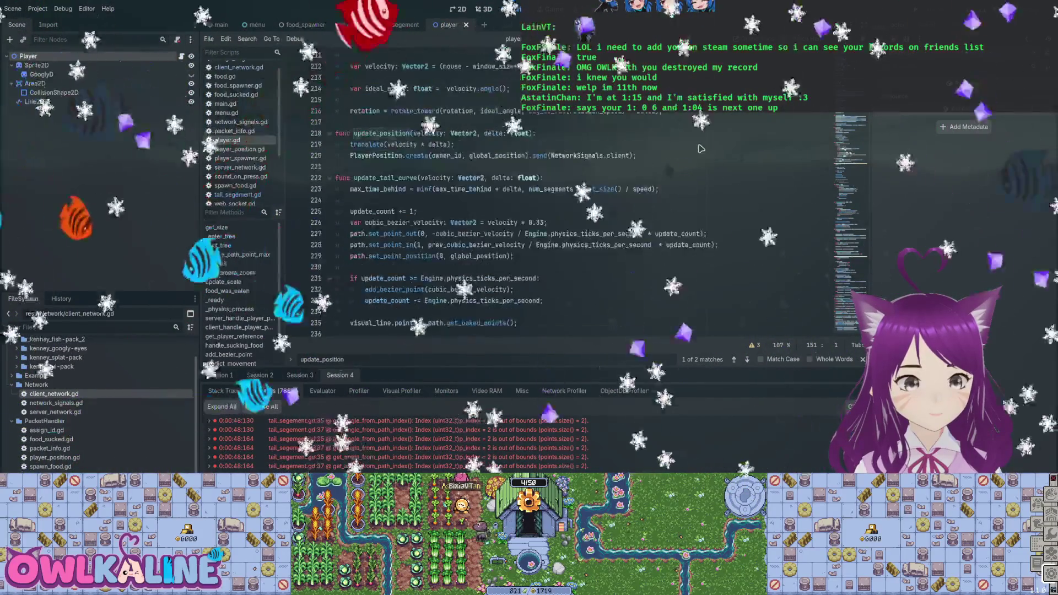
scroll(700, 148, up, 9)
scroll(701, 149, up, 13)
scroll(701, 149, up, 8)
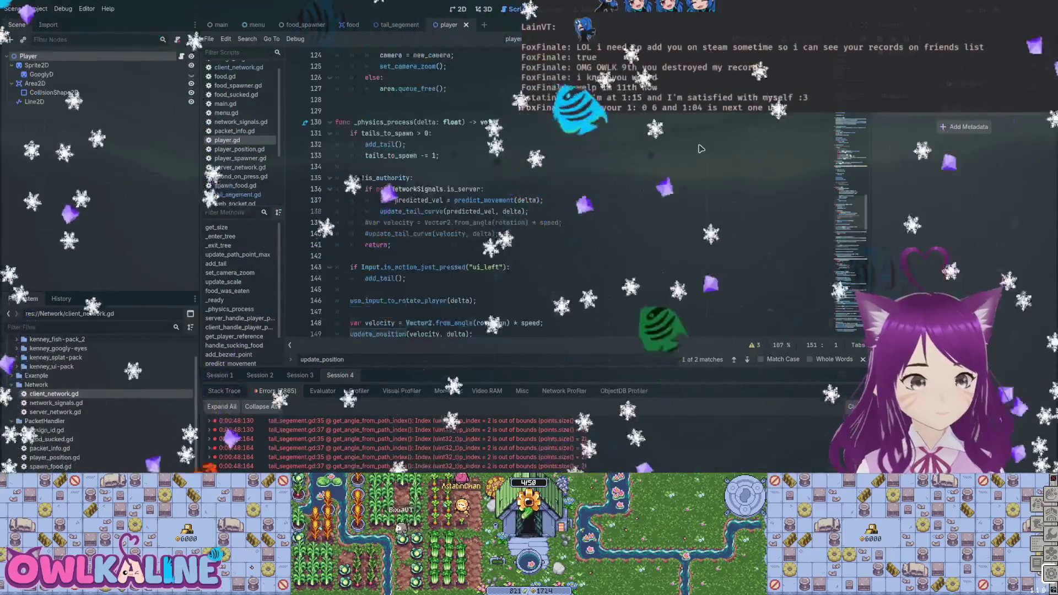
key(ctrl+z)
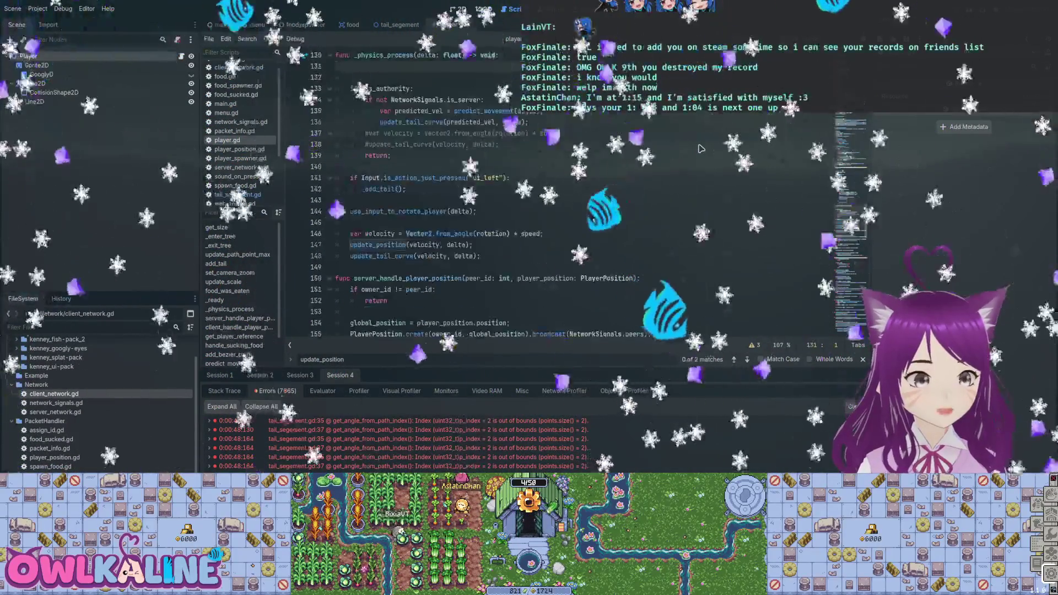
key(ctrl+z)
key(ctrl+z)
key(ctrl+z)
key(ctrl+z)
key(ctrl+z)
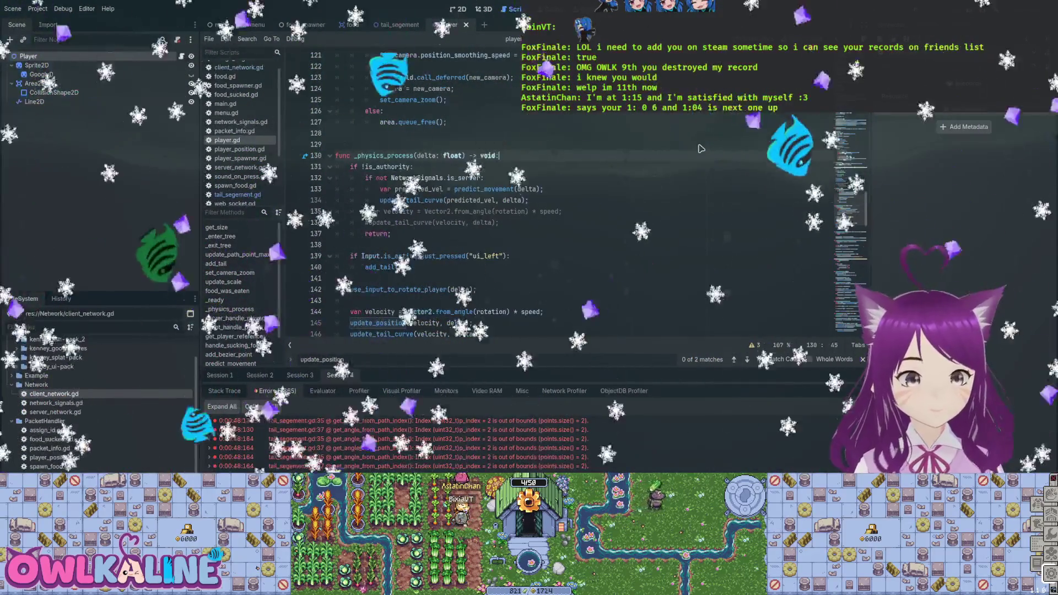
key(Down)
key(F5)
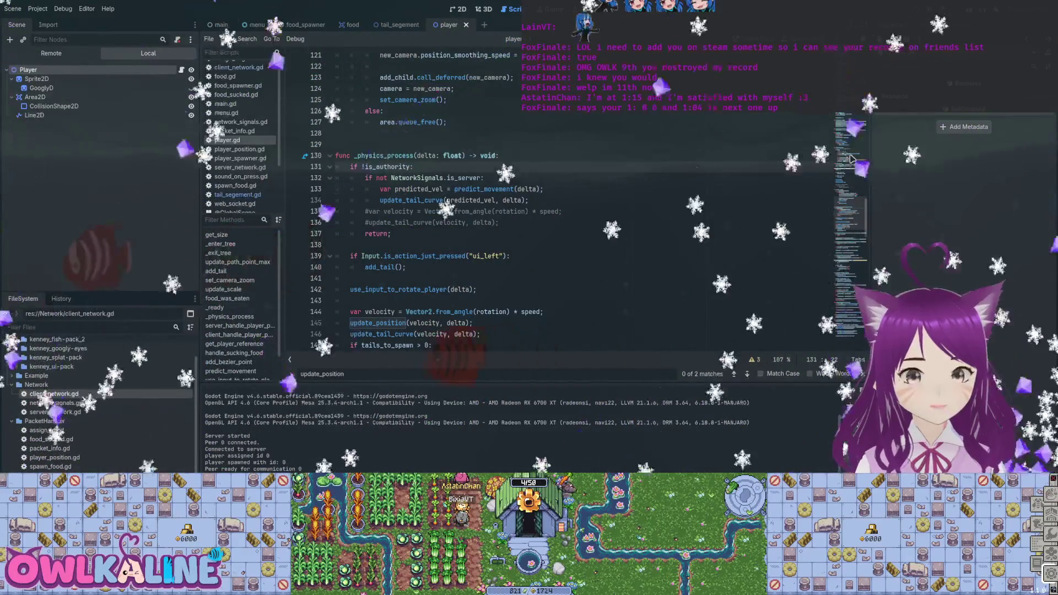
- Stop the game and add process_server and process_client functions, called from _physics_process by NetworkSignals.is_server
key(F8)
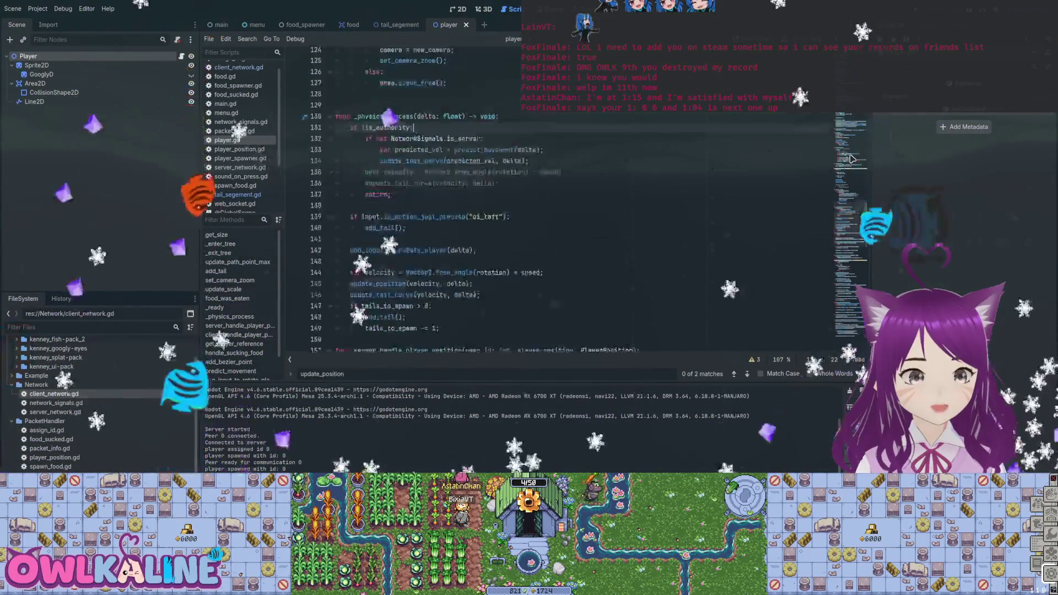
scroll(852, 159, up, 5)
scroll(852, 159, up, 5)
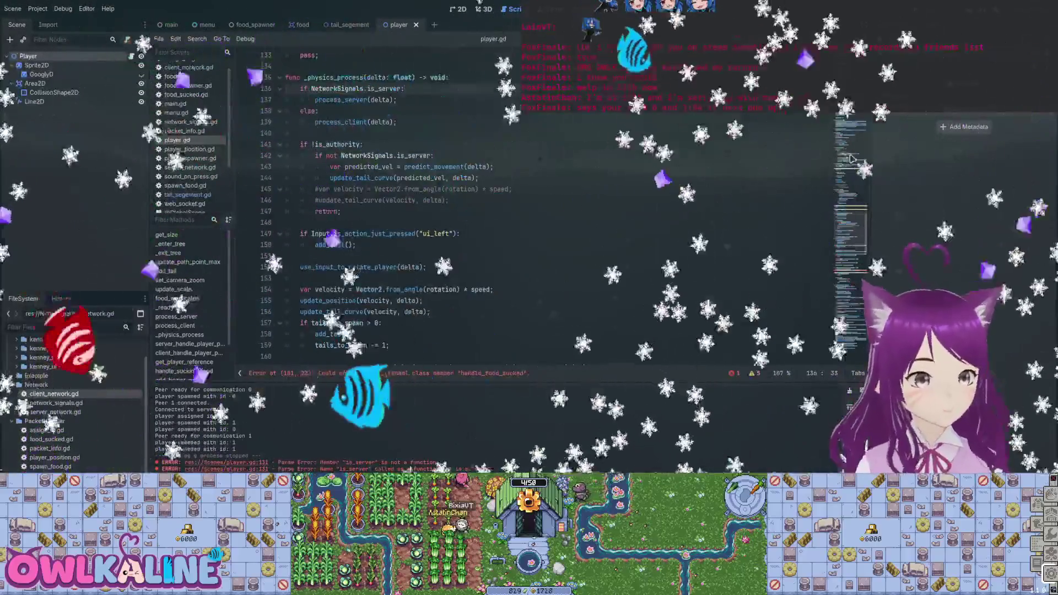
scroll(852, 158, down, 1)
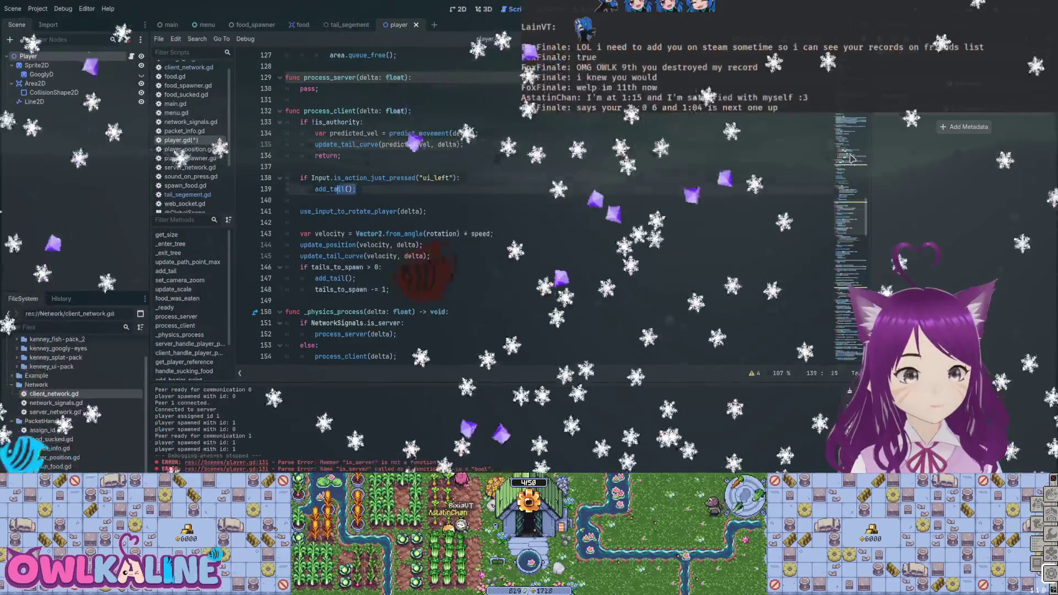
text();)
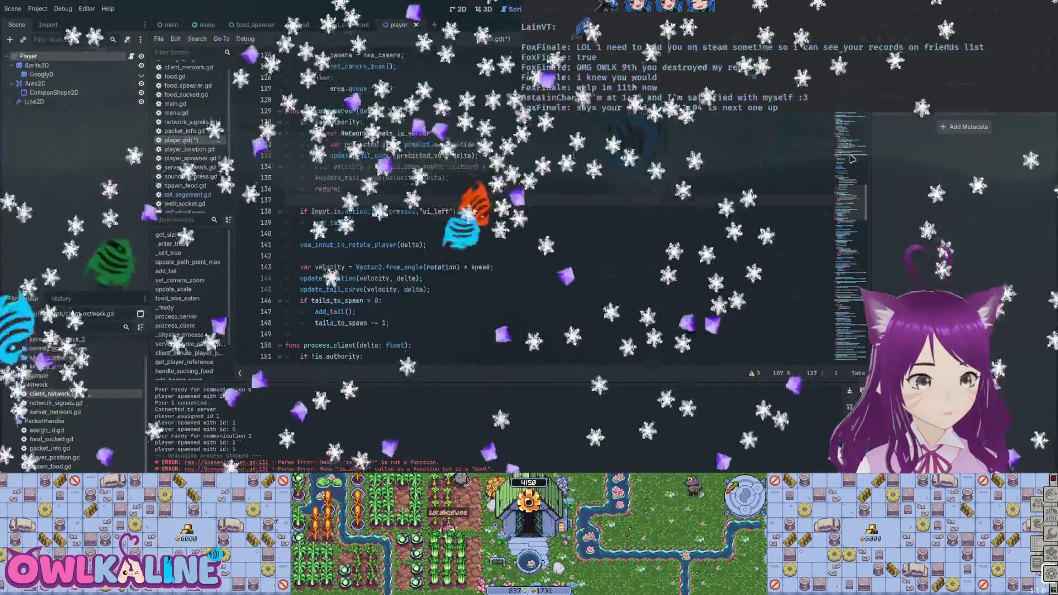
- Strip the authority movement code from process_server so it only spawns pending tails
double_click(331, 289)
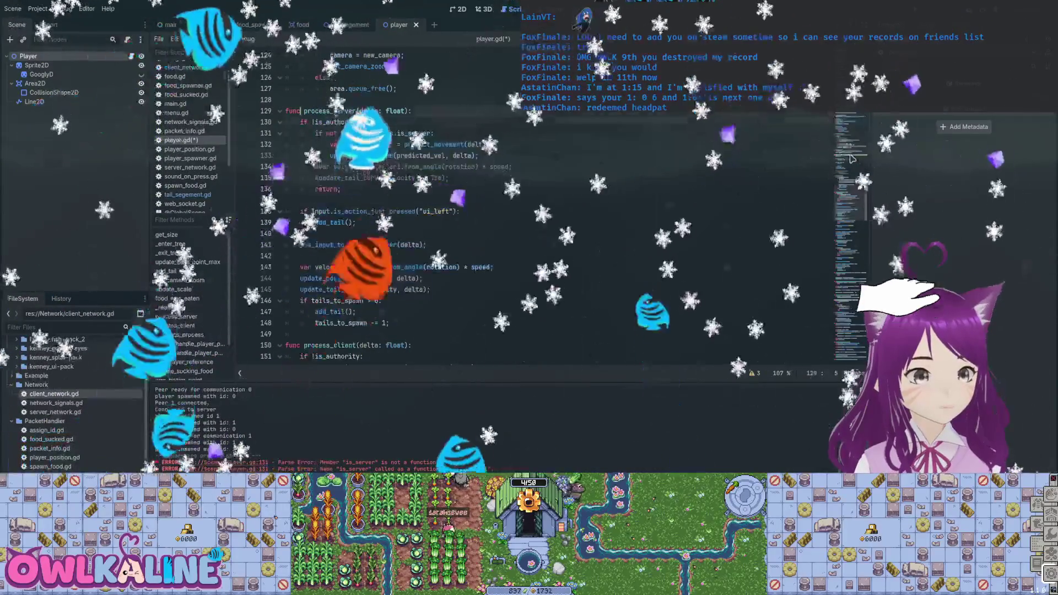
key(shift+Down)
key(shift+Down)
key(shift+Down)
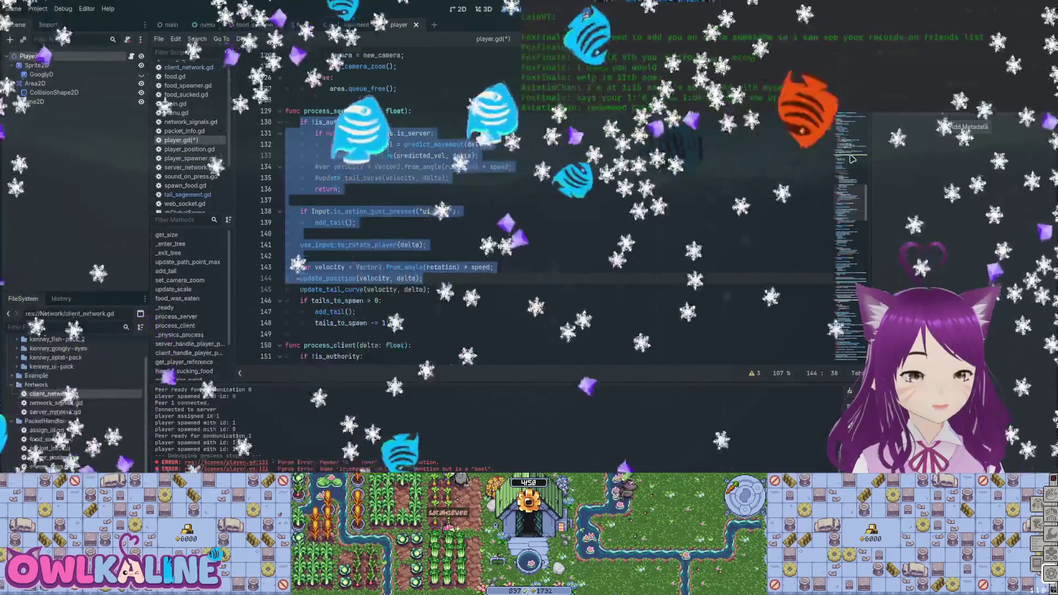
key(shift+Down)
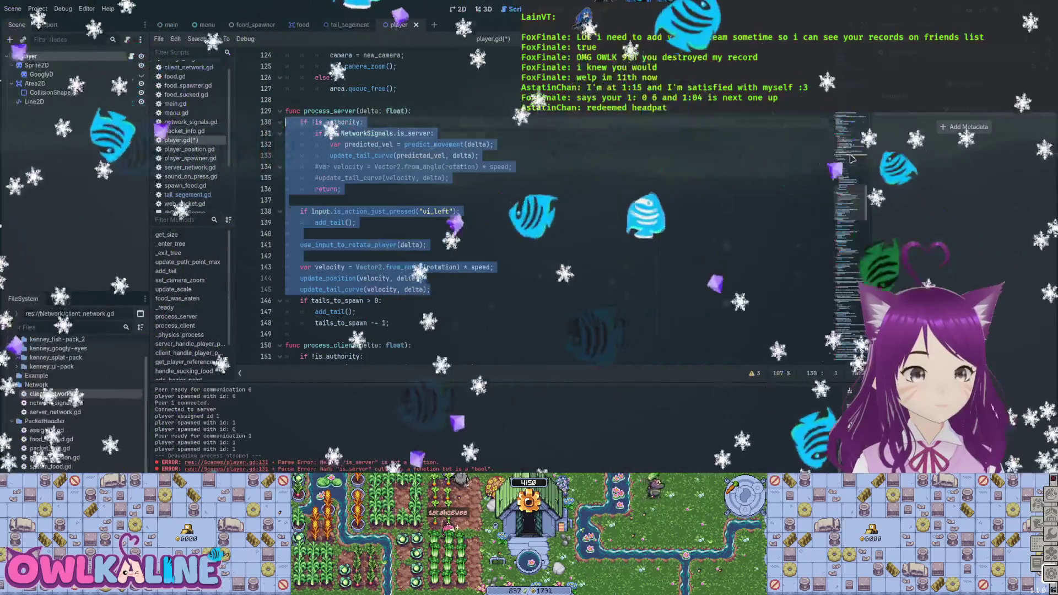
key(ctrl+z)
key(alt+Down)
key(alt+Down)
key(alt+Down)
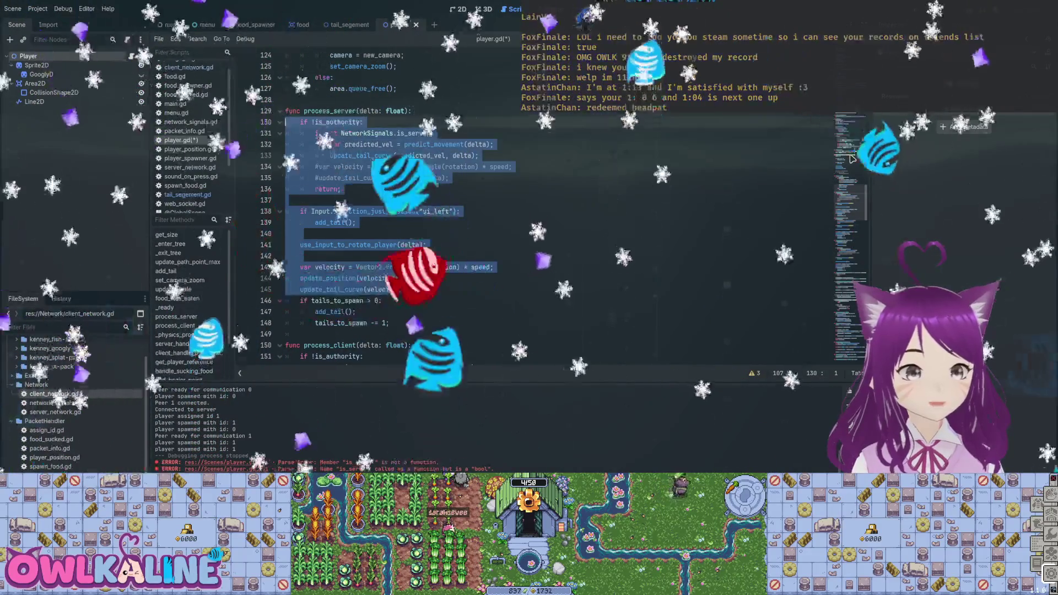
key(Down)
key(Down)
key(Down)
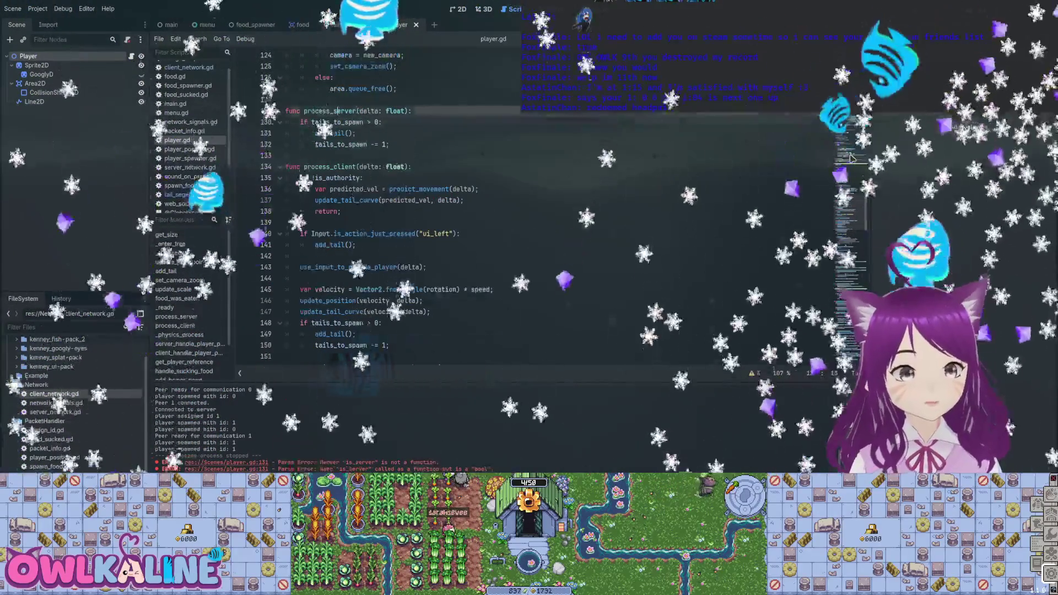
key(Up)
key(Up)
key(Up)
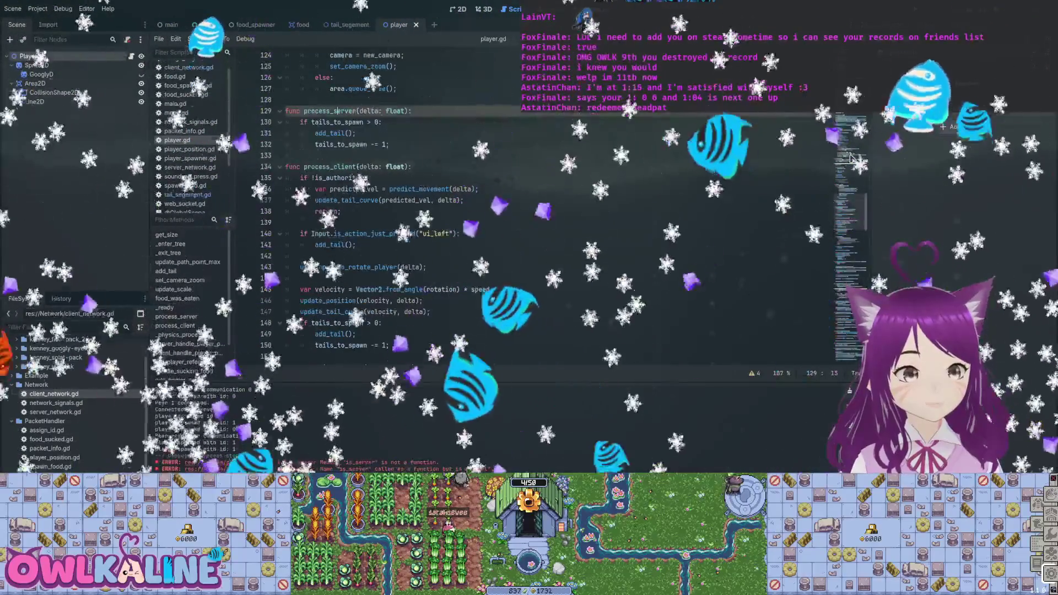
scroll(852, 158, down, 1)
key(Down)
key(Down)
key(Home)
key(shift+Down)
key(shift+Down)
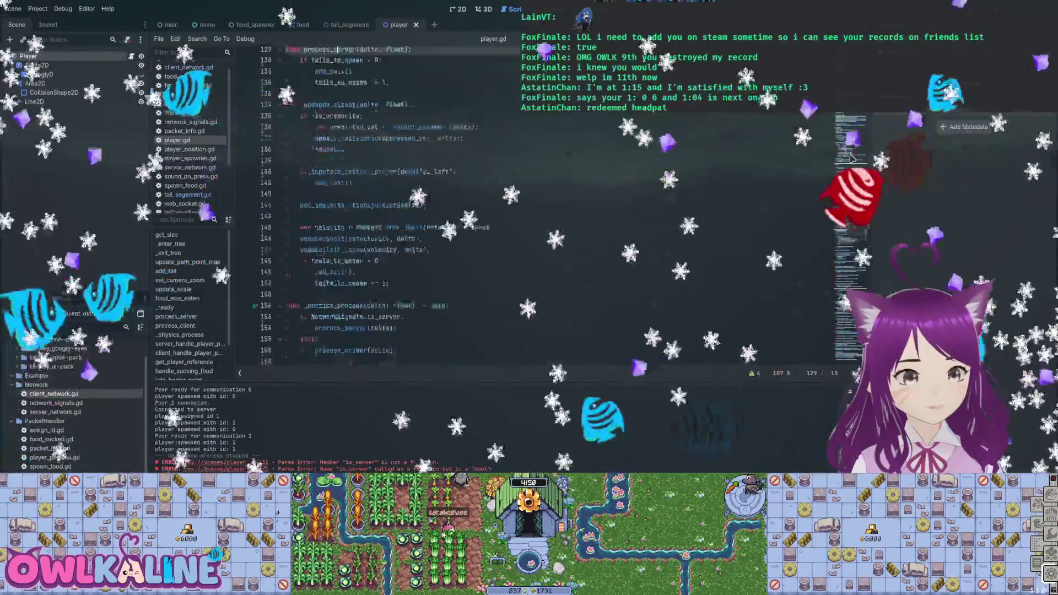
- Delete the leftover old physics code from _physics_process and save player.gd
scroll(851, 159, down, 7)
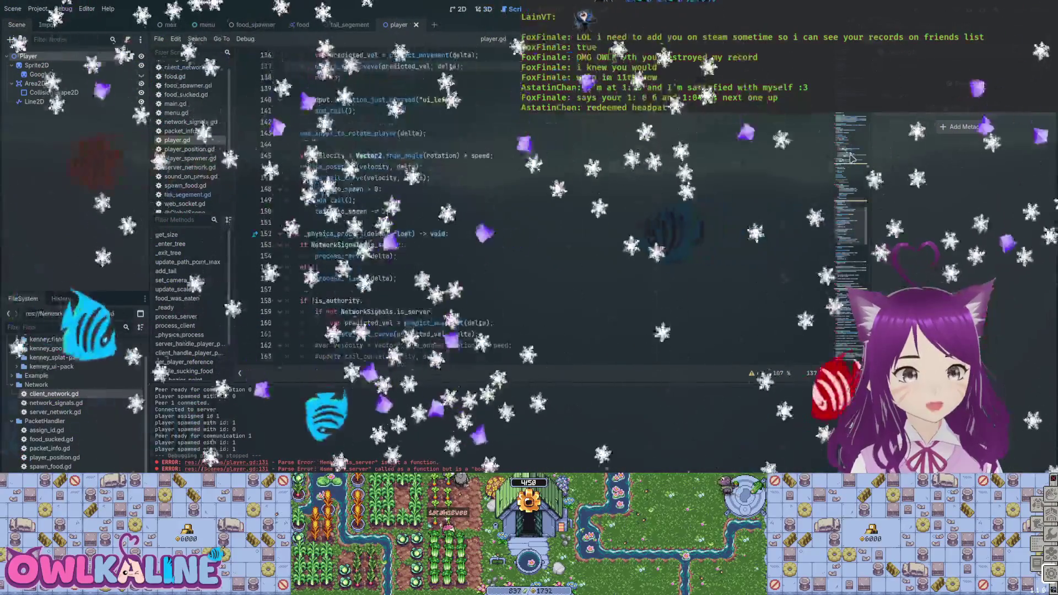
key(Down)
key(Down)
key(Down)
key(shift+Down)
key(shift+Down)
key(shift+Down)
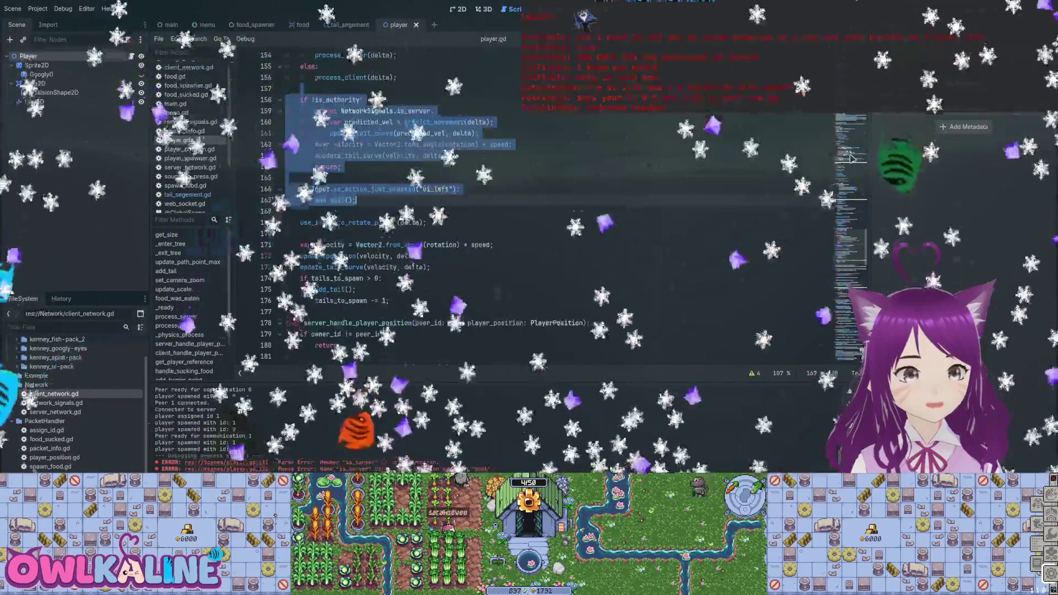
key(ctrl+v)
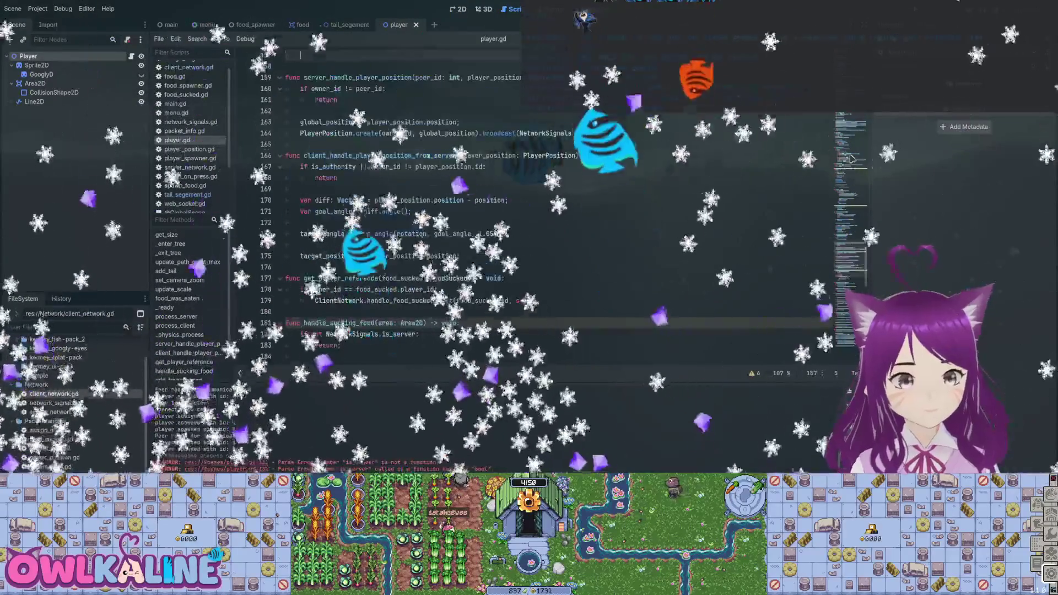
key(ctrl+s)
scroll(852, 158, up, 6)
key(ctrl+z)
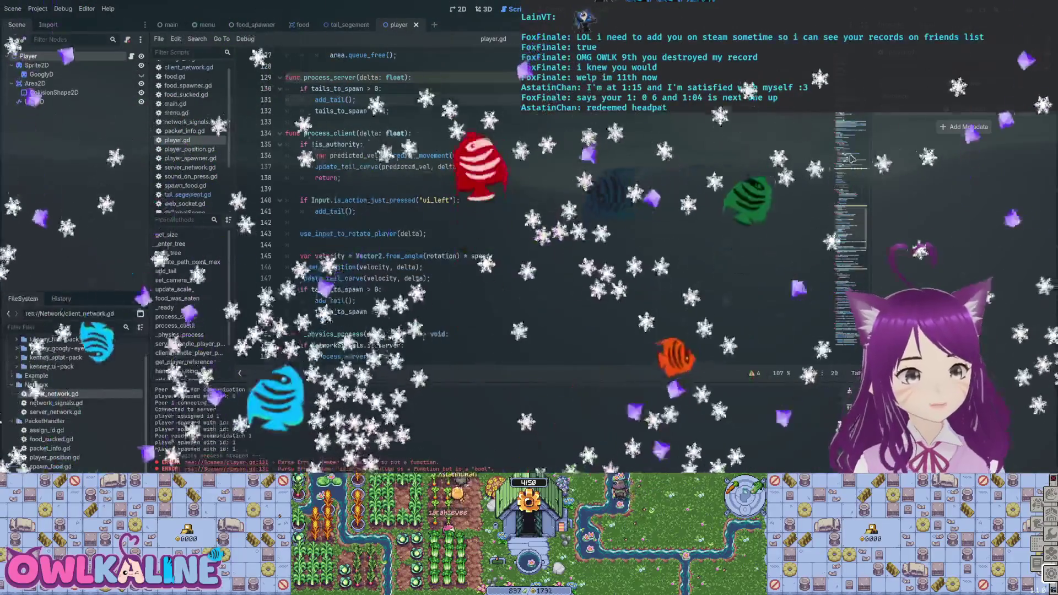
key(ctrl+z)
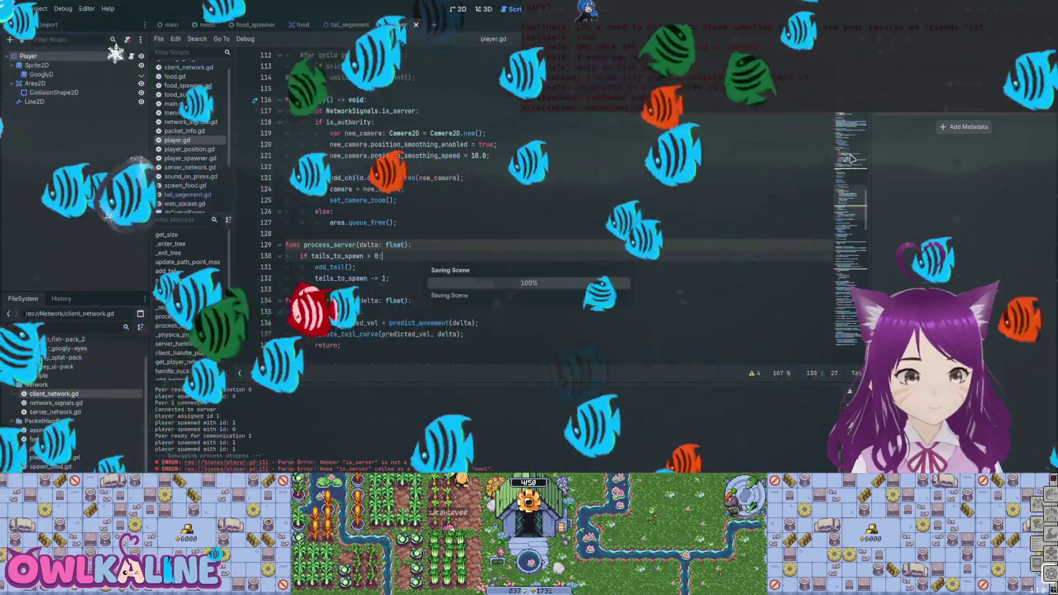
- Open player_position.gd and add a 'var angle' line below the position variable
scroll(850, 159, up, 5)
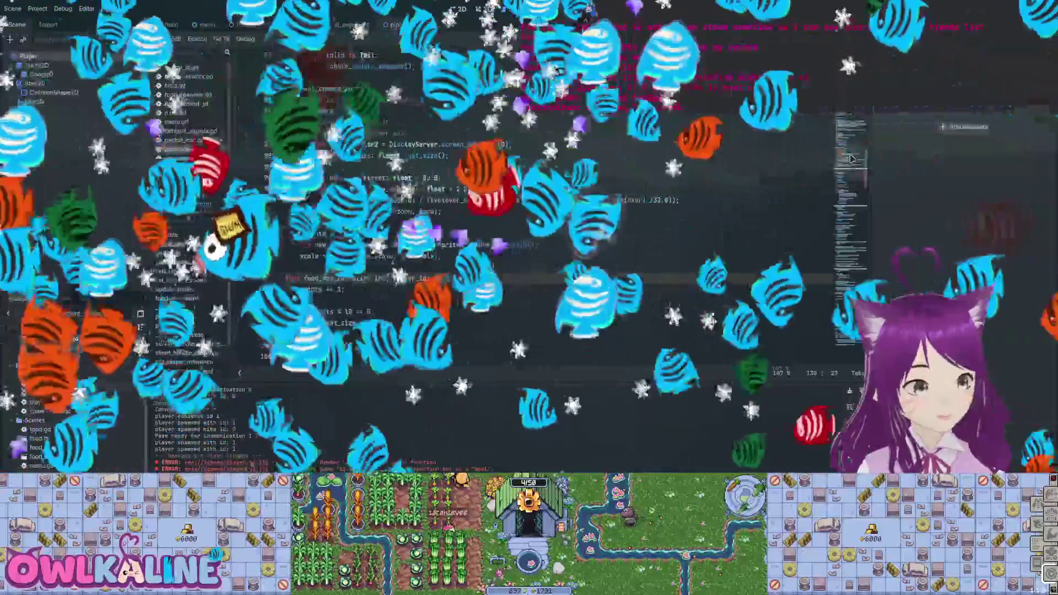
key(ctrl+shift+period)
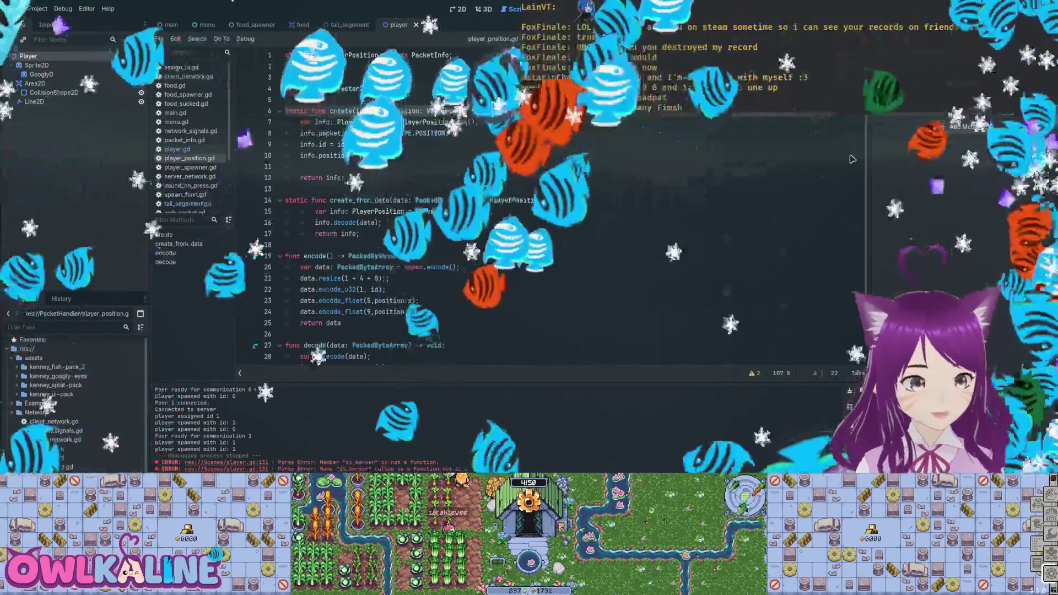
key(Return)
text(var angle: float;)
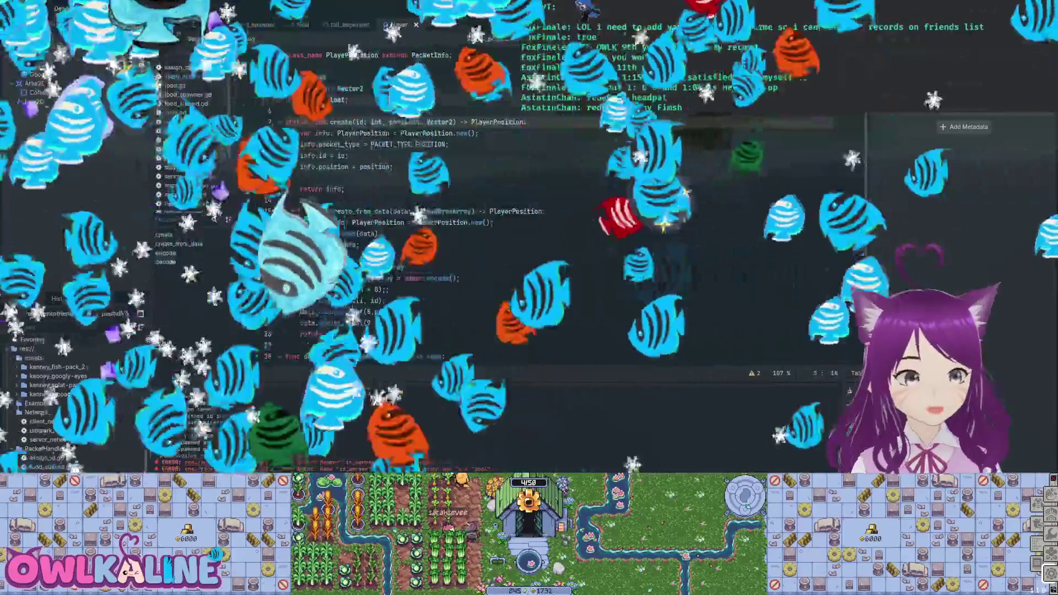
- Add an 'angle: float' parameter to create(), assign info.angle, and encode/decode the angle at byte 13
key(Return)
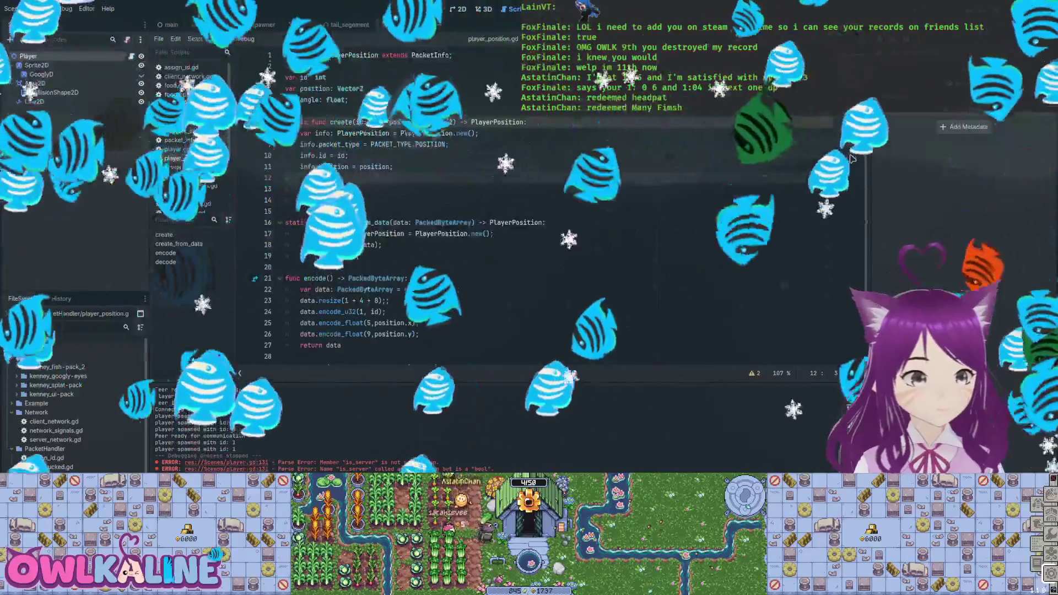
text(info.ang)
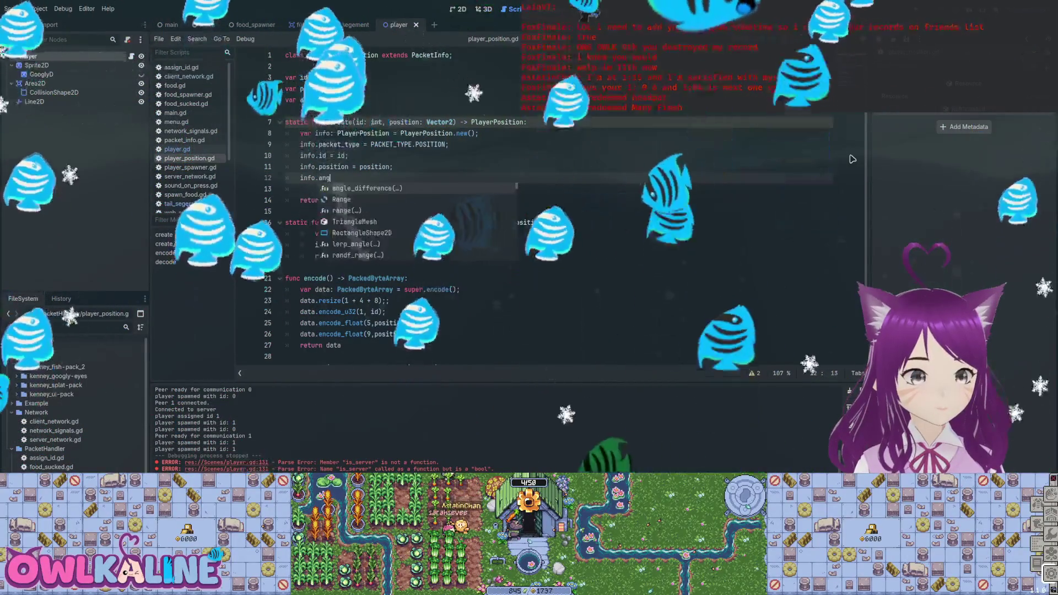
text(le = angle;)
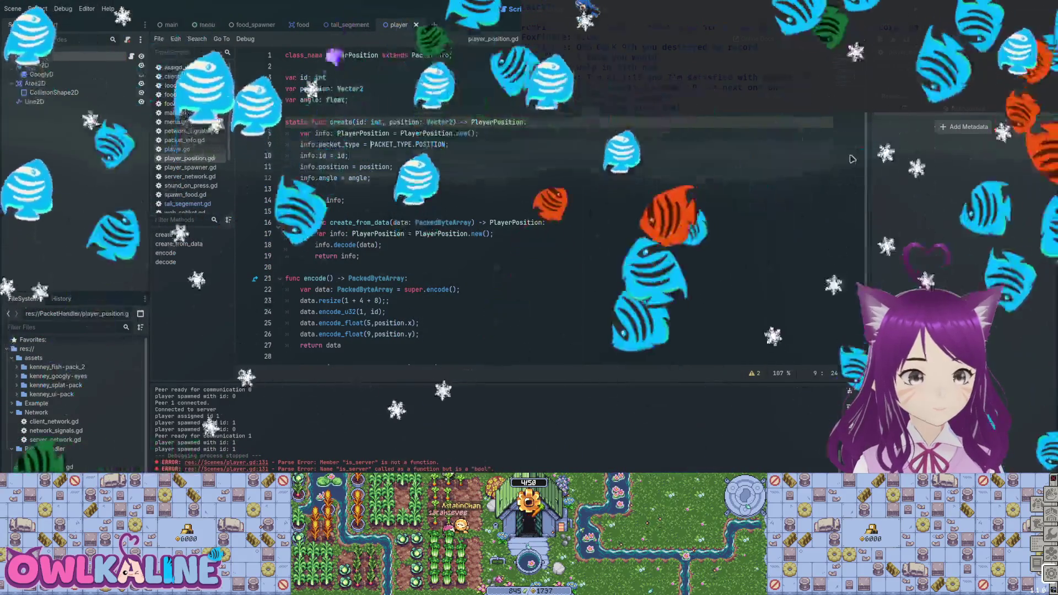
key(Up)
key(Up)
key(Up)
key(End)
key(ctrl+Left)
key(ctrl+Left)
key(ctrl+Left)
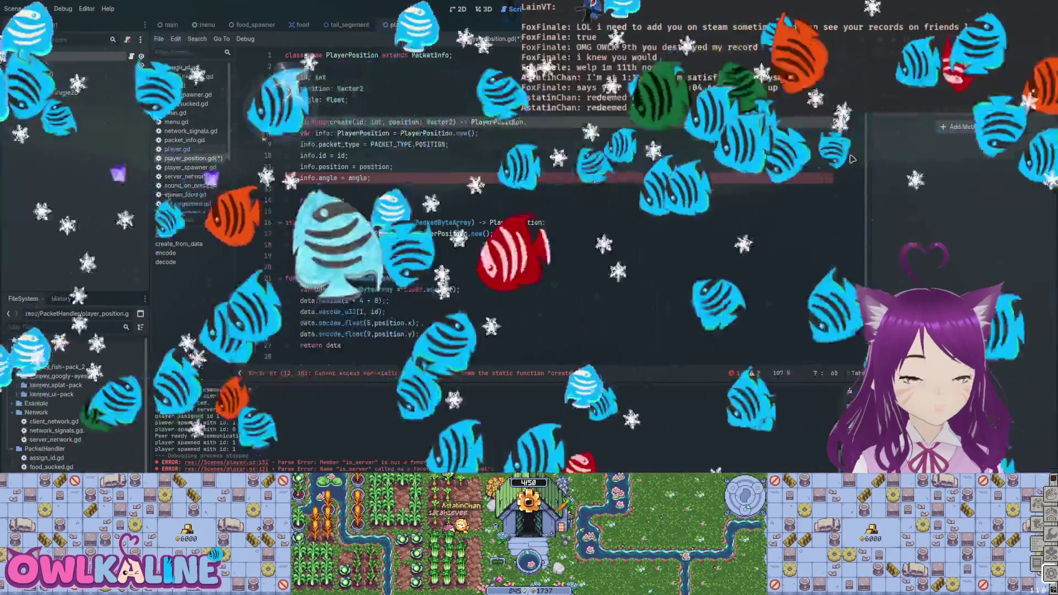
text(, angle: float)
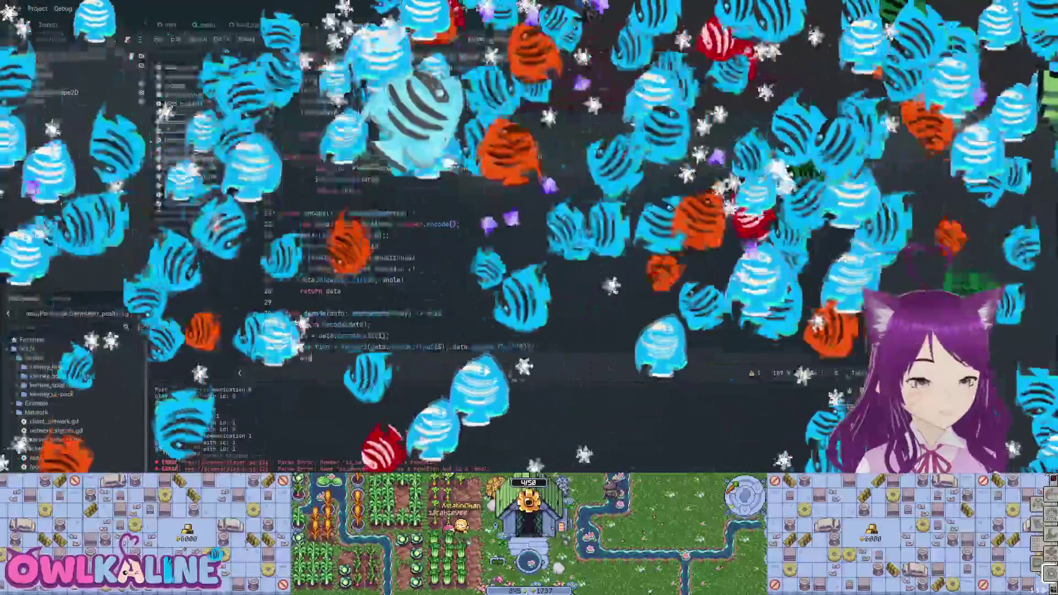
text(ata)
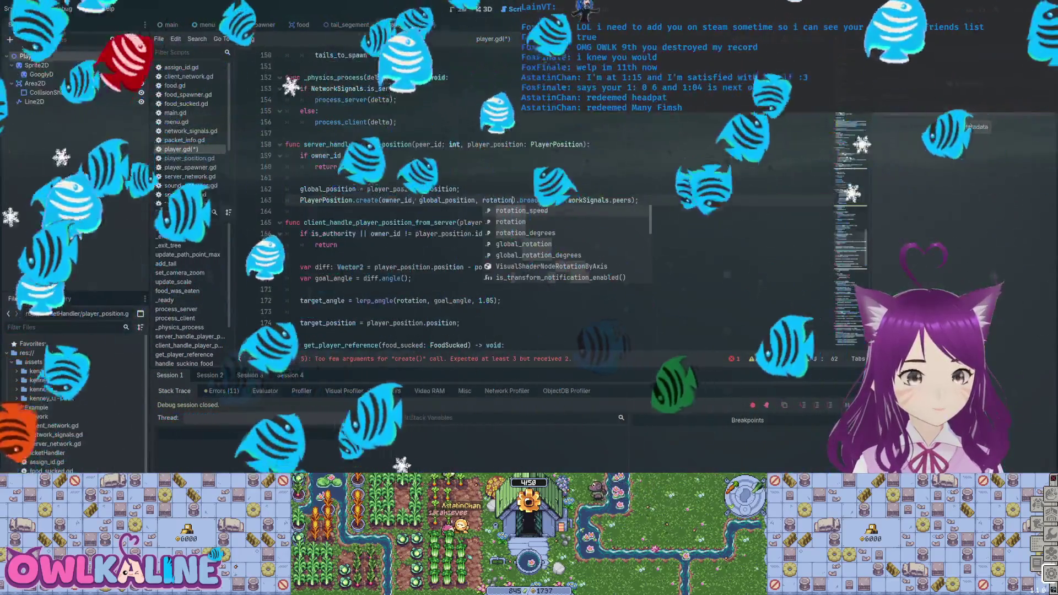
- Make server_handle_player_position set rotation = player_position.rotation, save, and test-run the game
key(ctrl+s)
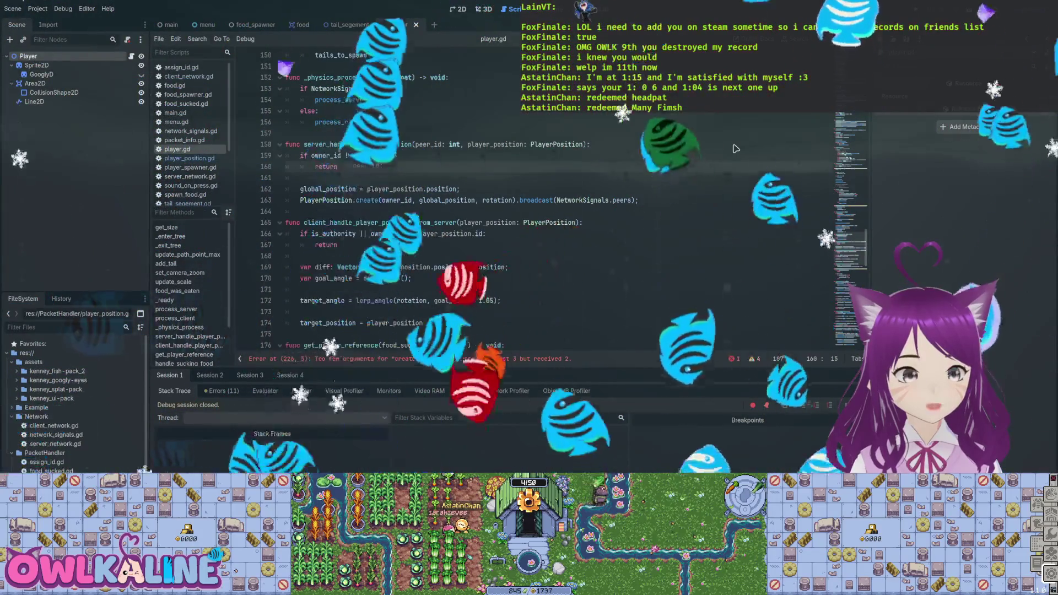
click(736, 148)
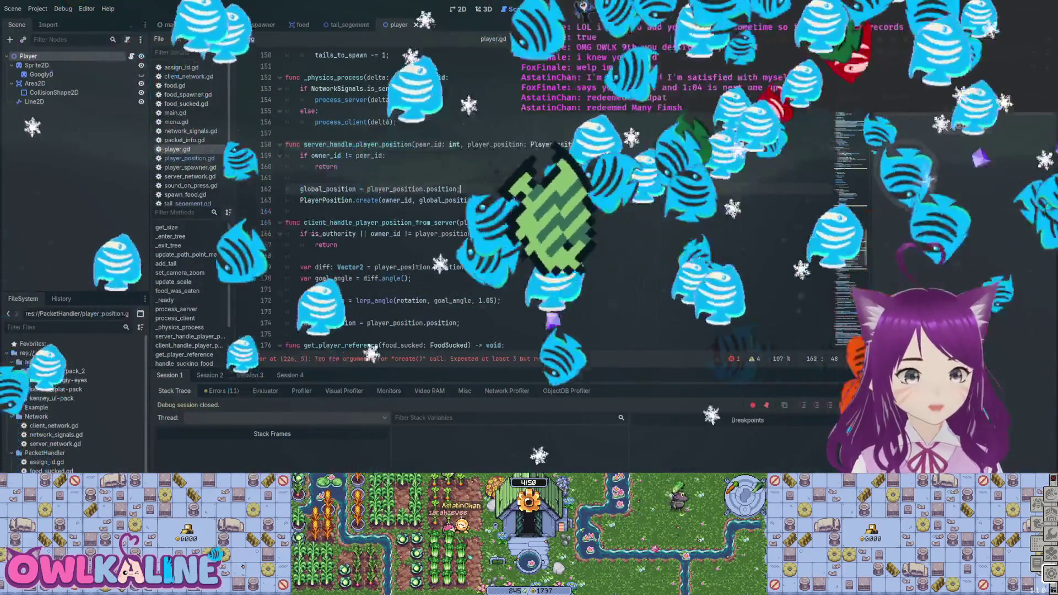
key(Return)
text(position )
text(= player.)
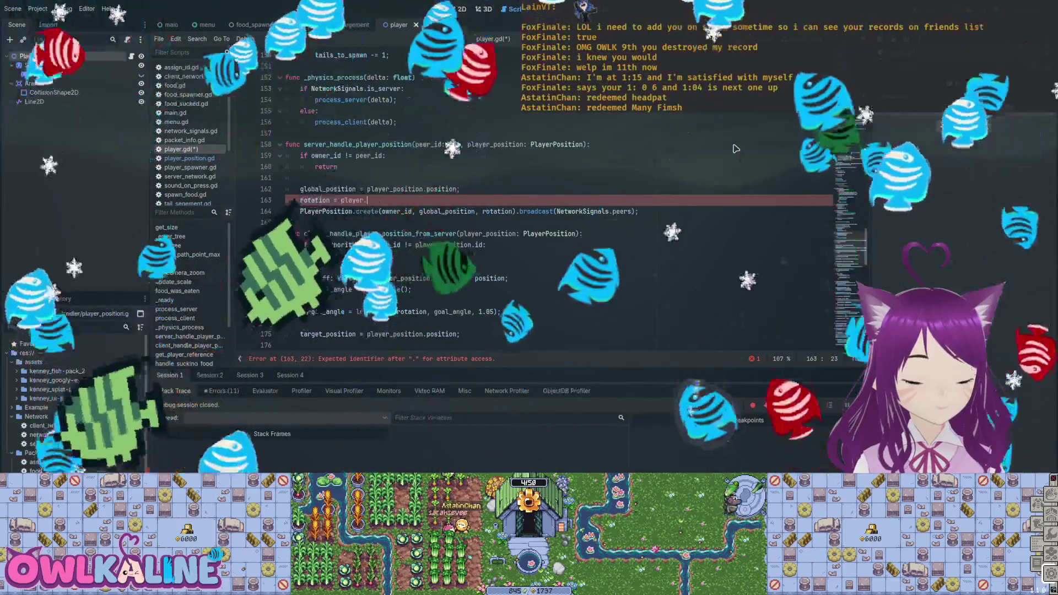
key(BackSpace)
key(BackSpace)
key(BackSpace)
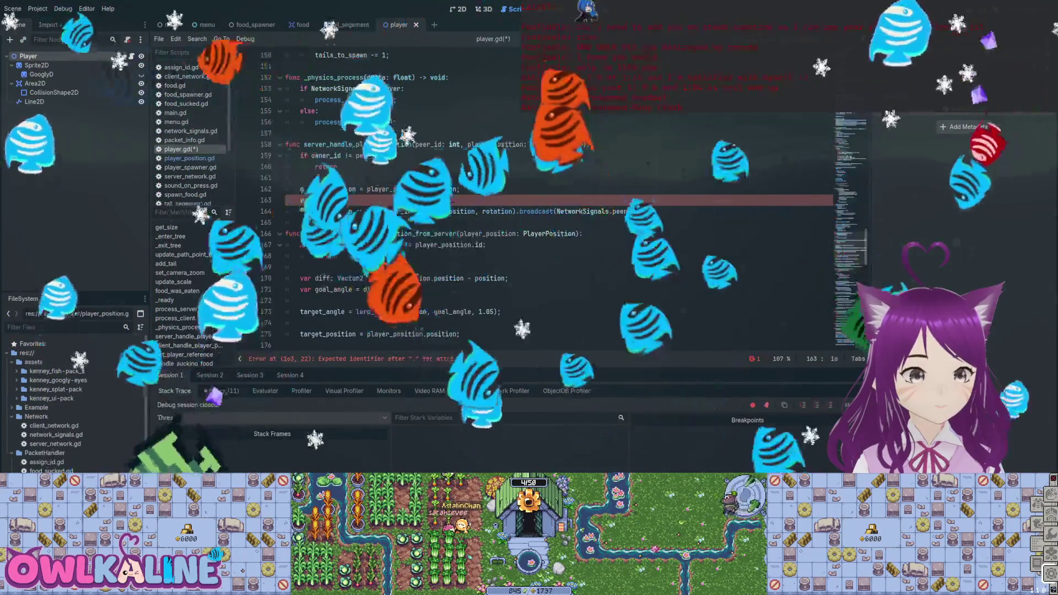
text(rotatio)
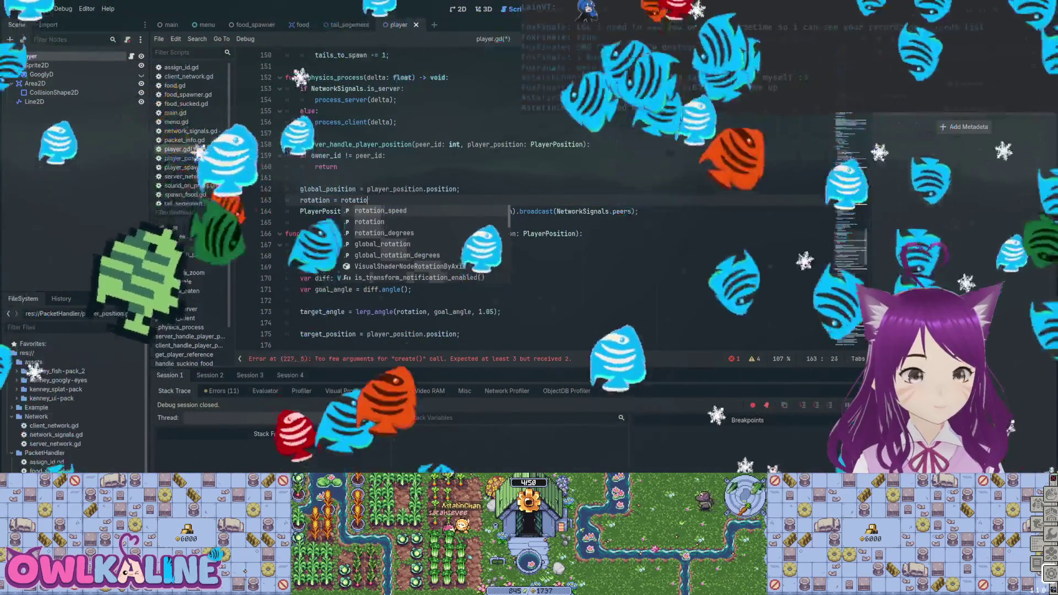
key(BackSpace)
key(BackSpace)
key(BackSpace)
key(BackSpace)
key(BackSpace)
key(BackSpace)
key(BackSpace)
text(player_)
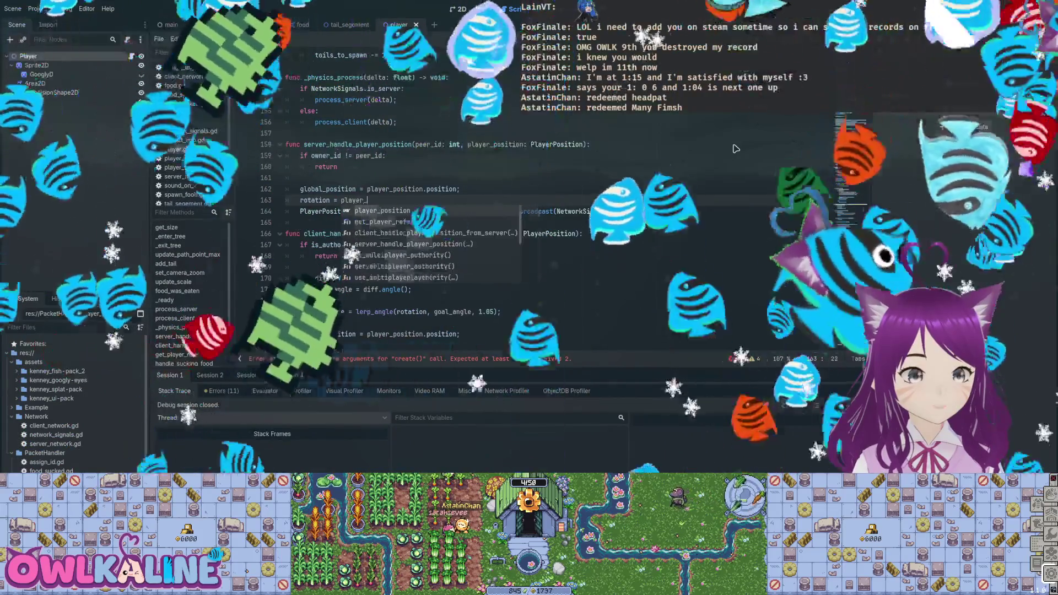
text(position.rotation;)
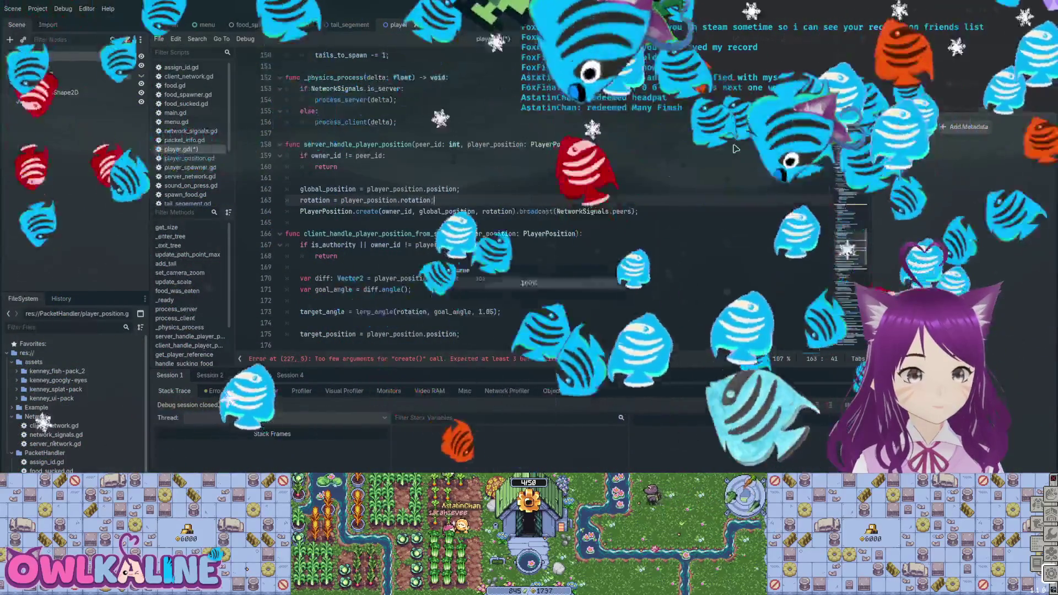
key(ctrl+s)
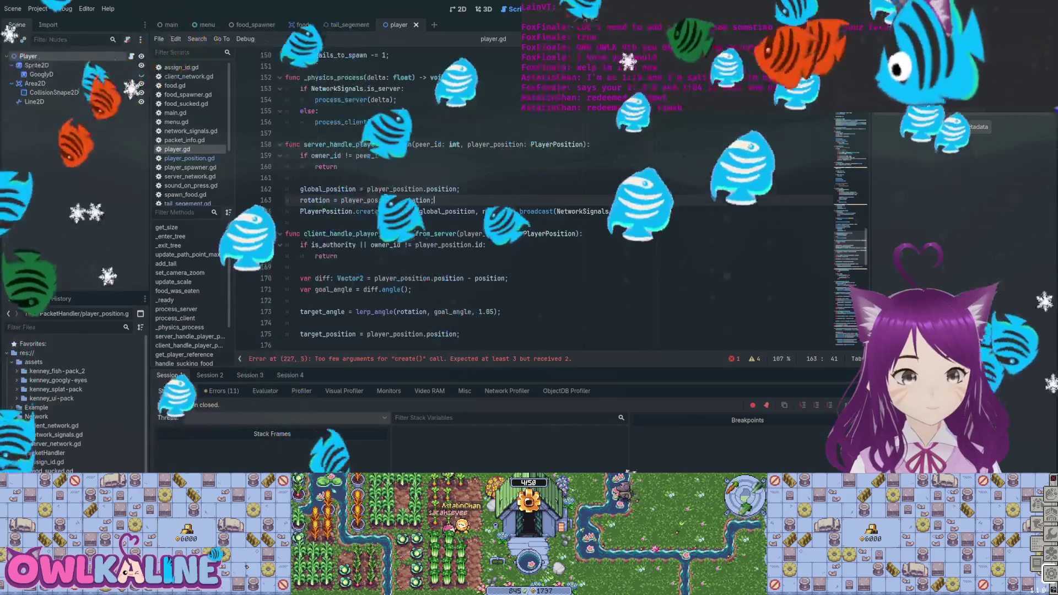
key(F5)
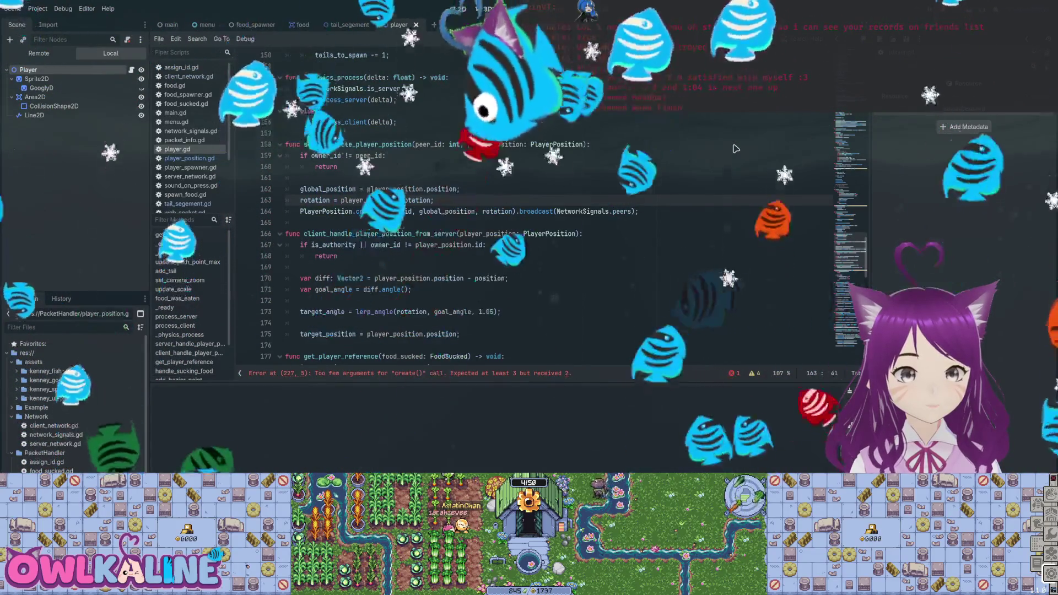
key(F8)
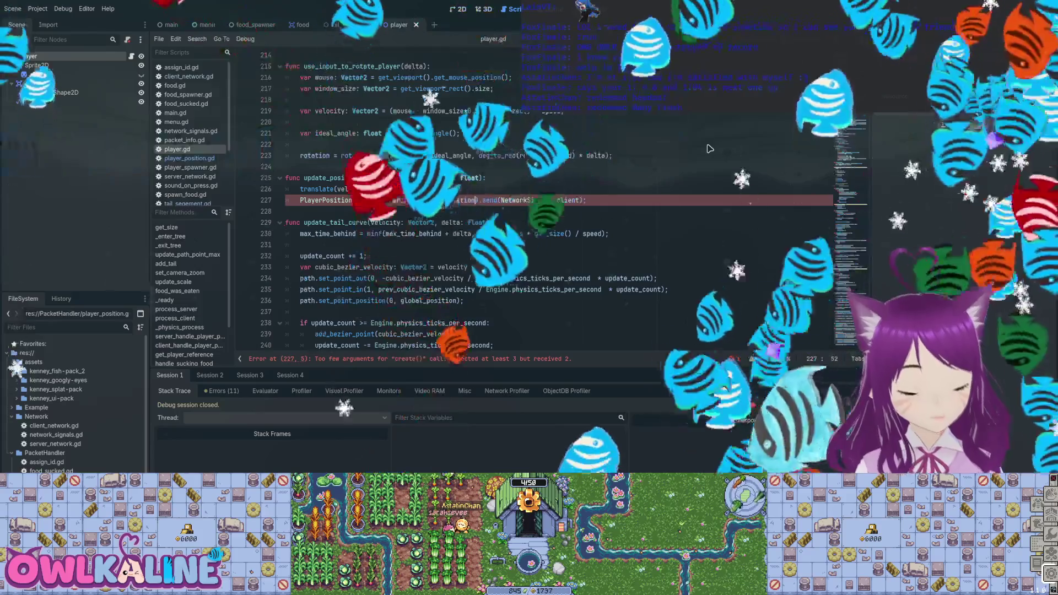
- Pass rotation into the PlayerPosition.create call on line 227 and run the project
text(, rotation)
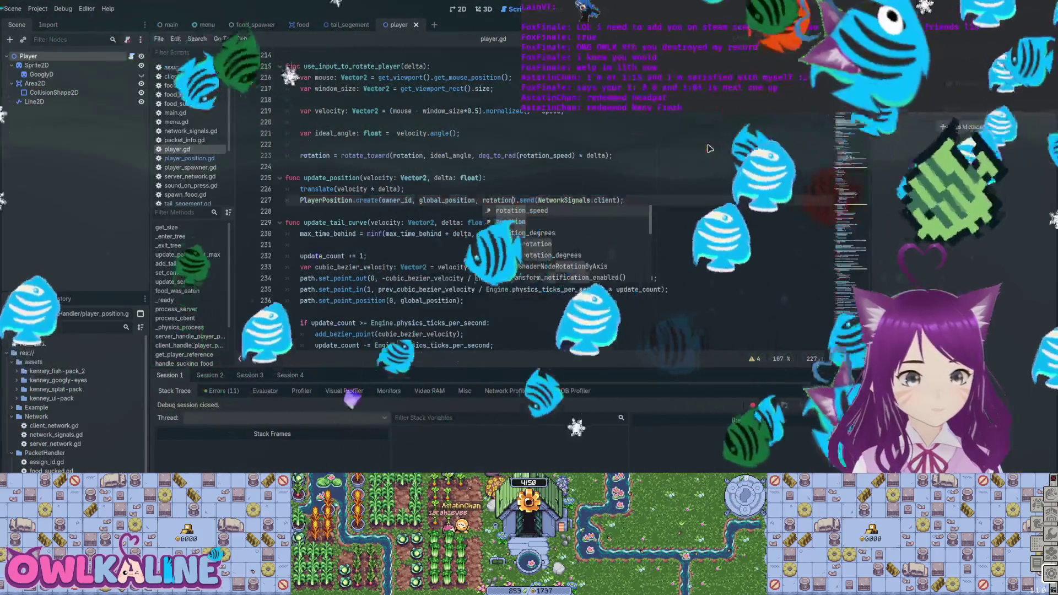
key(Escape)
key(Up)
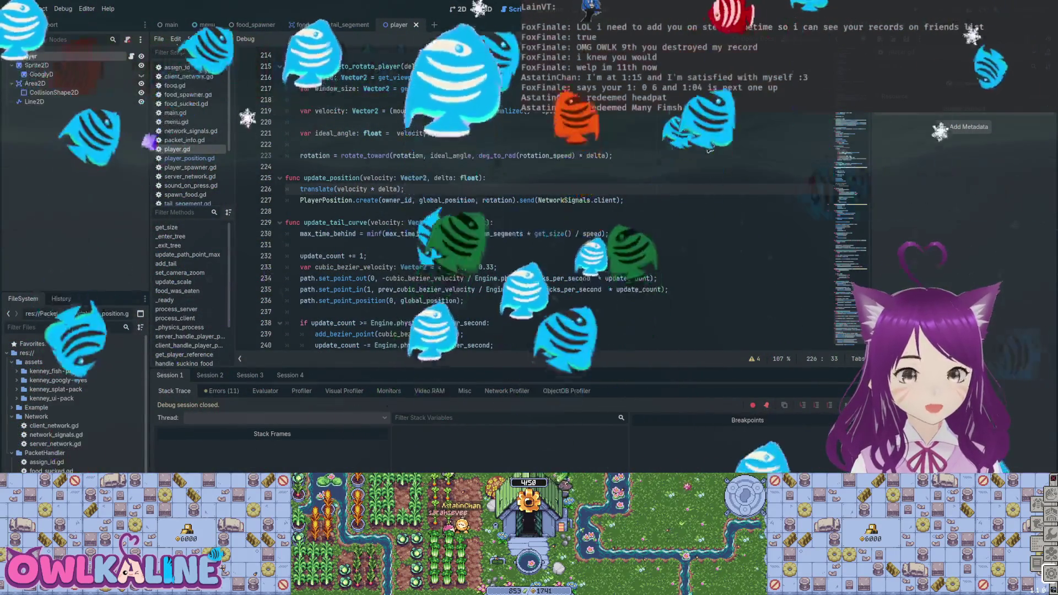
key(F5)
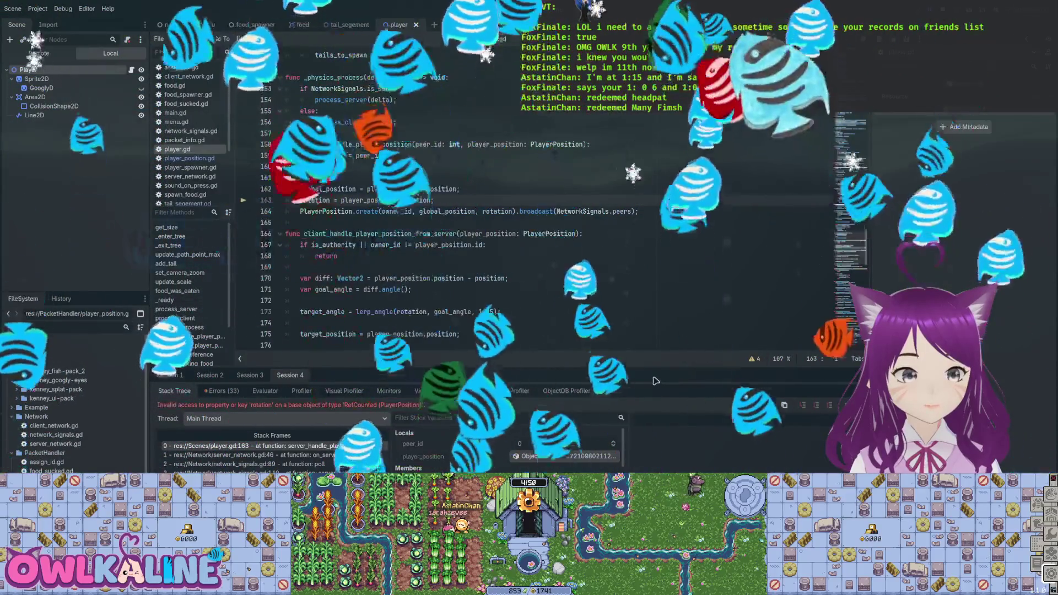
- Stop the game, check the Errors list, and review the PlayerPosition code in player_position.gd
key(F8)
click(222, 391)
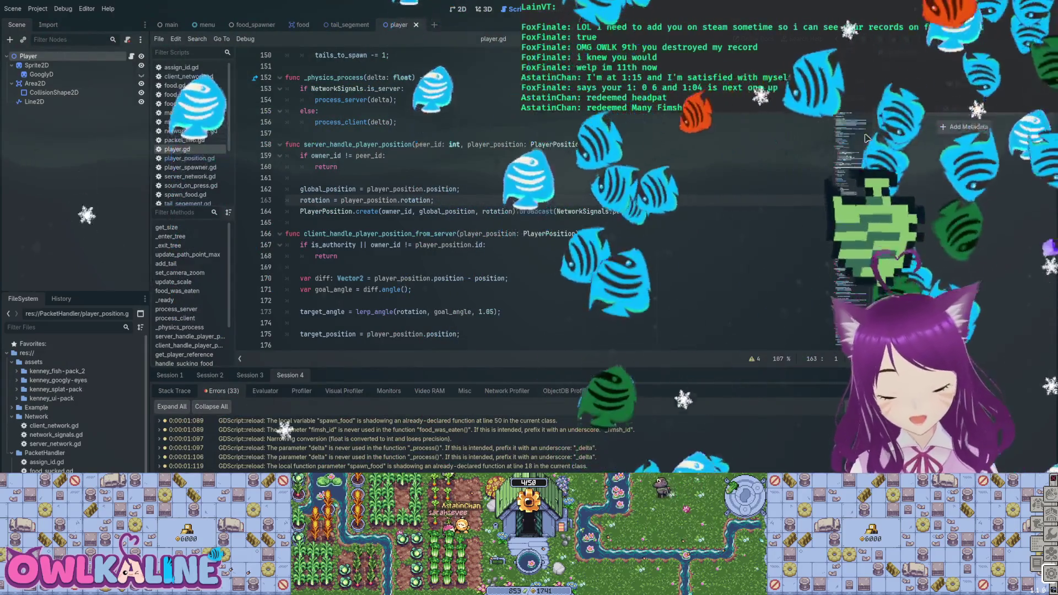
click(189, 158)
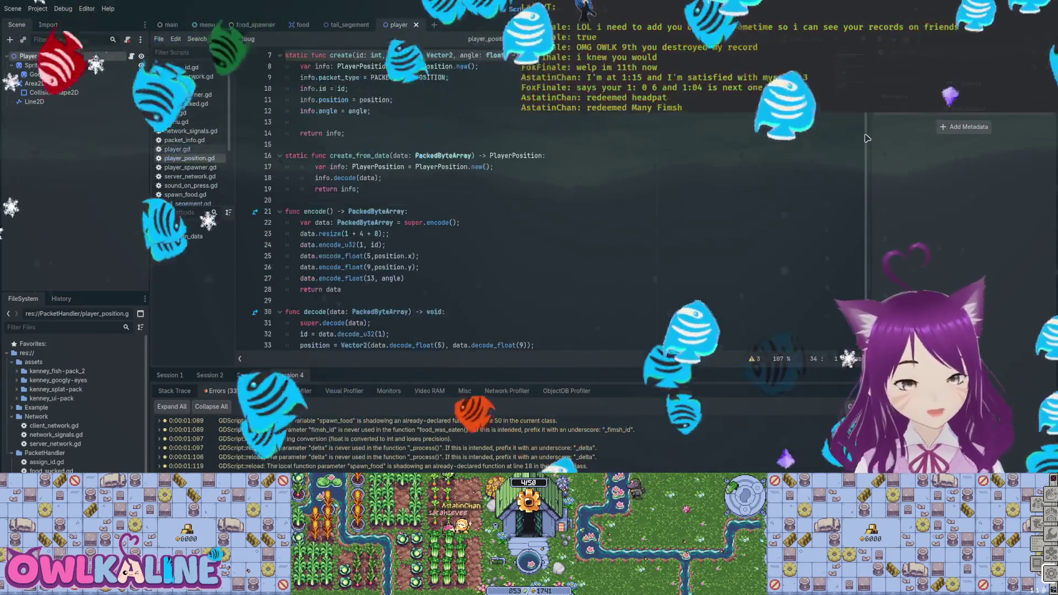
scroll(867, 138, up, 3)
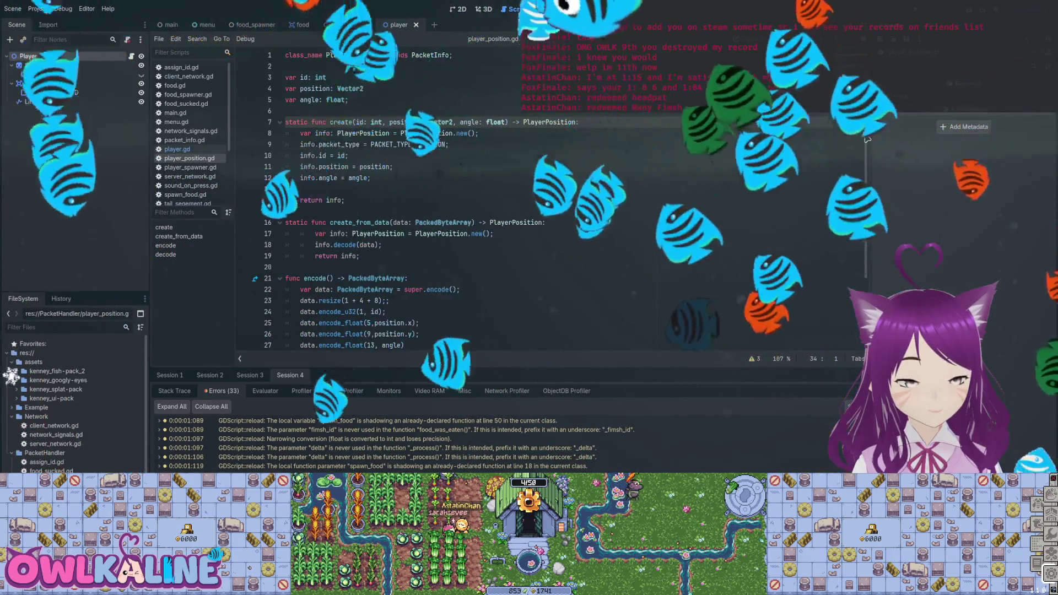
- Return to the rotation assignment on line 163 of player.gd and relaunch the game
key(alt+Left)
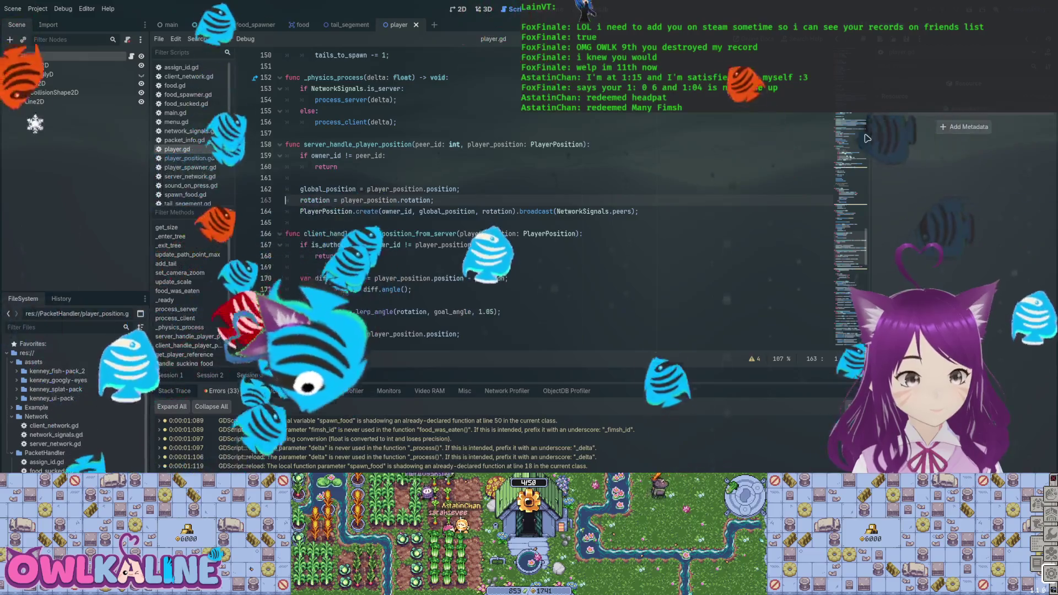
key(Right)
key(Right)
key(Right)
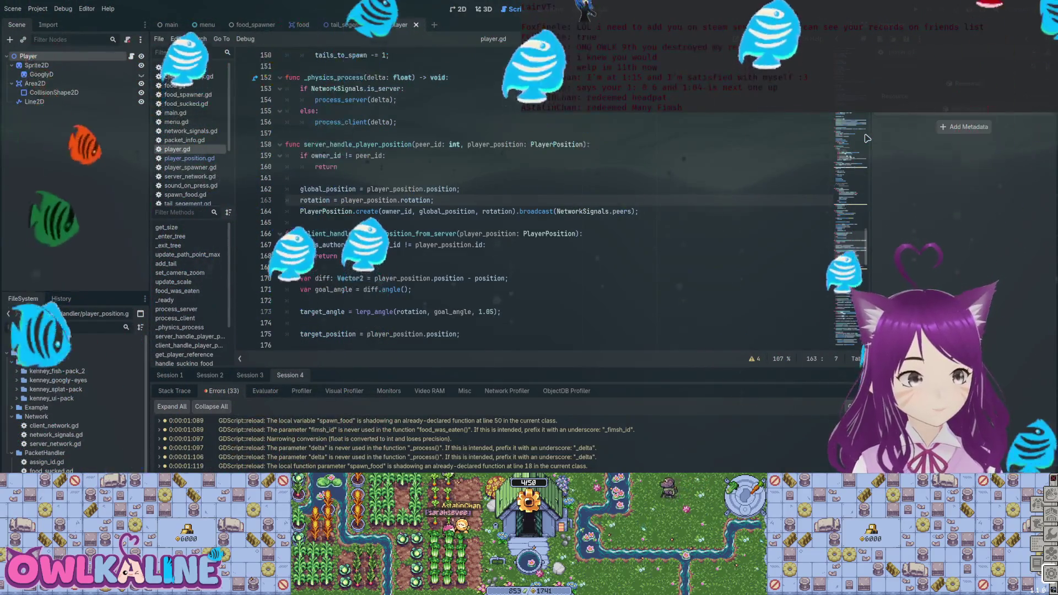
key(Down)
key(Down)
key(Down)
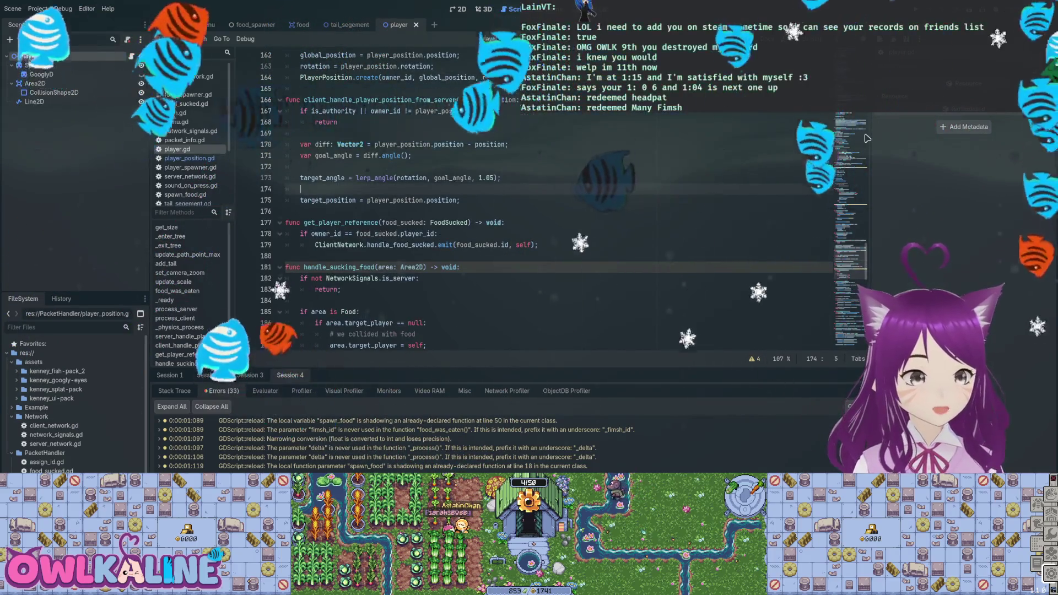
scroll(882, 143, up, 5)
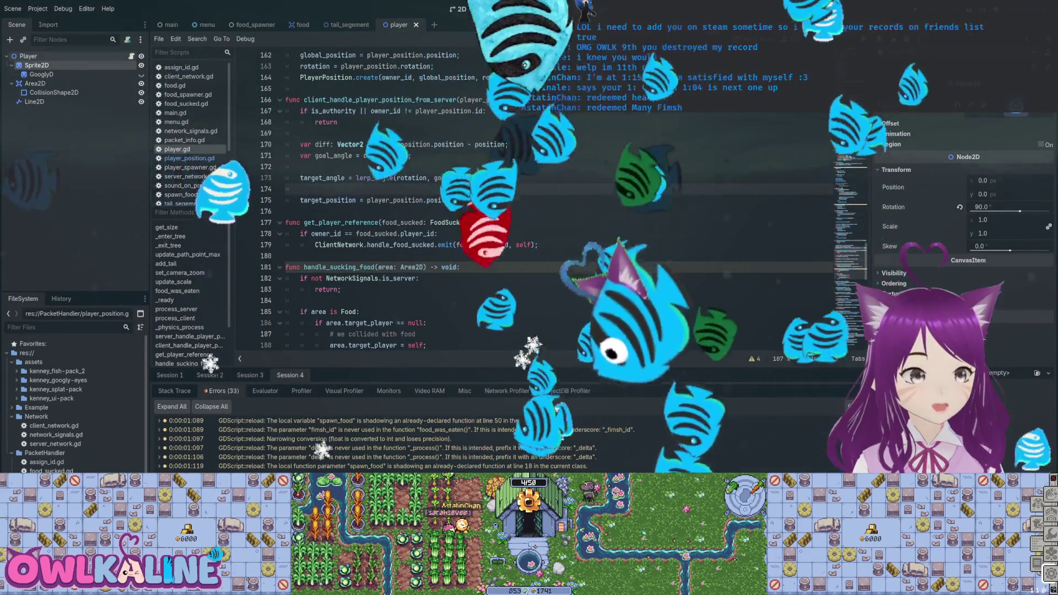
key(F5)
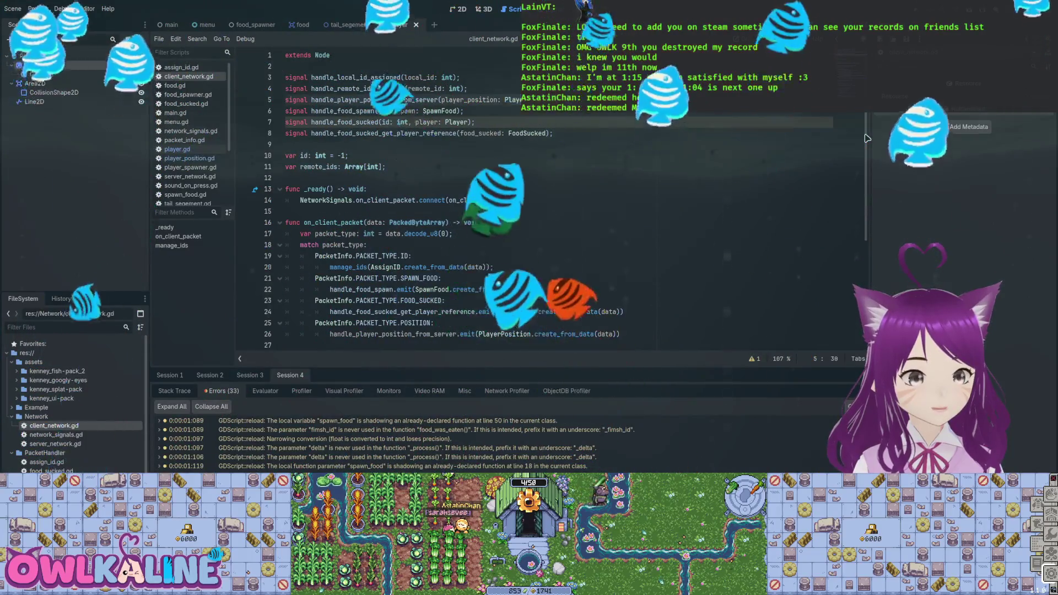
- Scroll through network_signals.gd to review the networking signals
scroll(867, 138, down, 3)
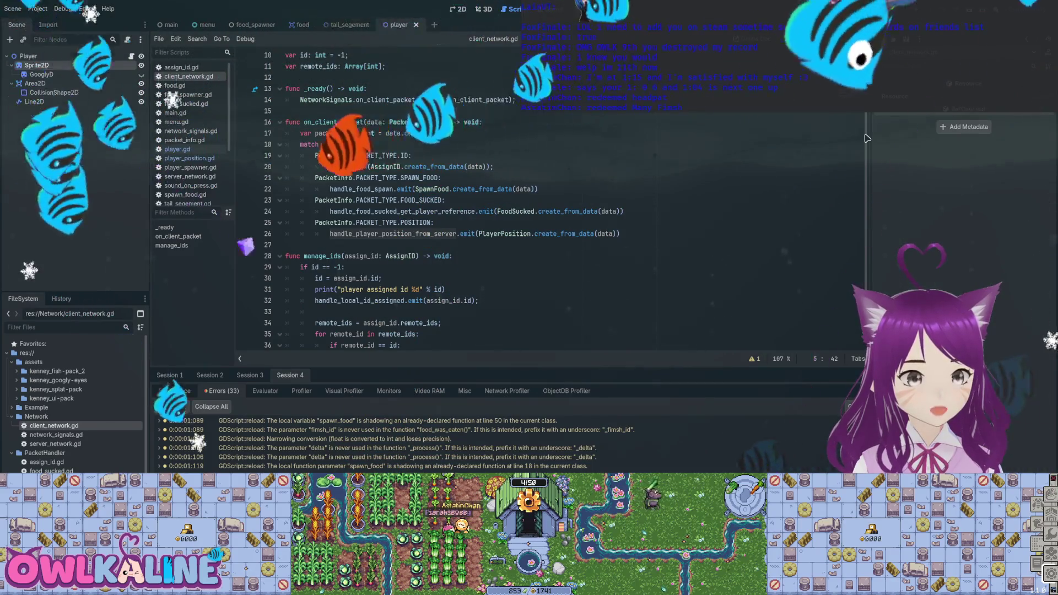
scroll(867, 137, down, 2)
scroll(867, 137, up, 5)
key(F5)
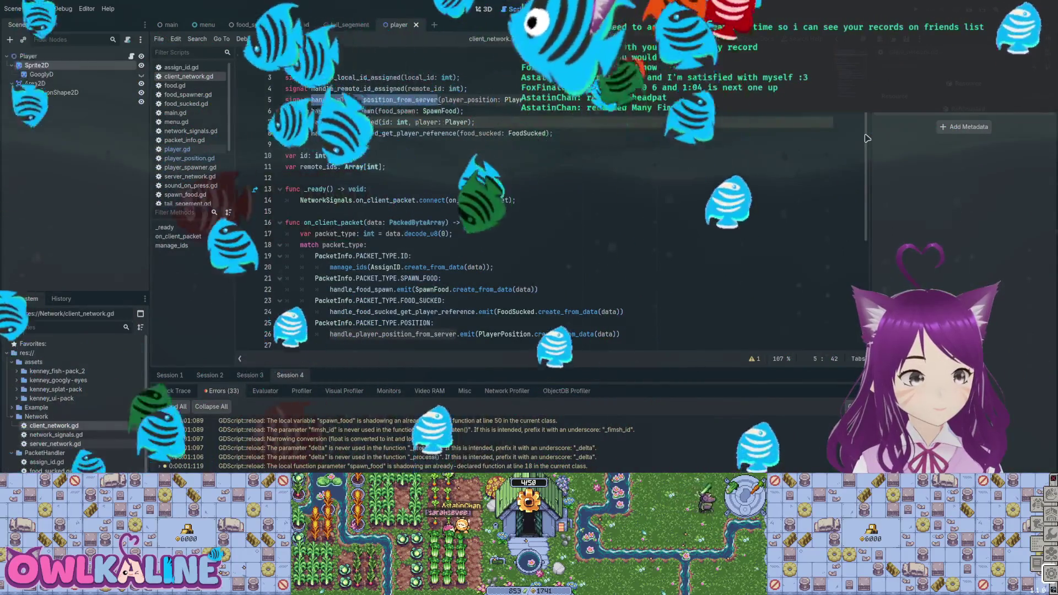
scroll(867, 137, down, 14)
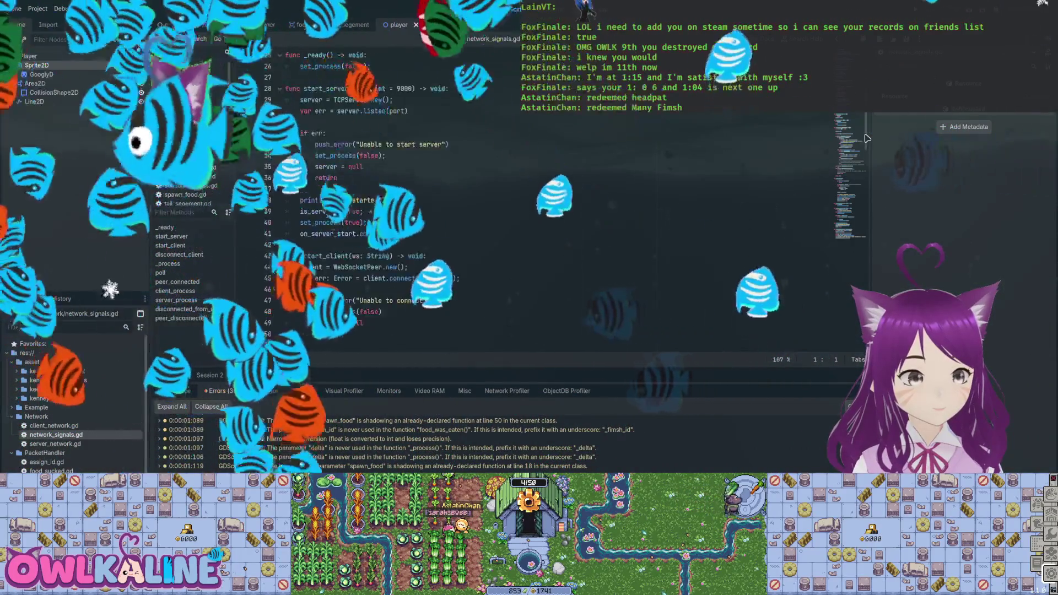
scroll(868, 138, down, 14)
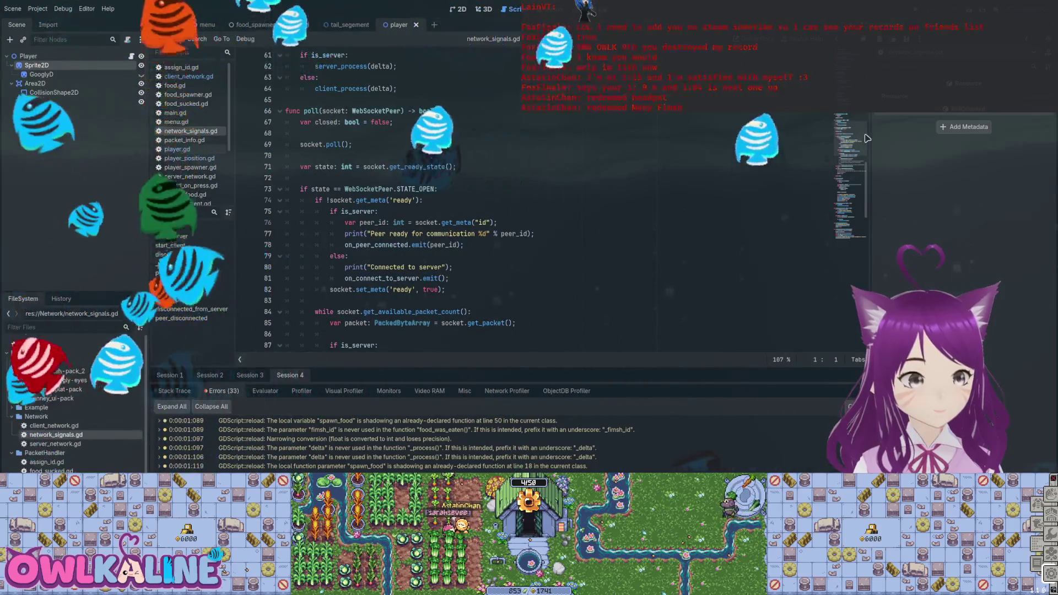
scroll(867, 137, down, 5)
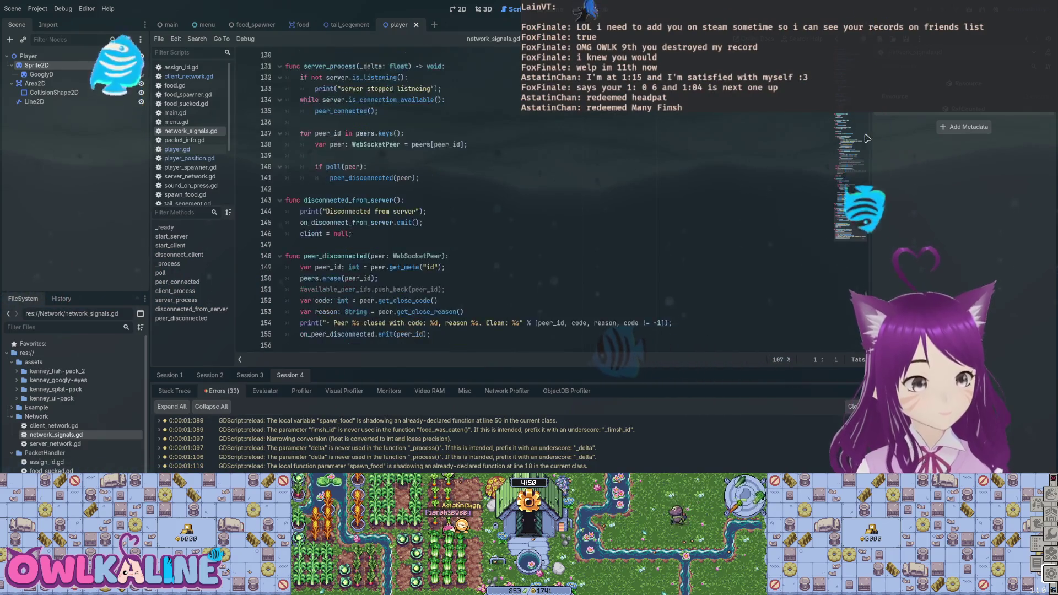
- Review server_network.gd, then go to client_handle_player_position_from_server in player.gd
key(alt+Left)
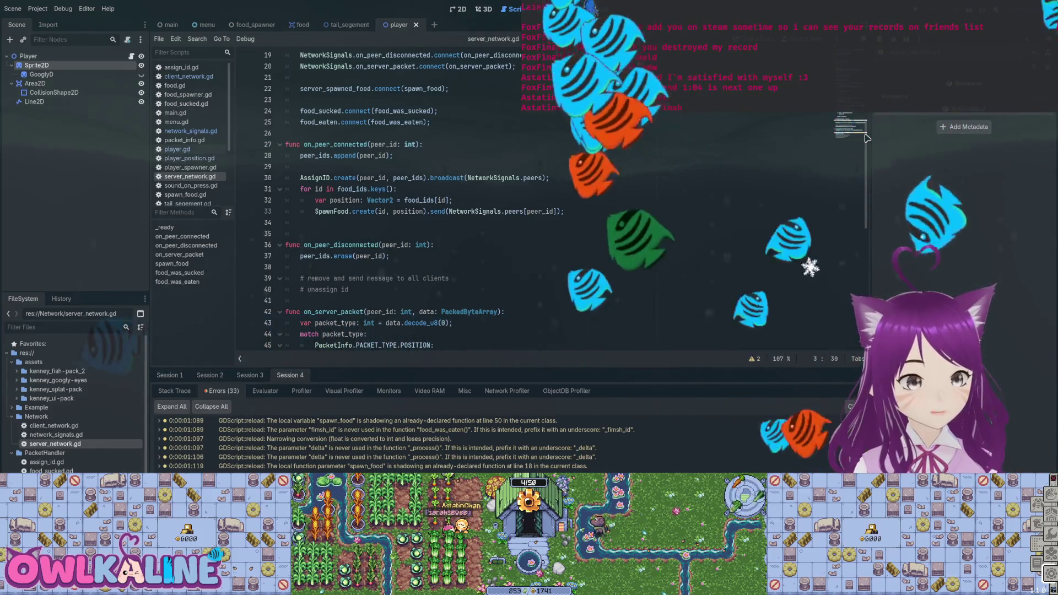
scroll(867, 138, down, 4)
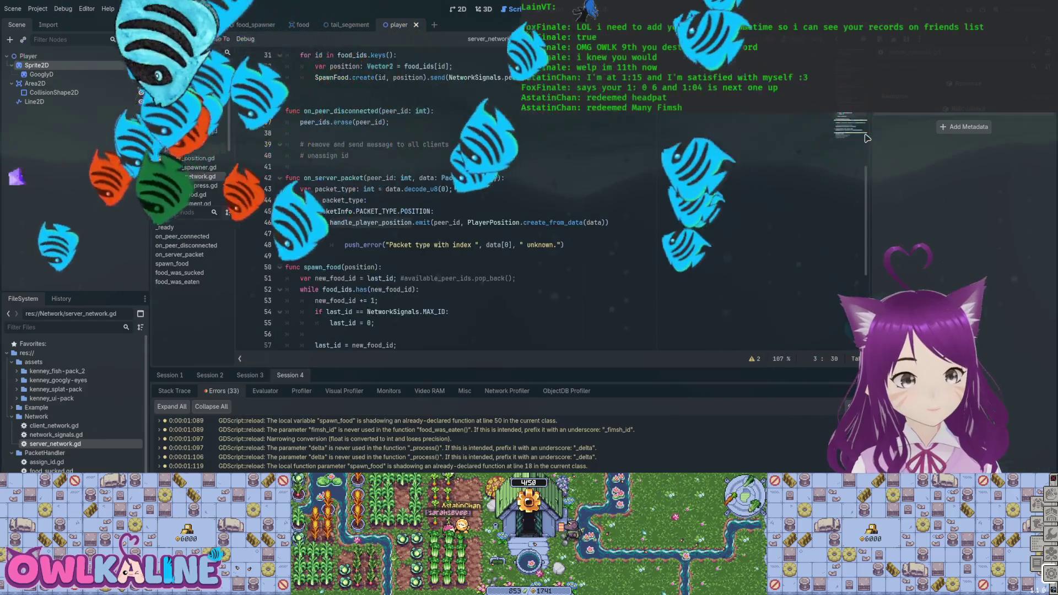
scroll(867, 138, down, 1)
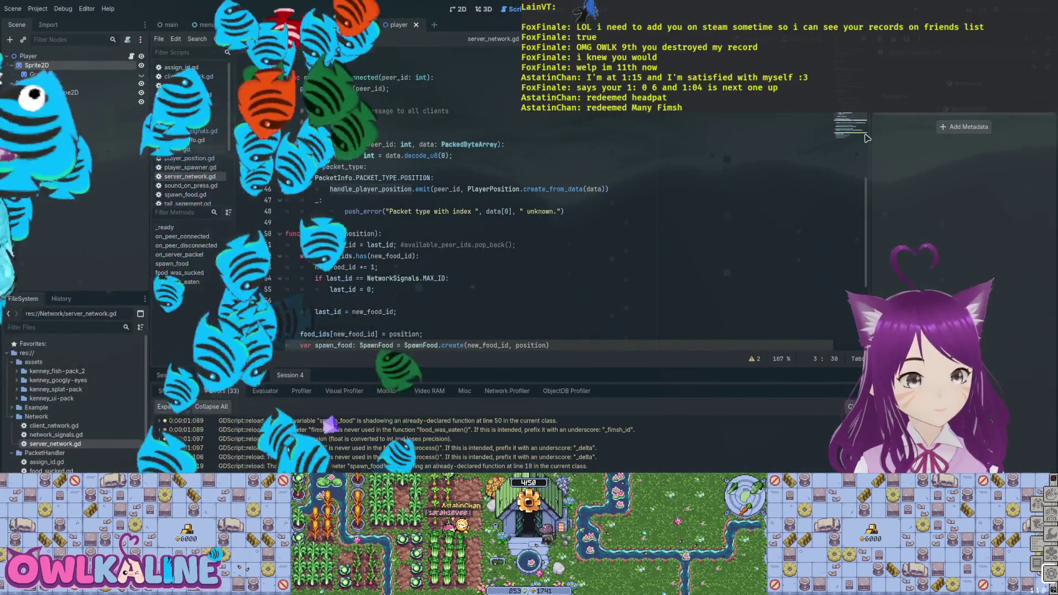
scroll(867, 138, down, 3)
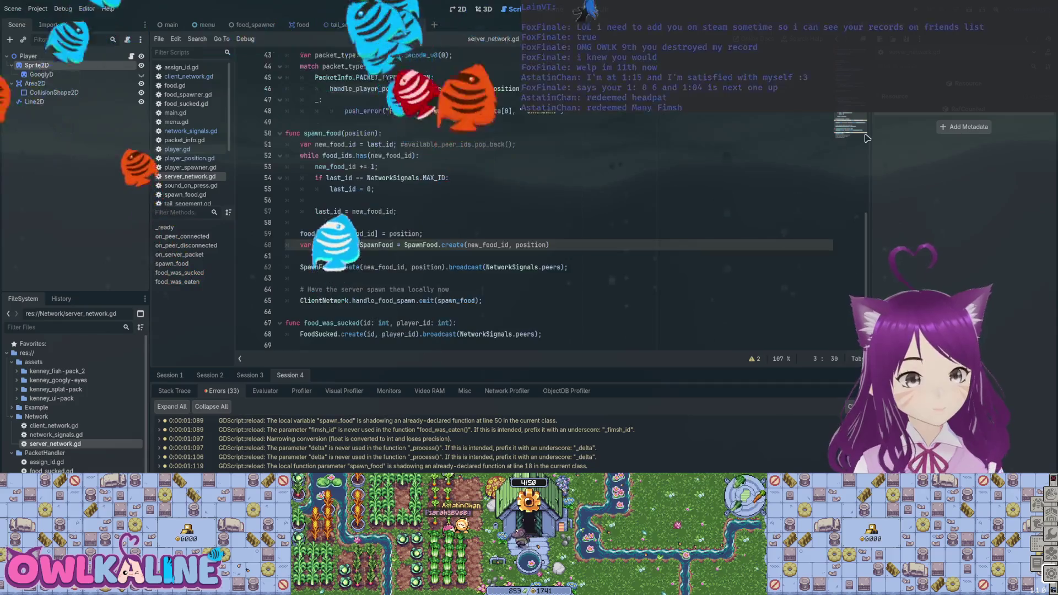
scroll(867, 138, down, 2)
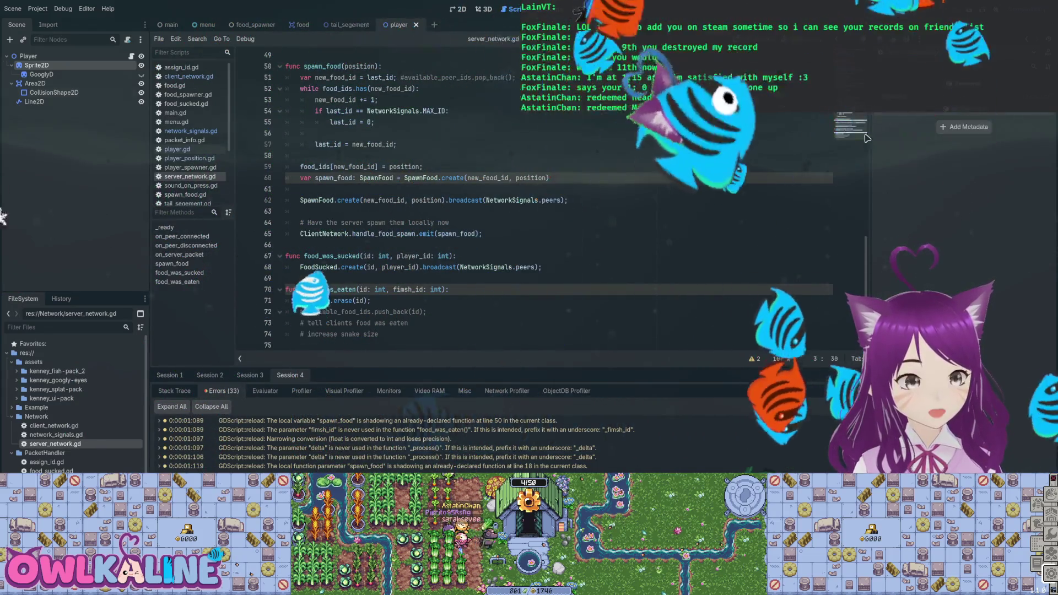
key(alt+Left)
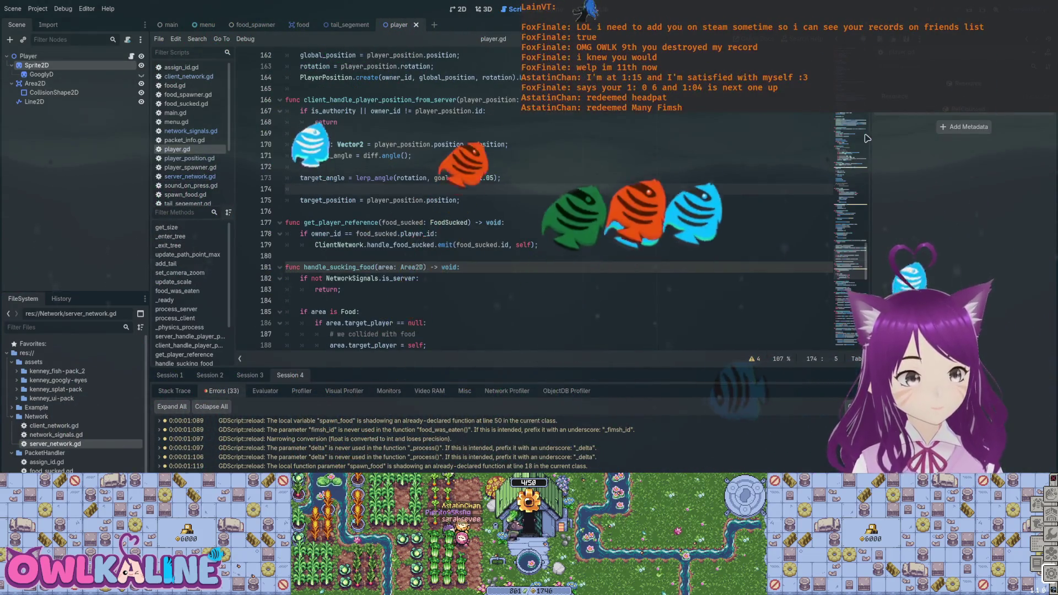
- Pick out PlayerPosition in player.gd's handler and jump to packet_info.gd's PacketInfo class and PACKET_TYPE enum
scroll(867, 139, down, 7)
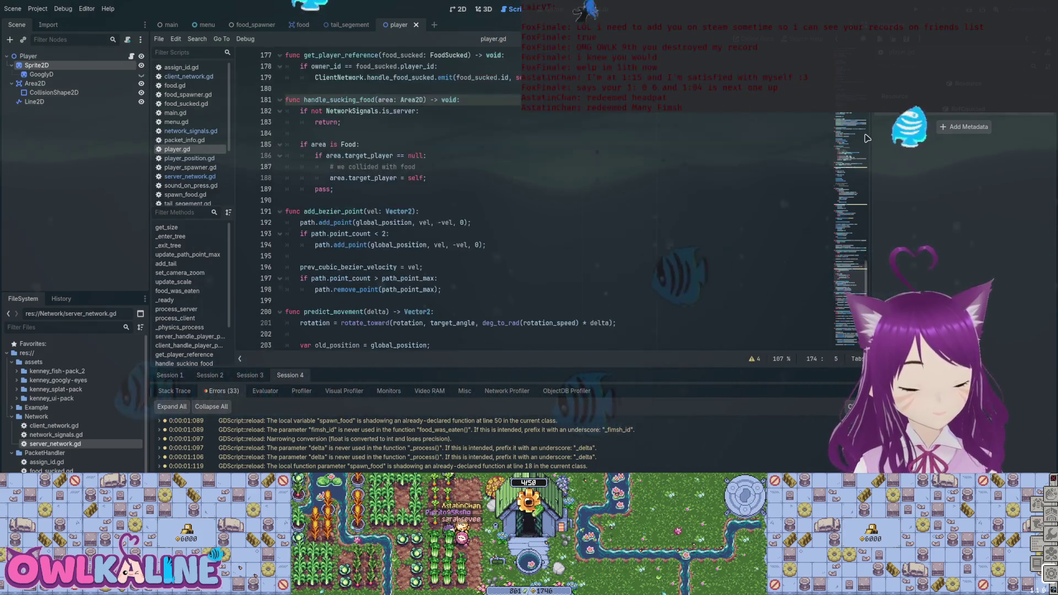
scroll(867, 138, down, 6)
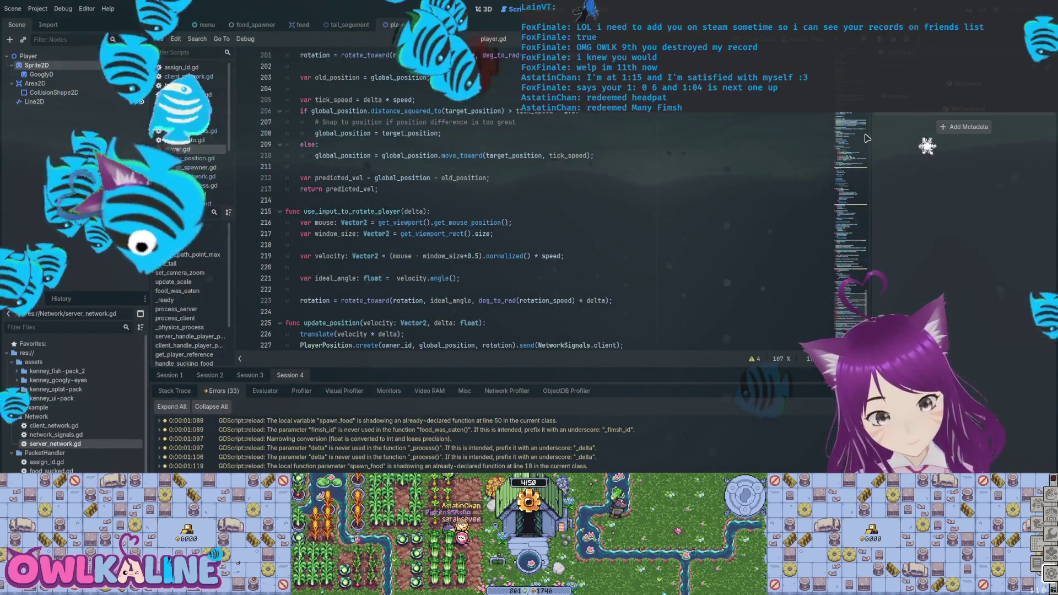
scroll(868, 138, up, 17)
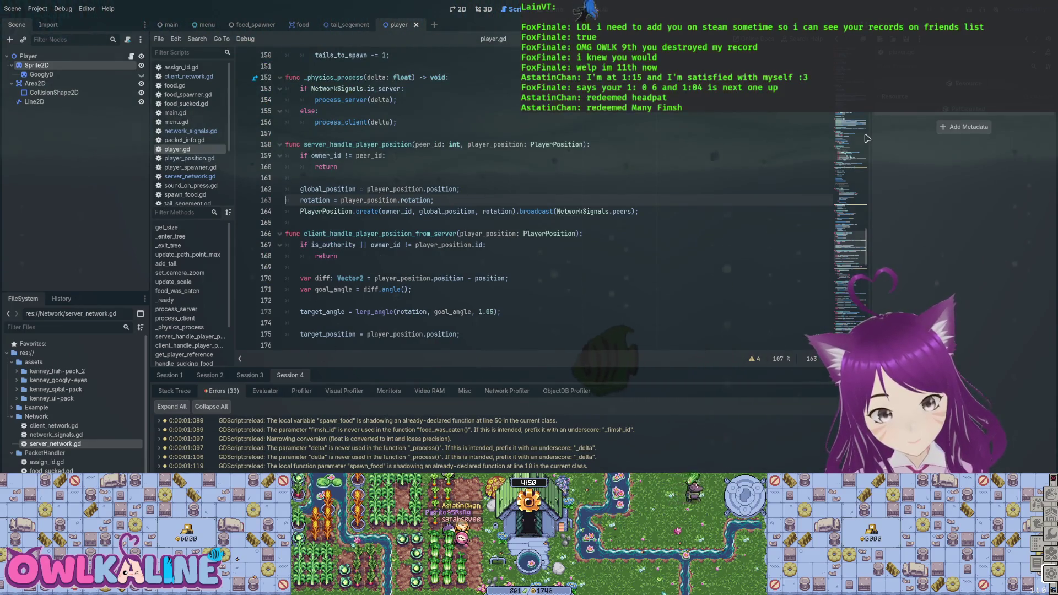
key(shift+F3)
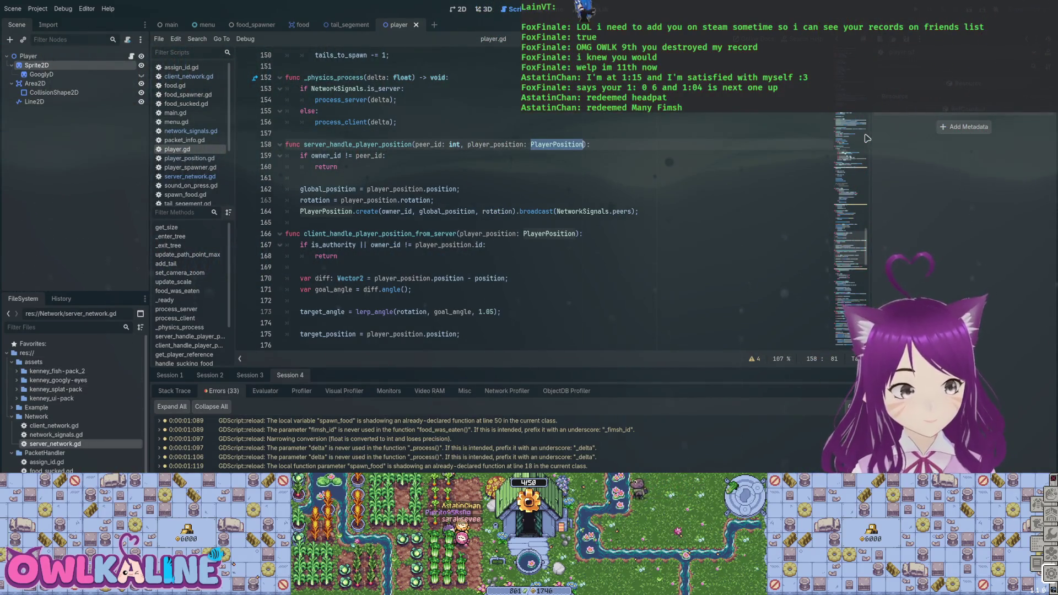
key(alt+Left)
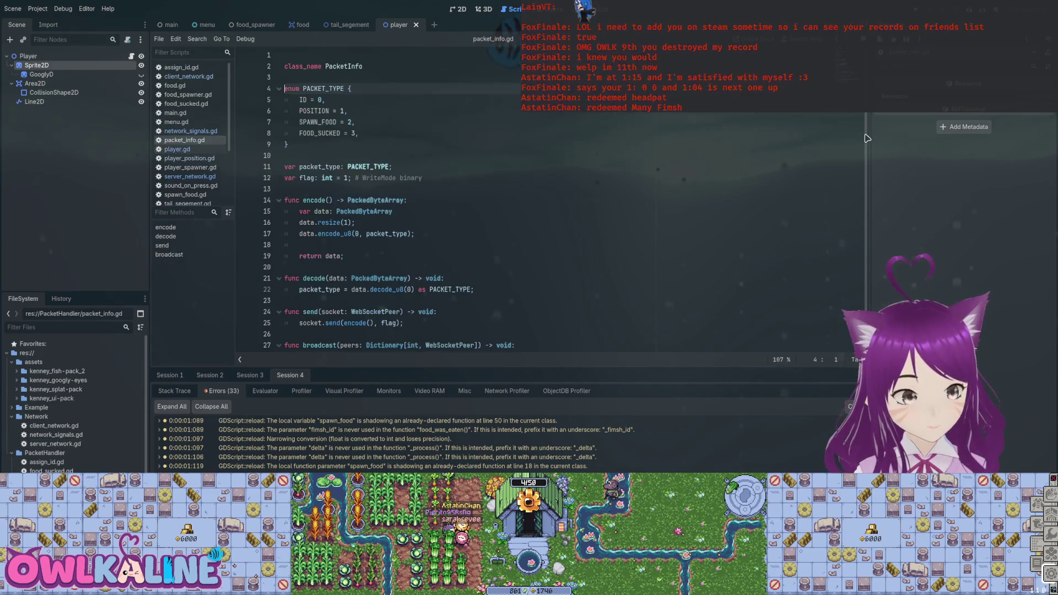
- In player_position.gd, replace 'angle' with 'rotation' on line 34, then run the game to test
key(alt+Left)
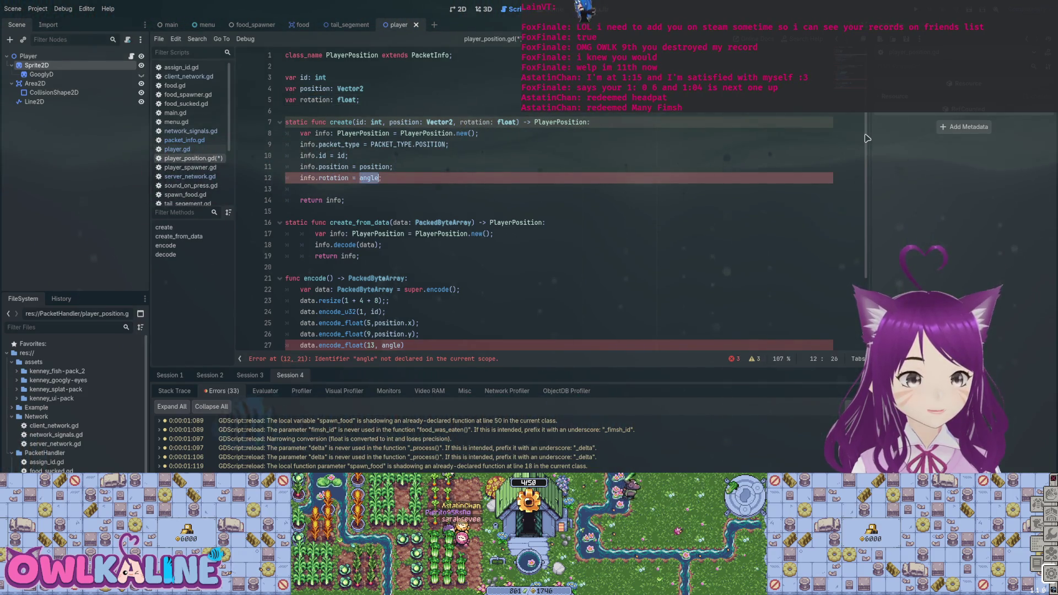
scroll(867, 137, down, 2)
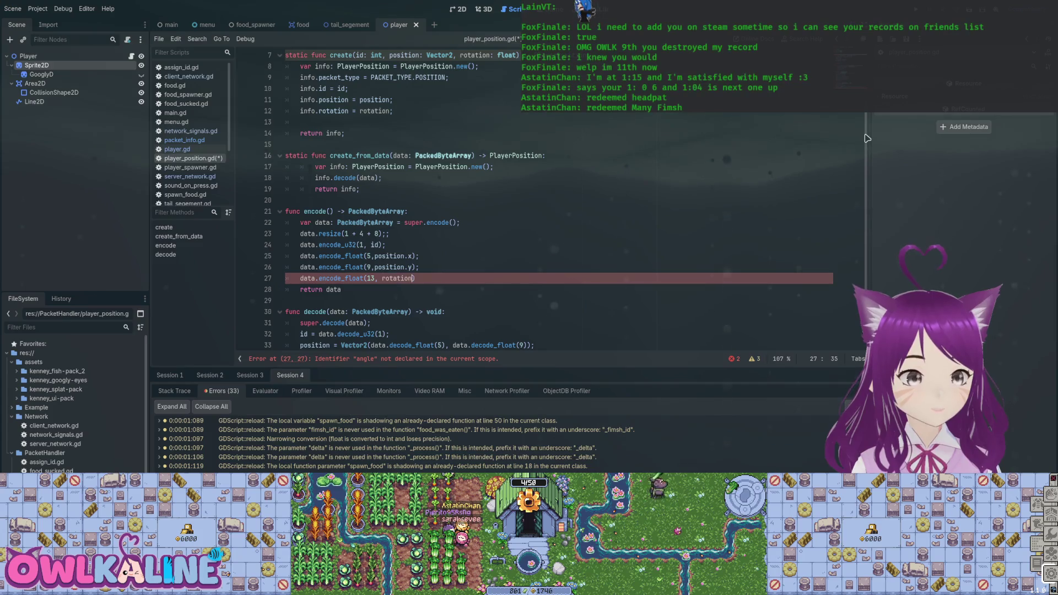
scroll(868, 138, down, 1)
key(Down)
key(Down)
key(Down)
key(Home)
key(shift+ctrl+Right)
text(rotation)
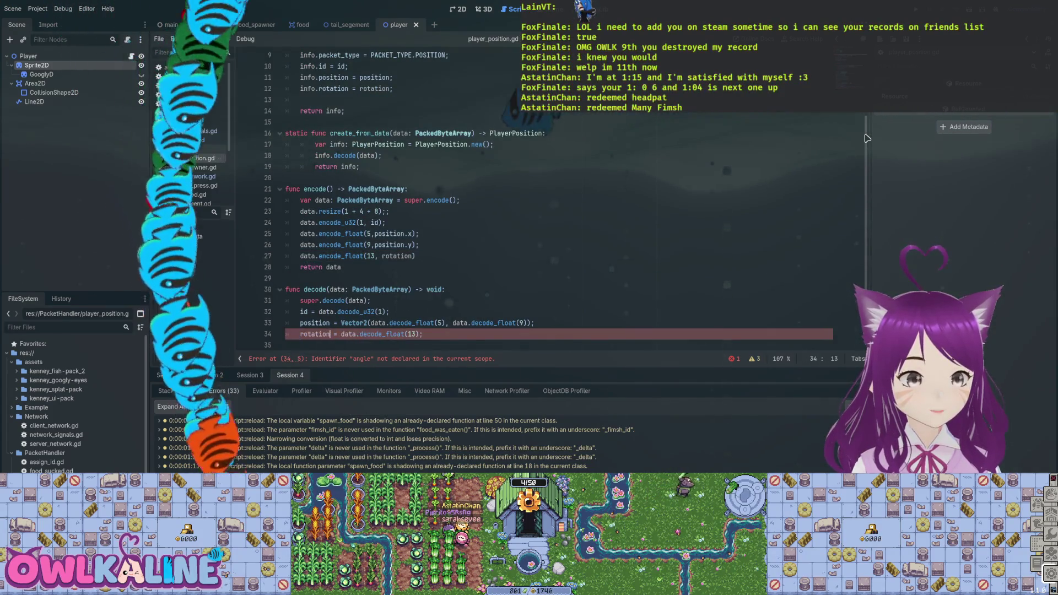
key(F5)
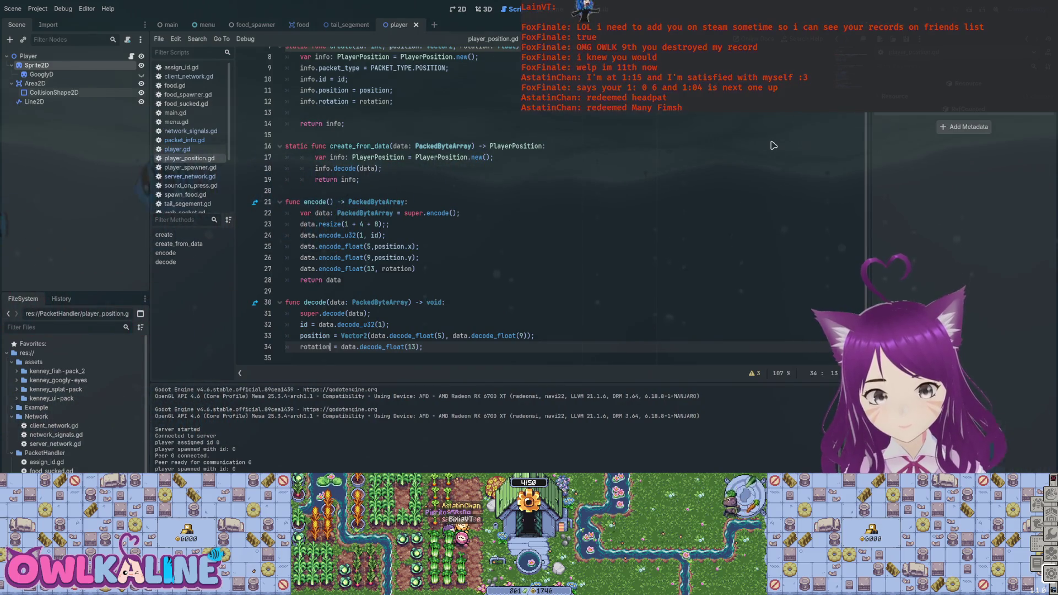
key(alt+Left)
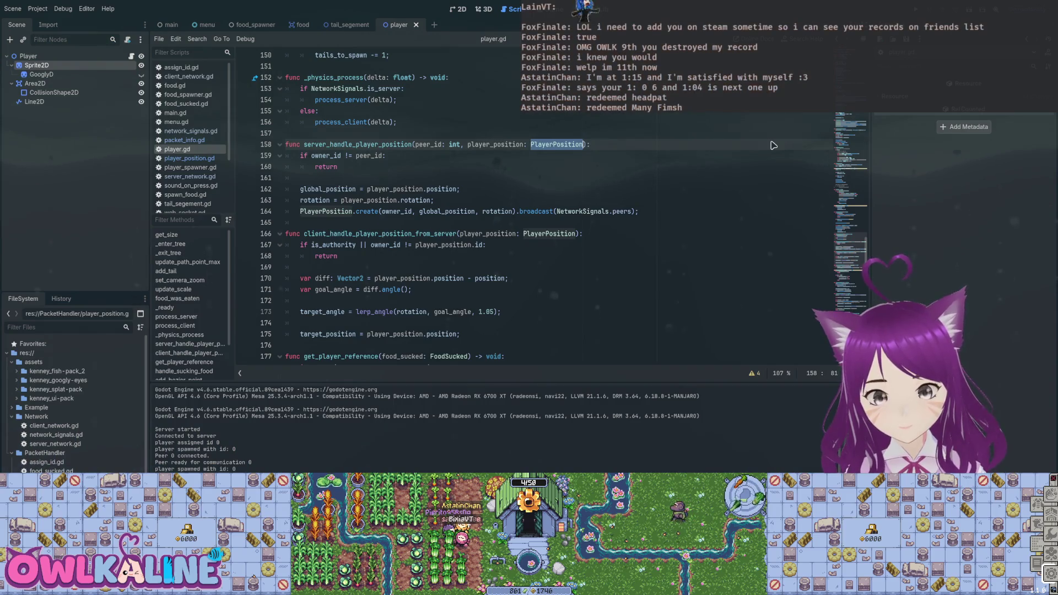
scroll(773, 145, up, 2)
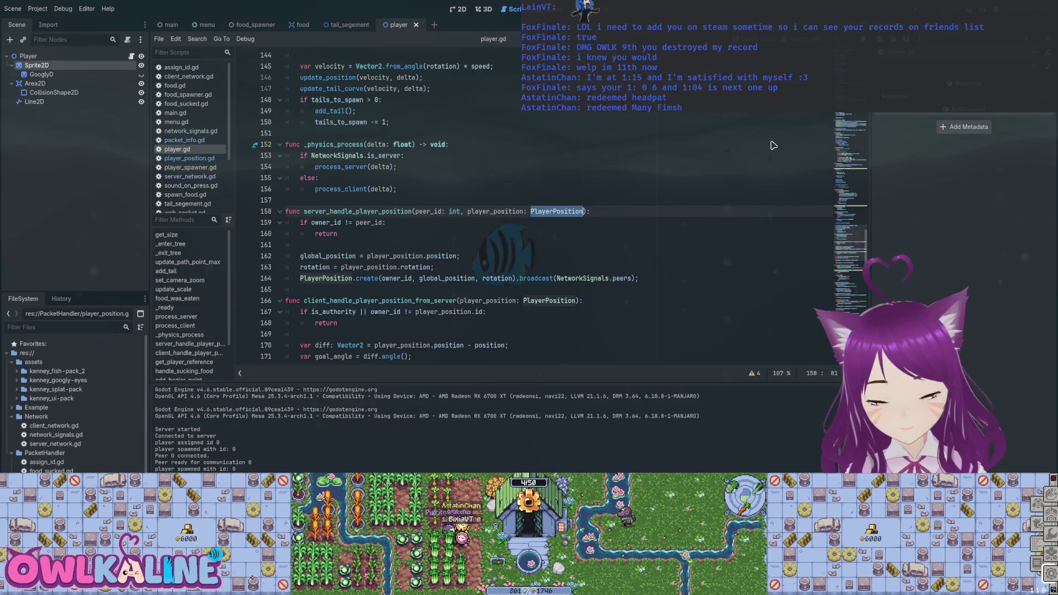
scroll(774, 145, down, 4)
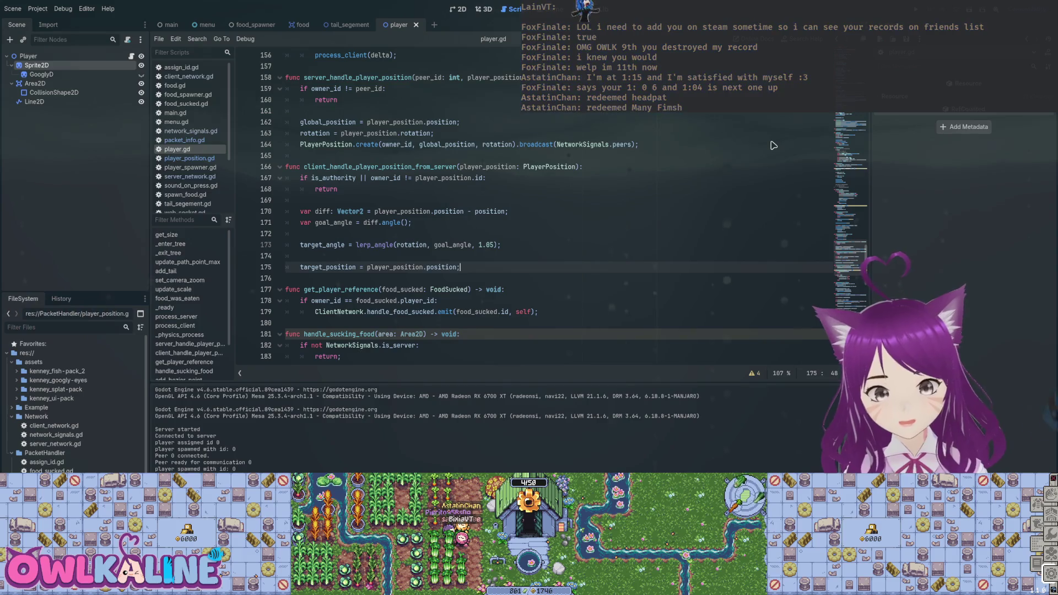
key(Return)
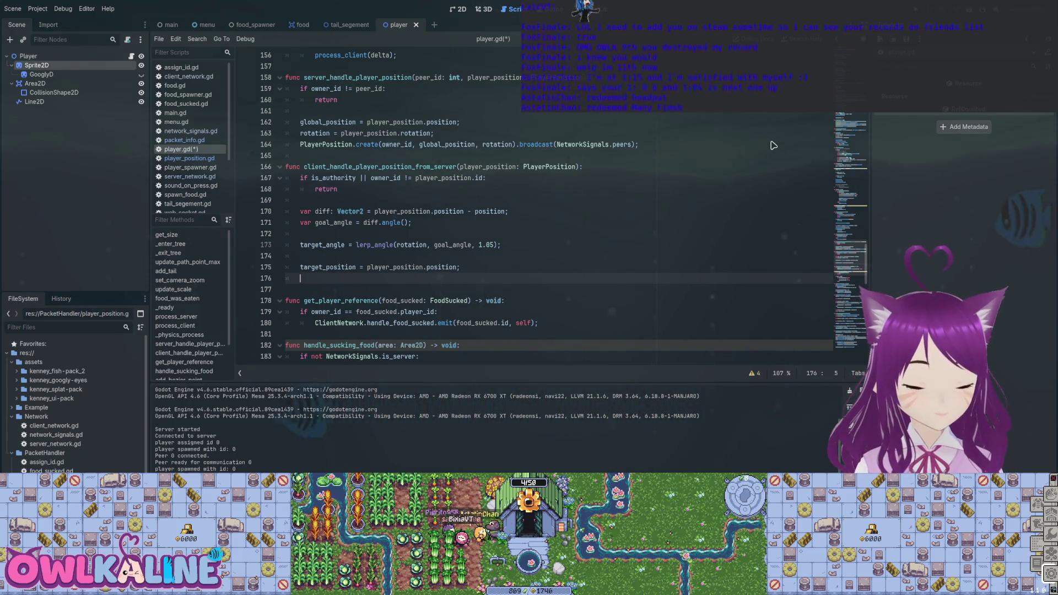
key(BackSpace)
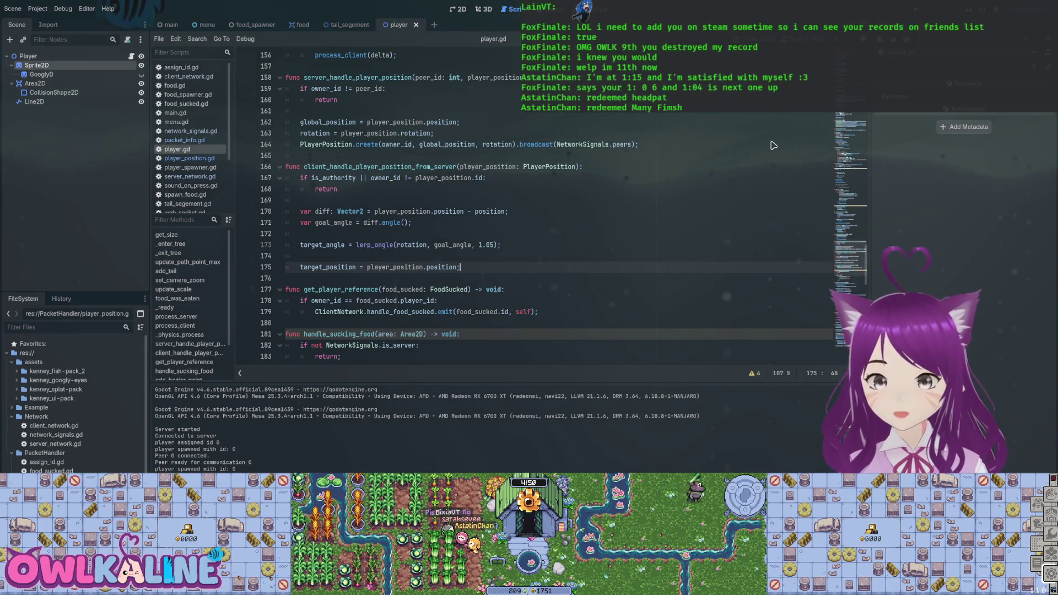
key(Return)
key(BackSpace)
key(BackSpace)
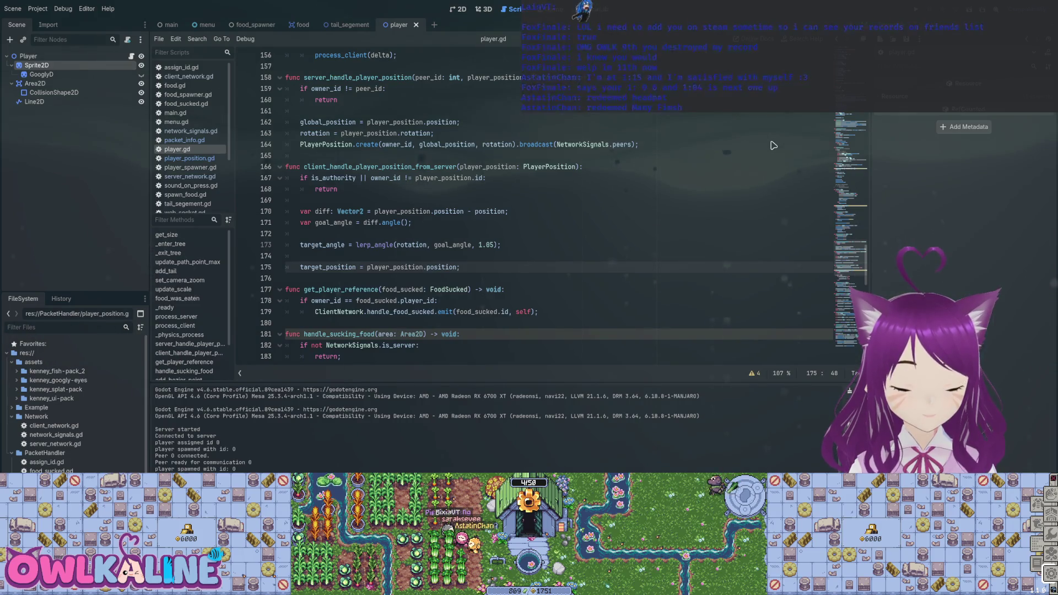
key(alt+Left)
scroll(774, 145, up, 2)
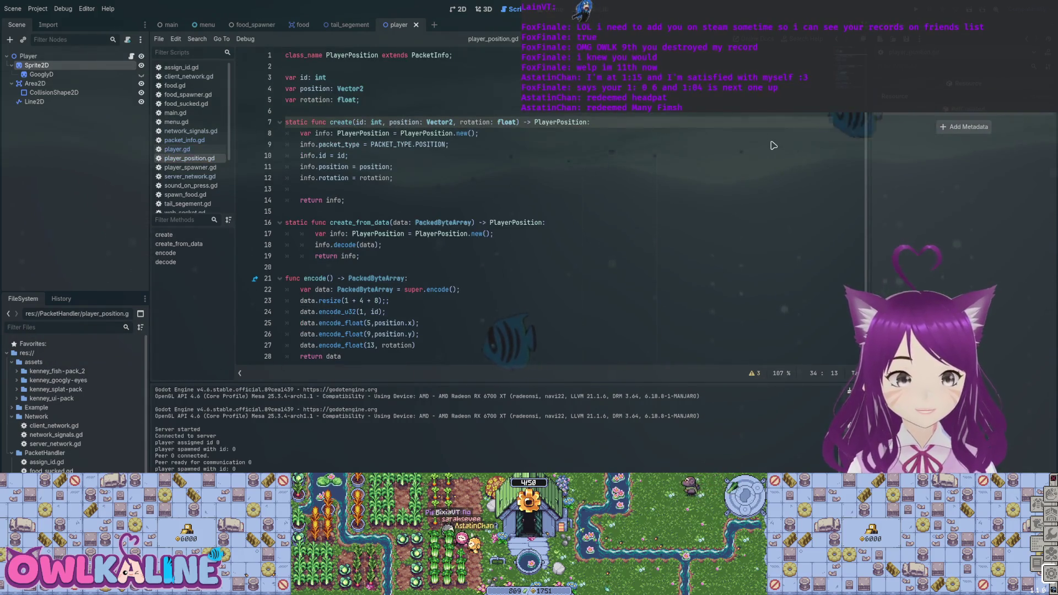
key(ctrl+z)
key(ctrl+z)
key(ctrl+z)
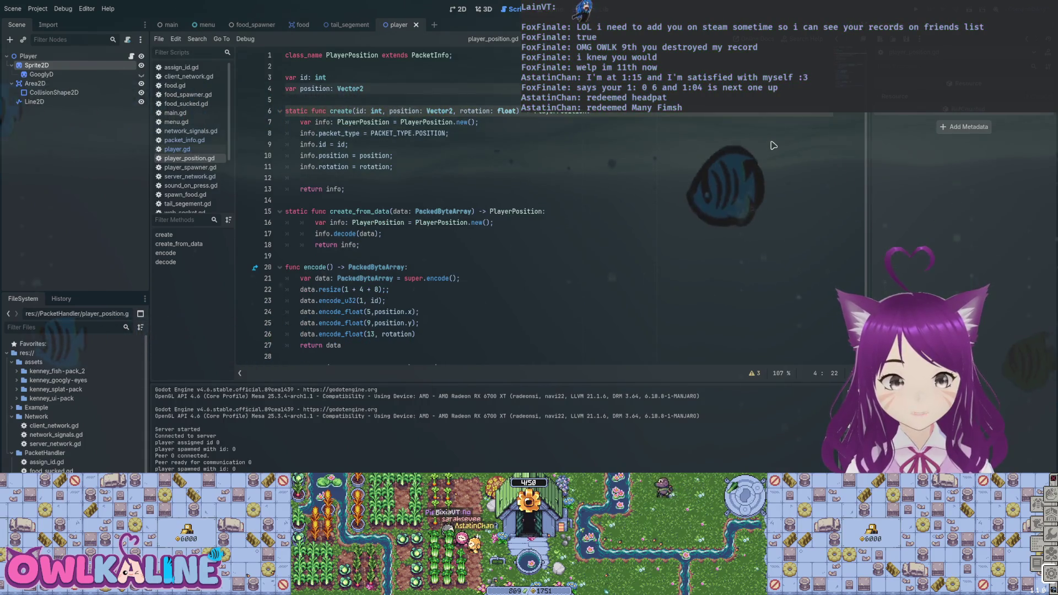
key(ctrl+z)
key(ctrl+z)
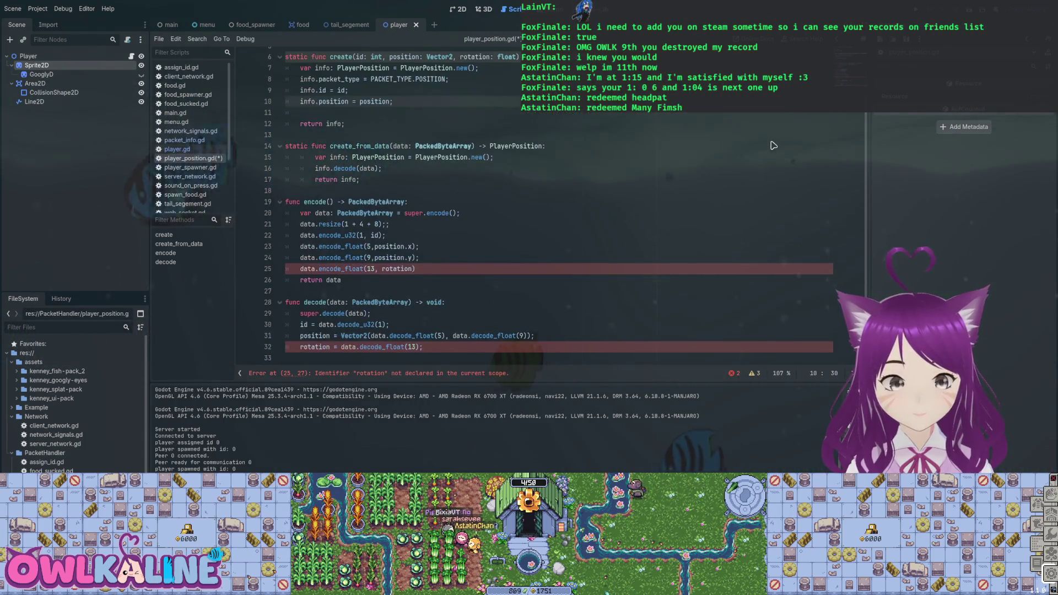
key(ctrl+z)
key(ctrl+z)
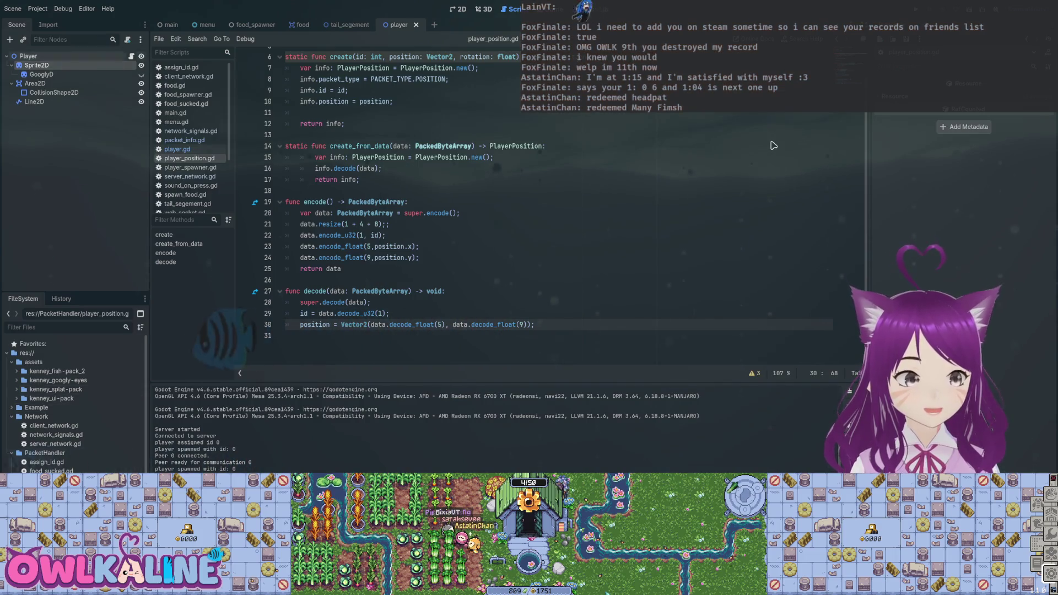
key(alt+Left)
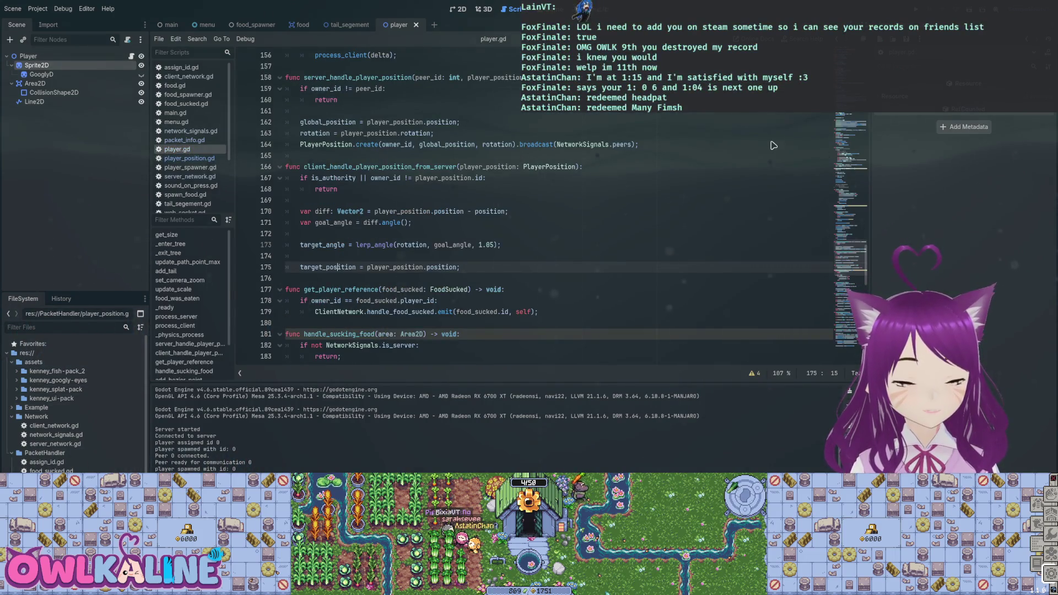
key(shift+Up)
key(shift+Up)
key(shift+Home)
key(shift+Home)
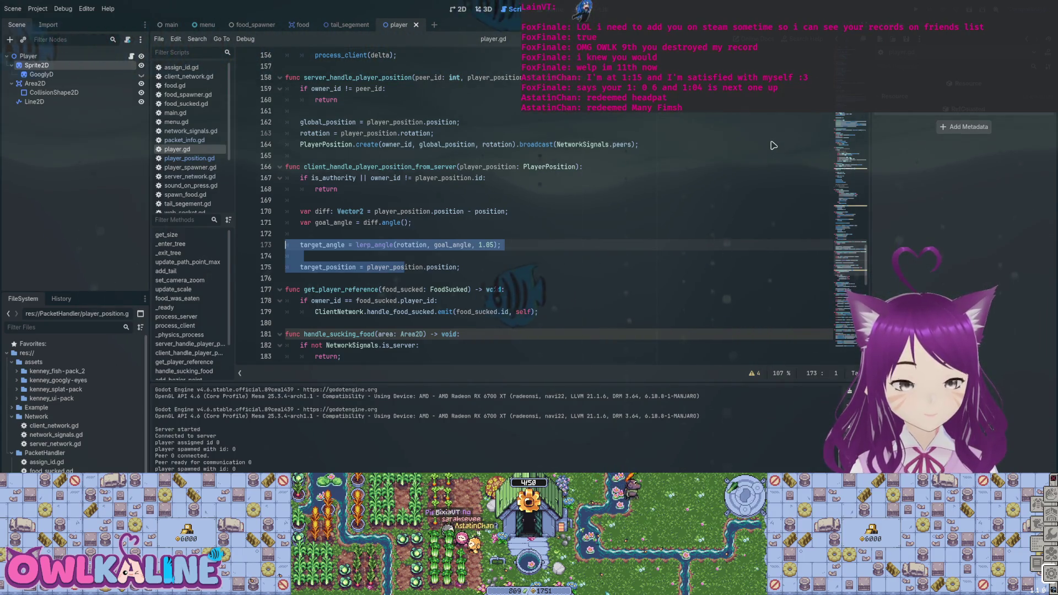
key(Up)
key(Up)
key(Up)
key(Down)
key(Down)
key(Down)
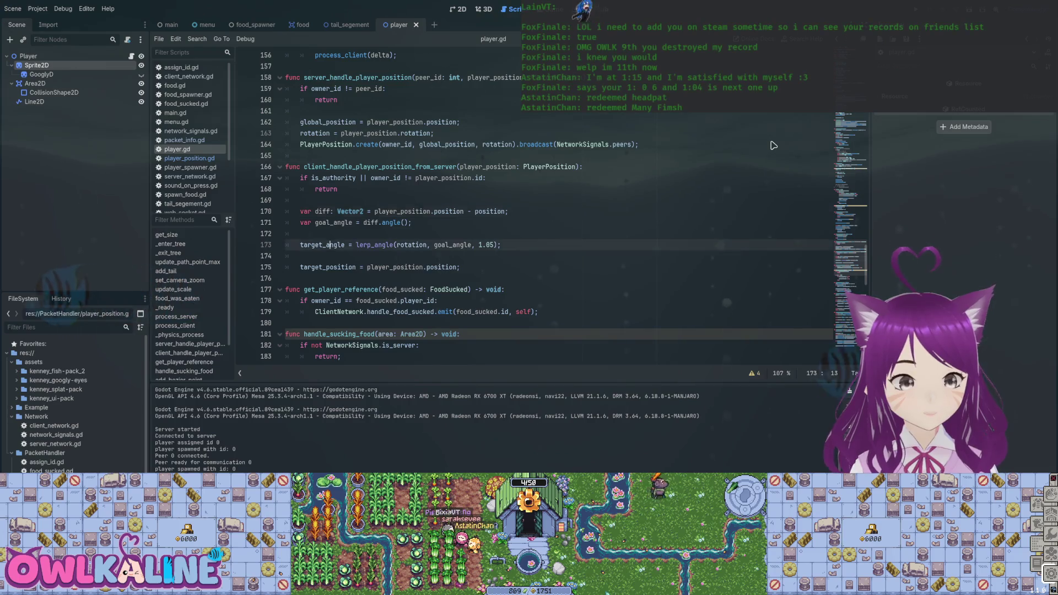
key(Home)
key(ctrl+shift+Right)
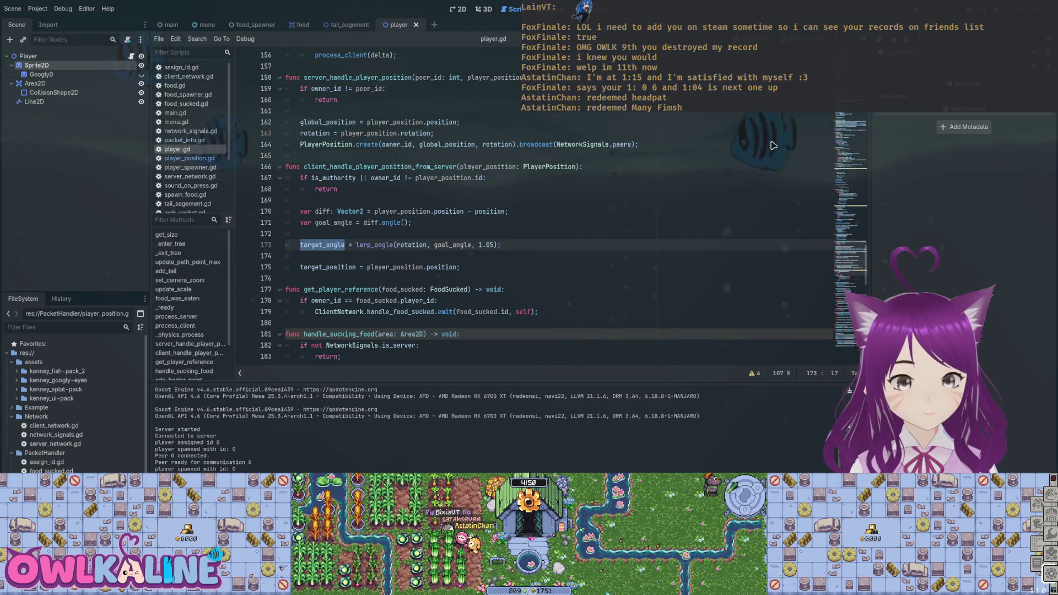
- Run the game, stop it after the rotation error on line 163, and bring up the errors list
key(F5)
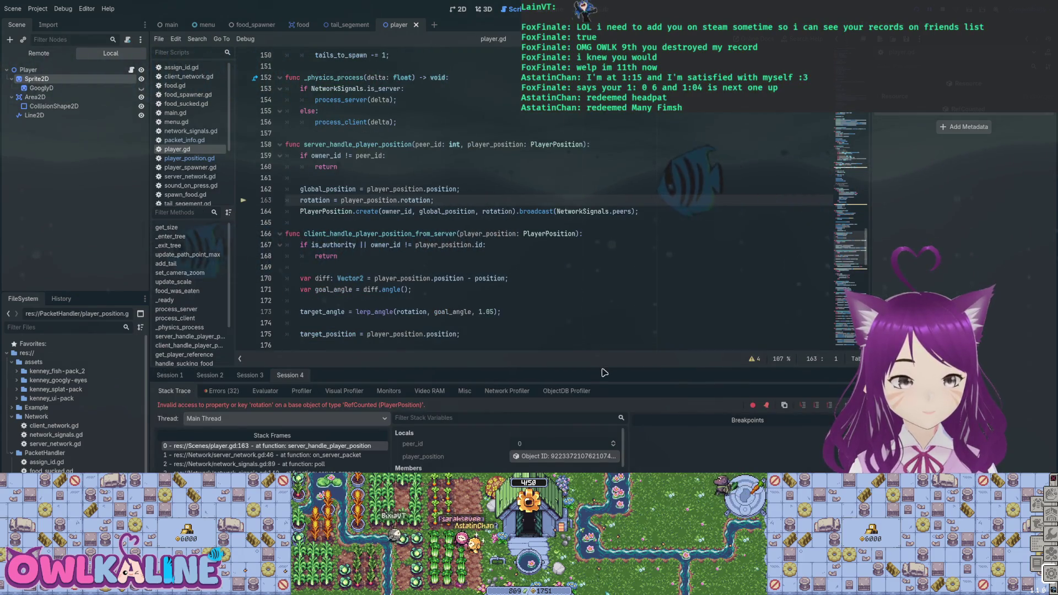
key(F8)
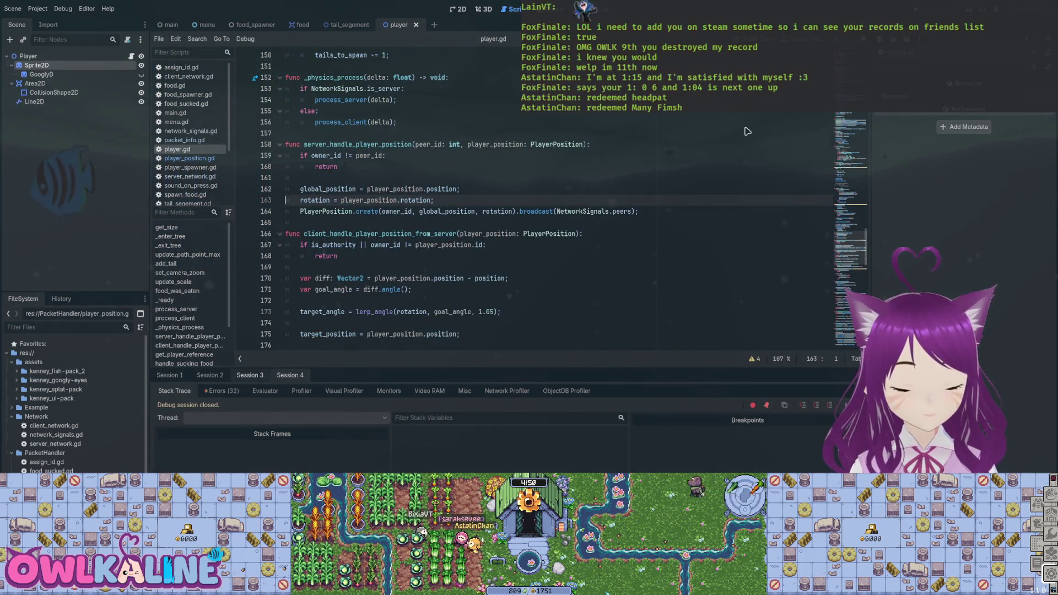
key(F5)
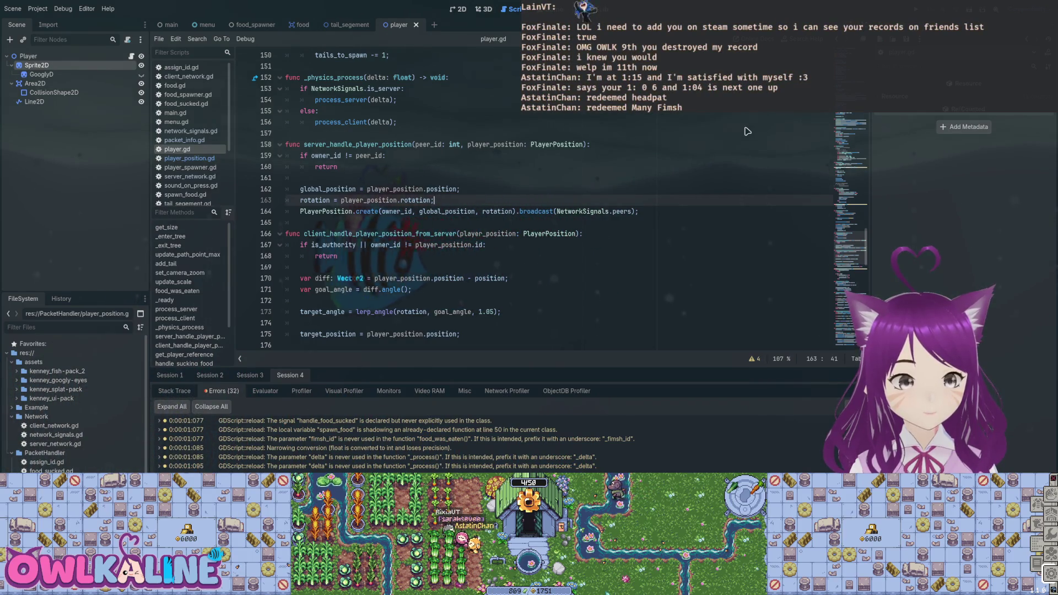
- Delete the rotation assignment line from server_handle_player_position
key(End)
key(shift+Up)
key(shift+Home)
key(shift+Down)
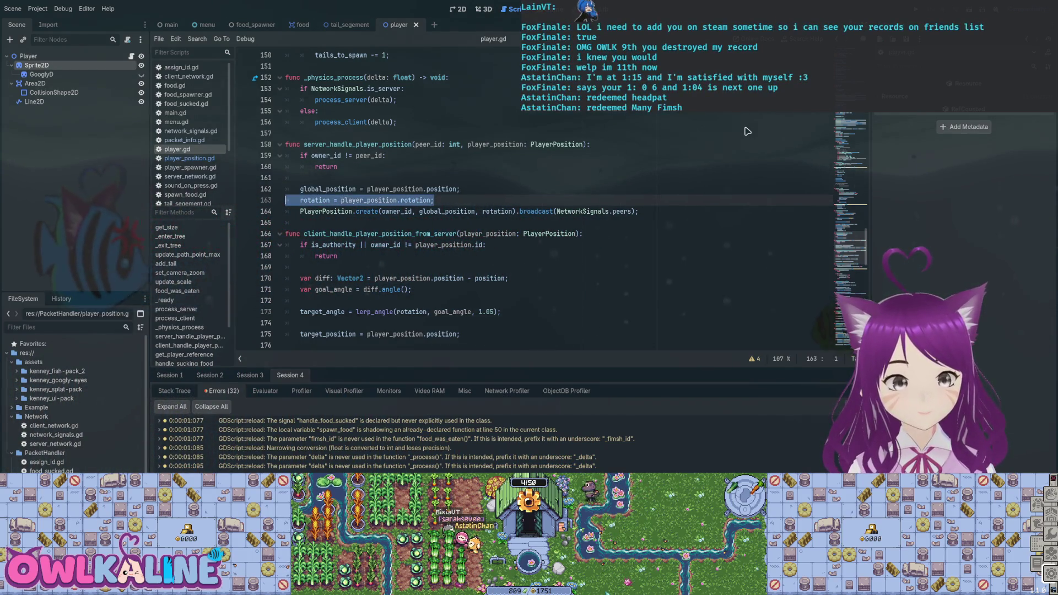
key(BackSpace)
key(BackSpace)
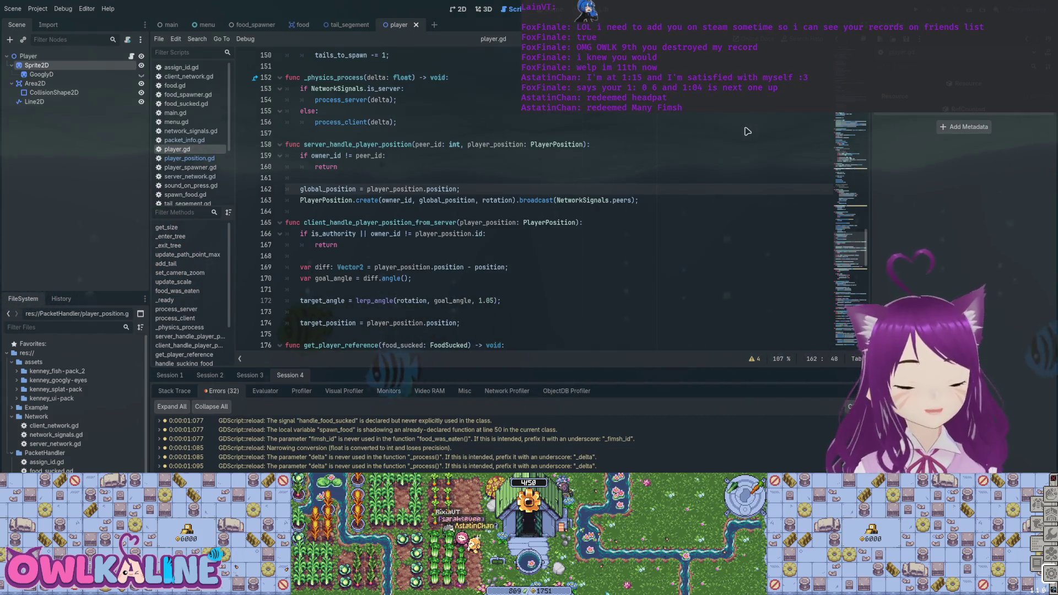
- Review the owner_id broadcast call and the client handler's movement code lines
key(Down)
key(ctrl+Left)
key(ctrl+Left)
key(ctrl+shift+Right)
key(Up)
key(Up)
key(Up)
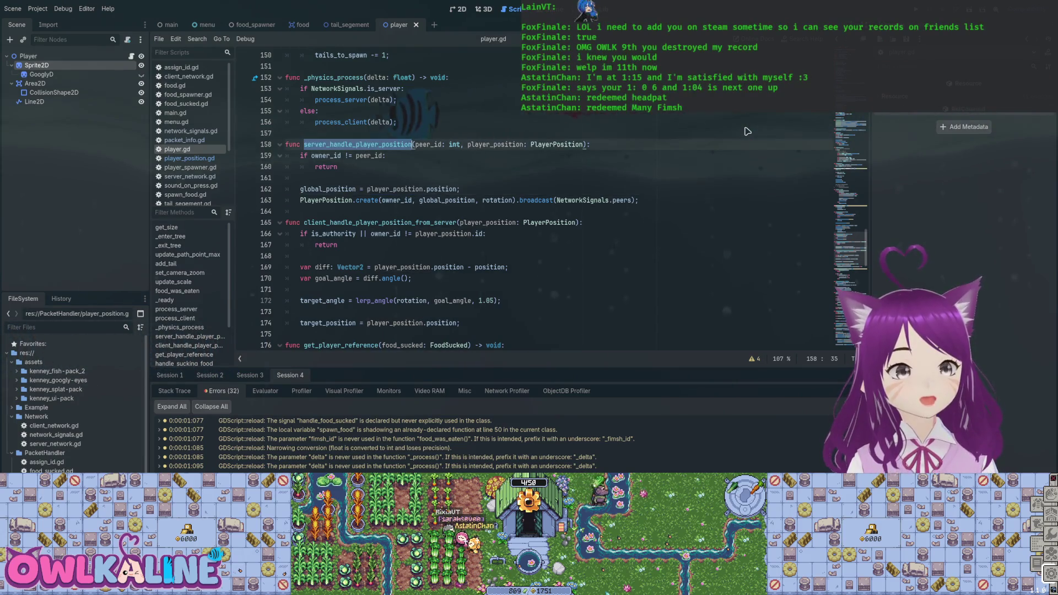
scroll(748, 131, down, 4)
scroll(748, 132, up, 3)
key(Down)
key(Down)
key(Down)
key(ctrl+Left)
key(ctrl+shift+Right)
key(Down)
key(Down)
key(Down)
key(End)
key(shift+Up)
key(shift+Up)
key(shift+Up)
key(shift+Home)
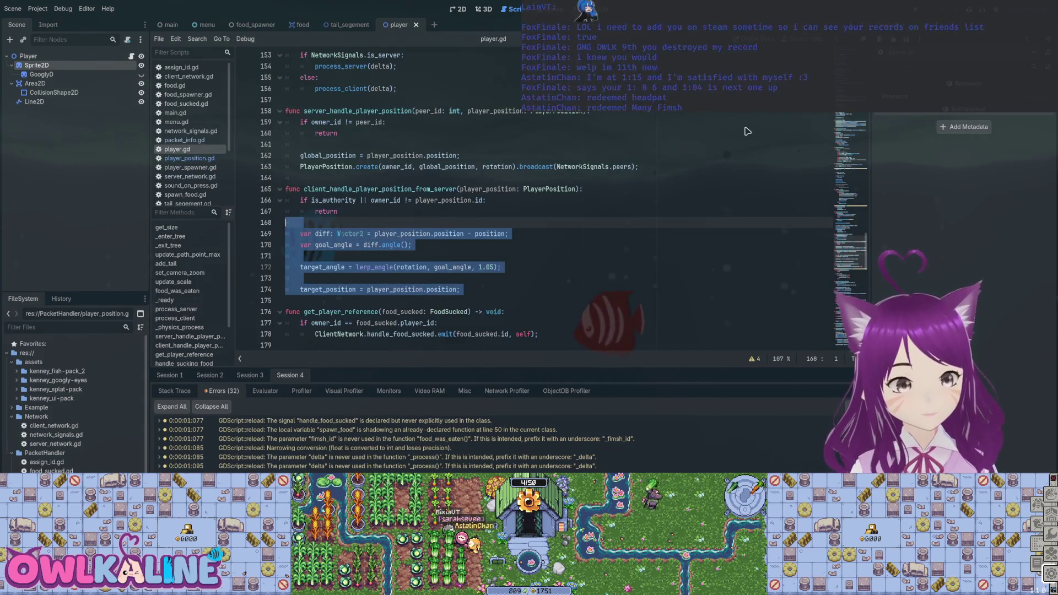
key(Down)
key(Down)
key(Down)
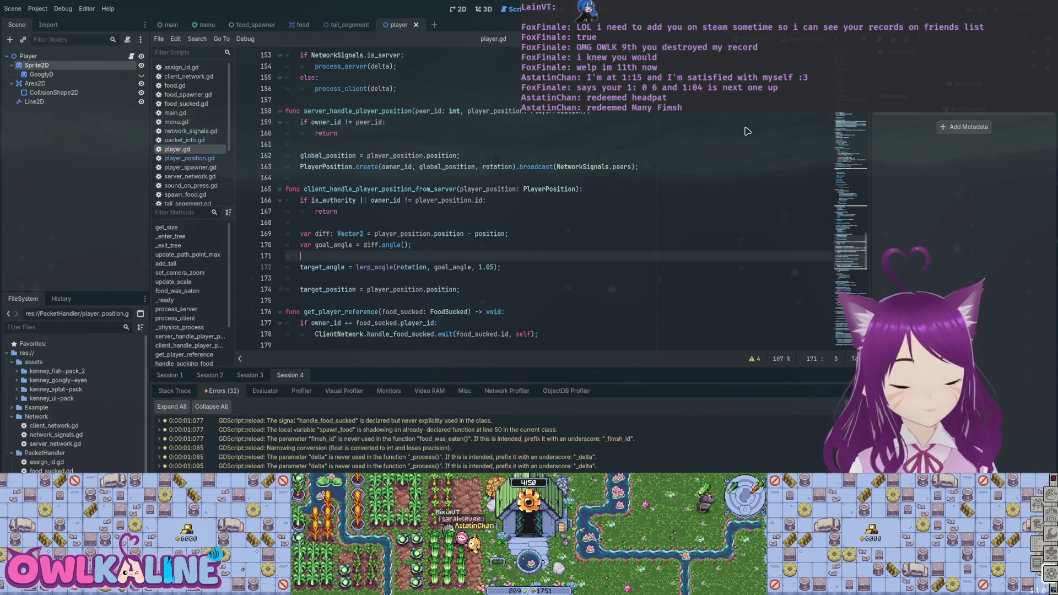
- Comment out the global_position assignment on line 162 and add a blank line below it
key(Up)
key(Up)
key(Up)
key(ctrl+k)
key(End)
key(Return)
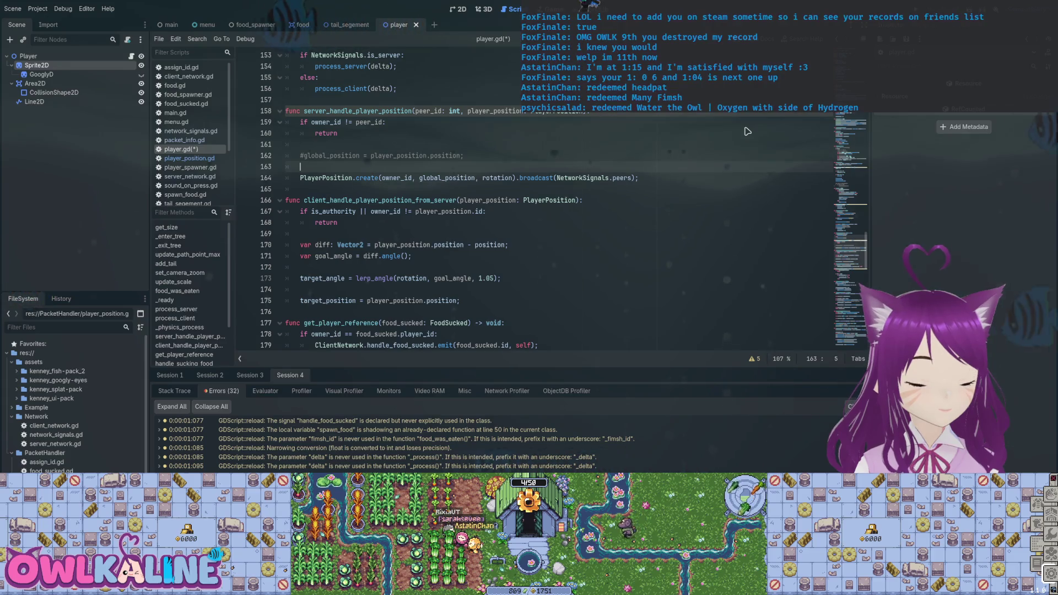
- Add a new function handle_player_position_data(player_position: PlayerPosition) -> void and save
key(Down)
key(Down)
key(Down)
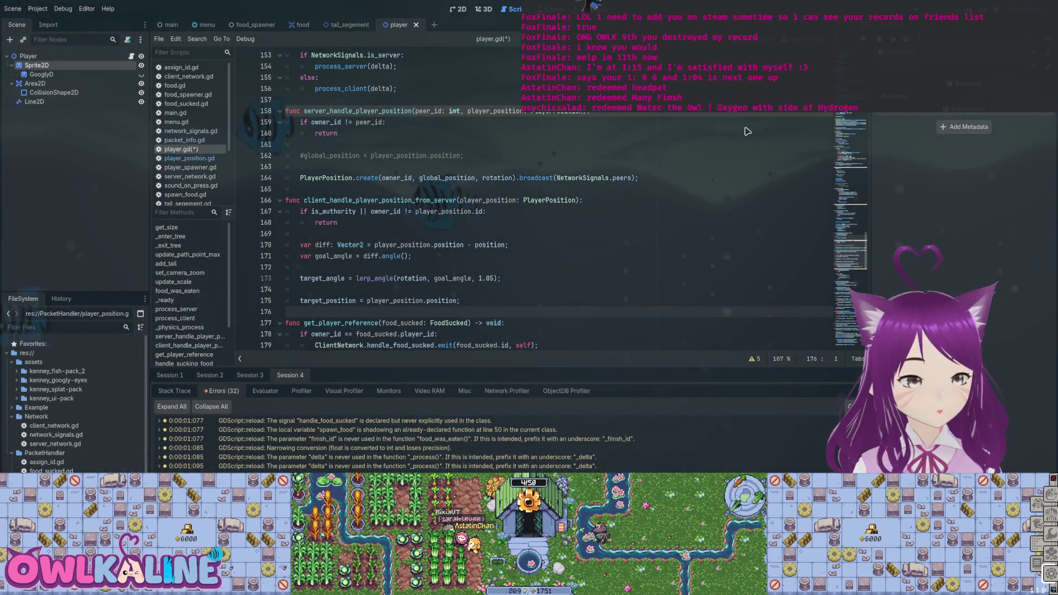
key(Return)
key(Return)
key(Up)
text(f)
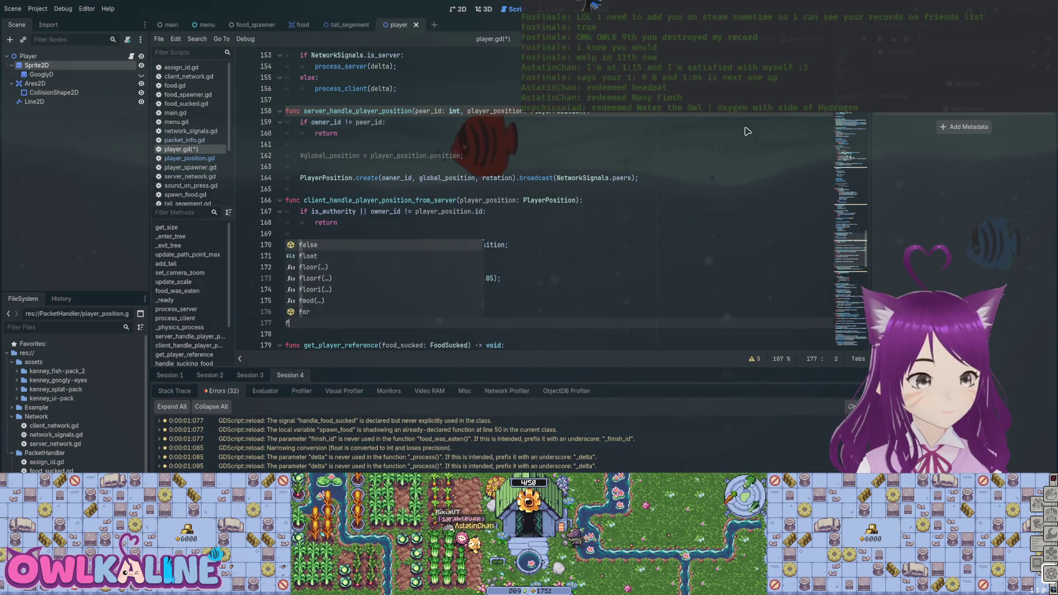
text(unc predirect_)
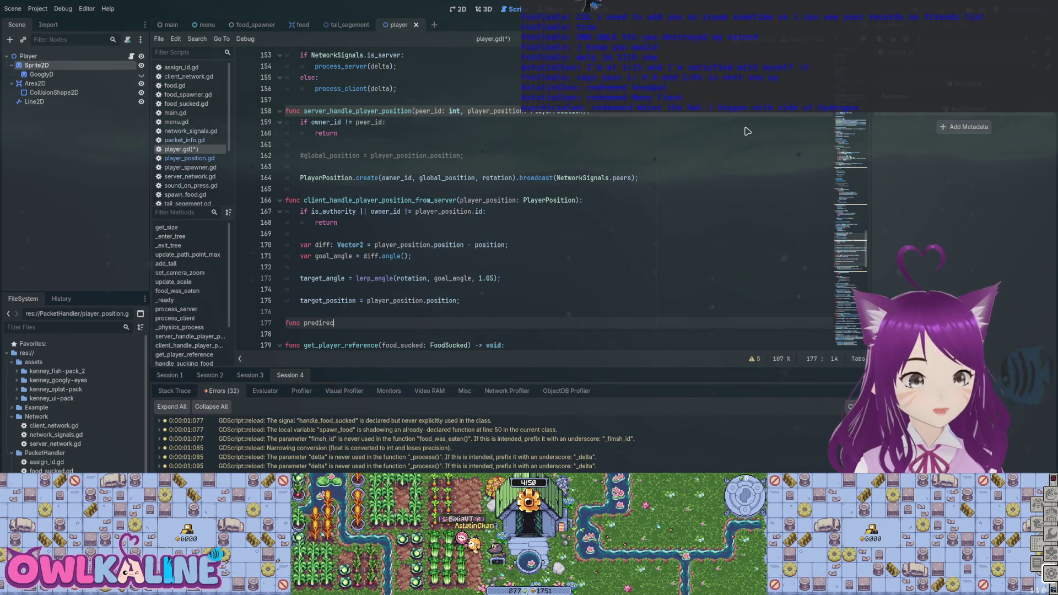
key(BackSpace)
key(BackSpace)
key(BackSpace)
text(hand)
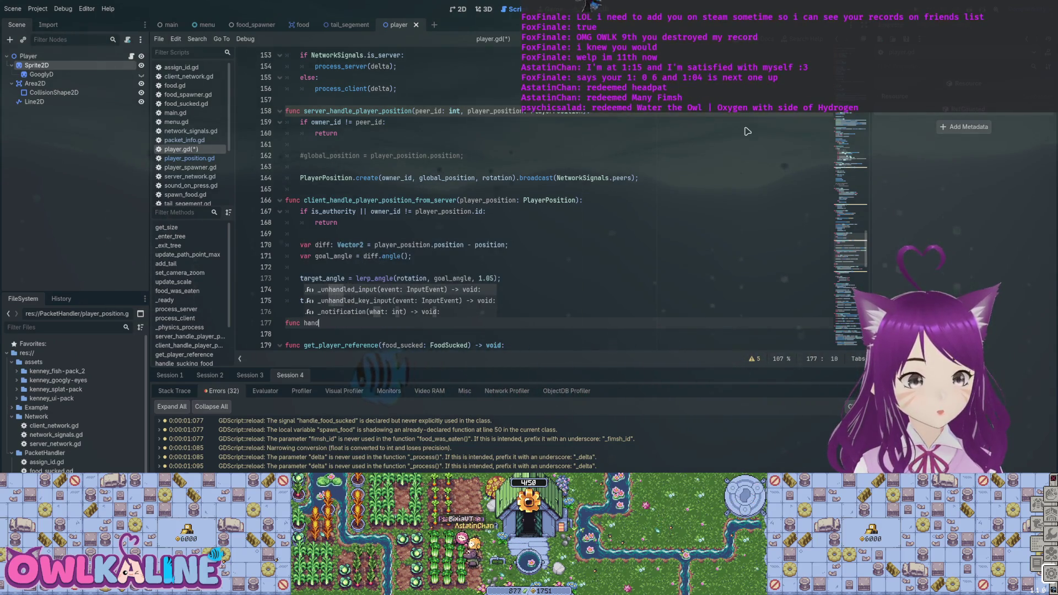
text(le_player_position_)
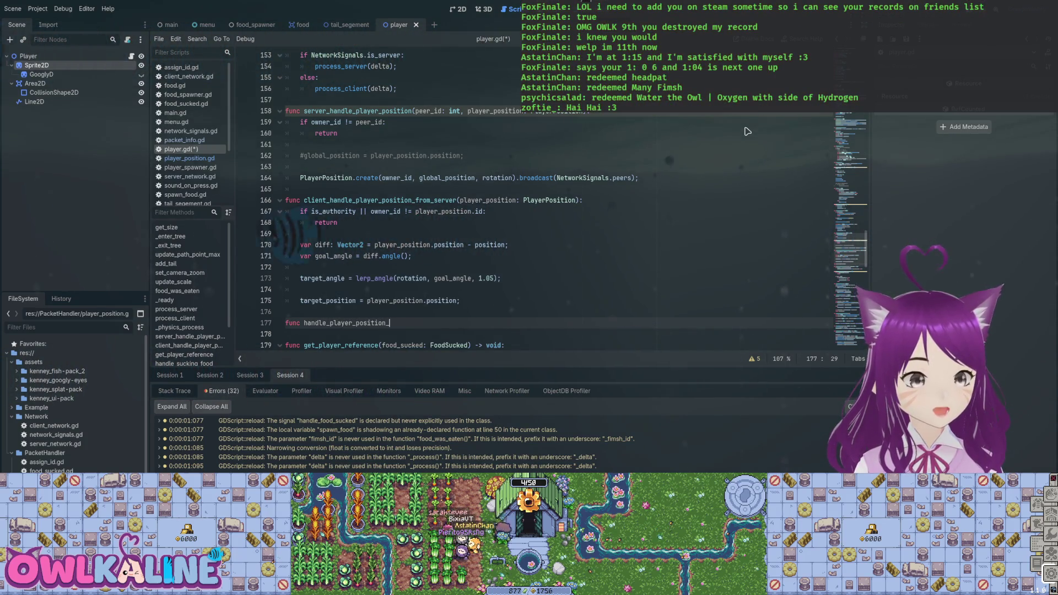
text(data(pla)
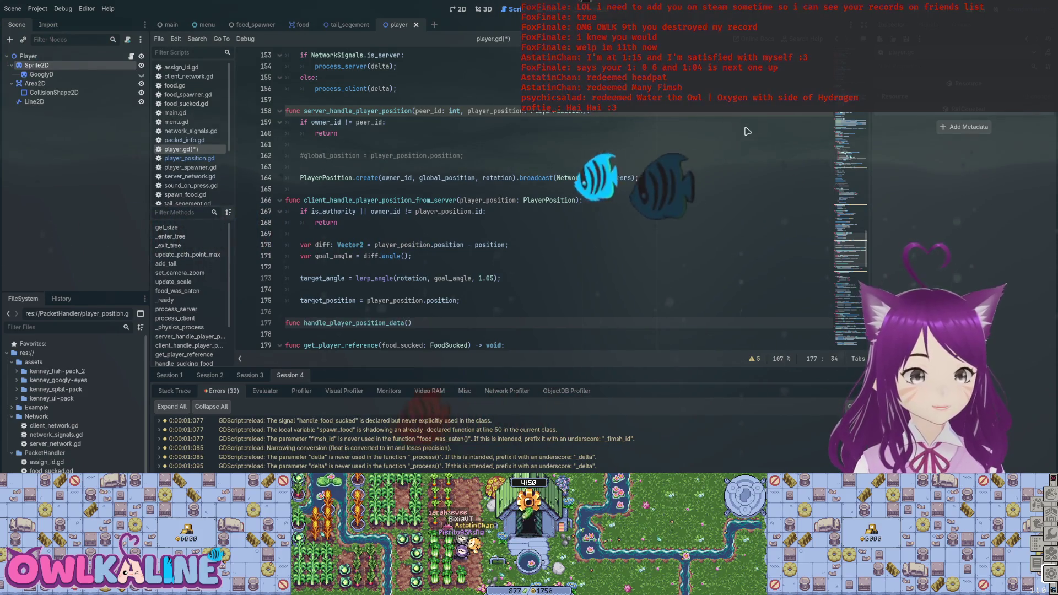
text(yer_position)
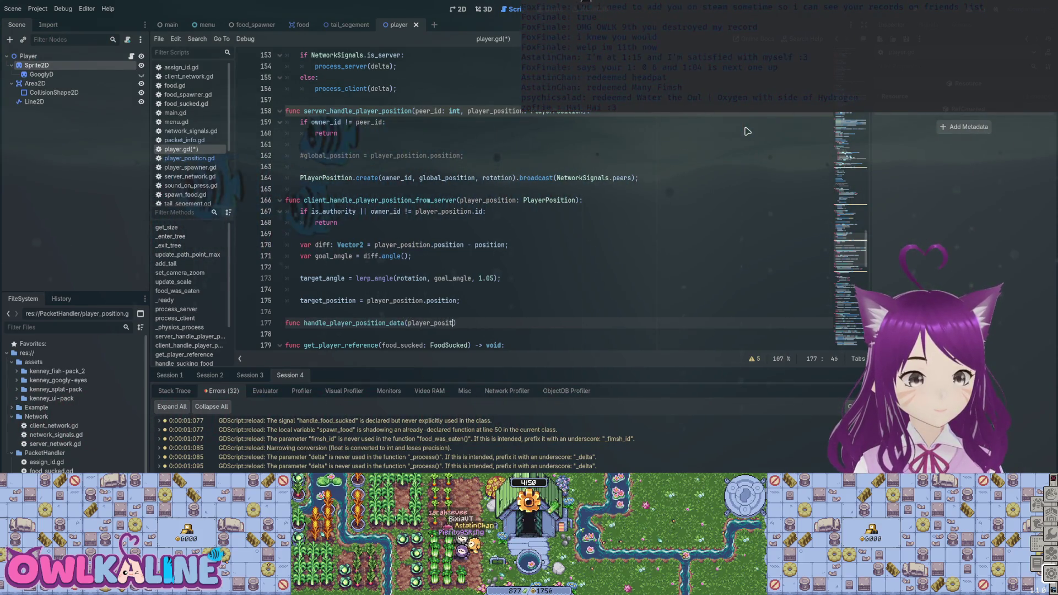
text(: Player)
text(Position))
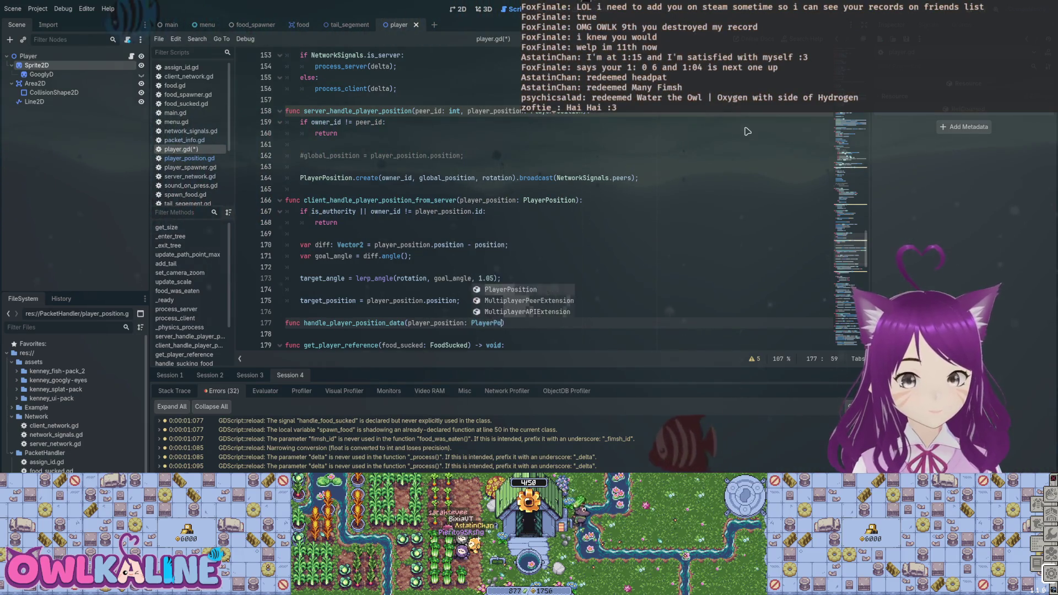
text( -> void:)
key(Return)
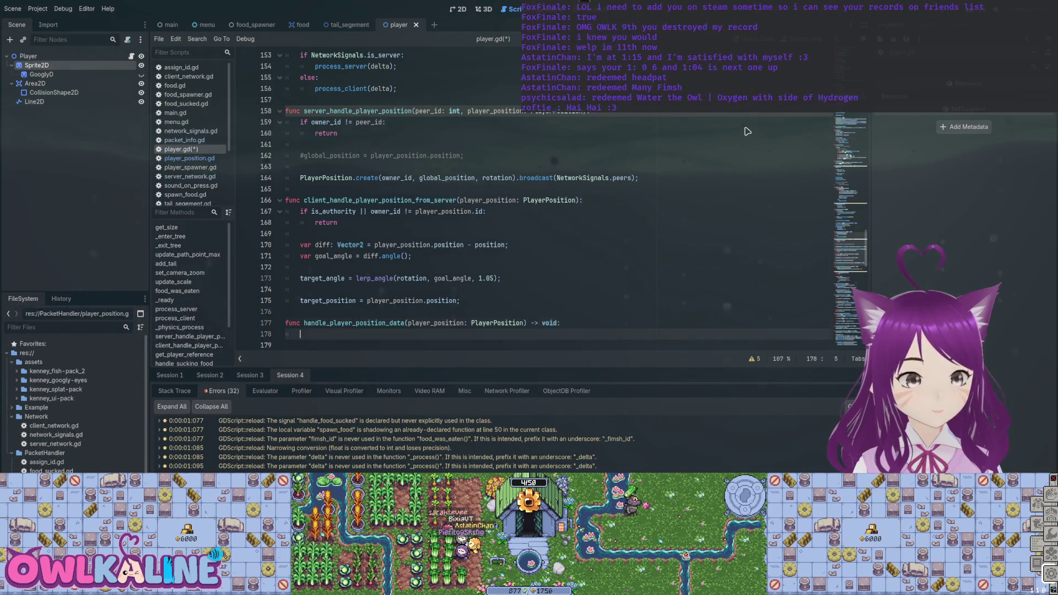
text(pas;)
key(ctrl+s)
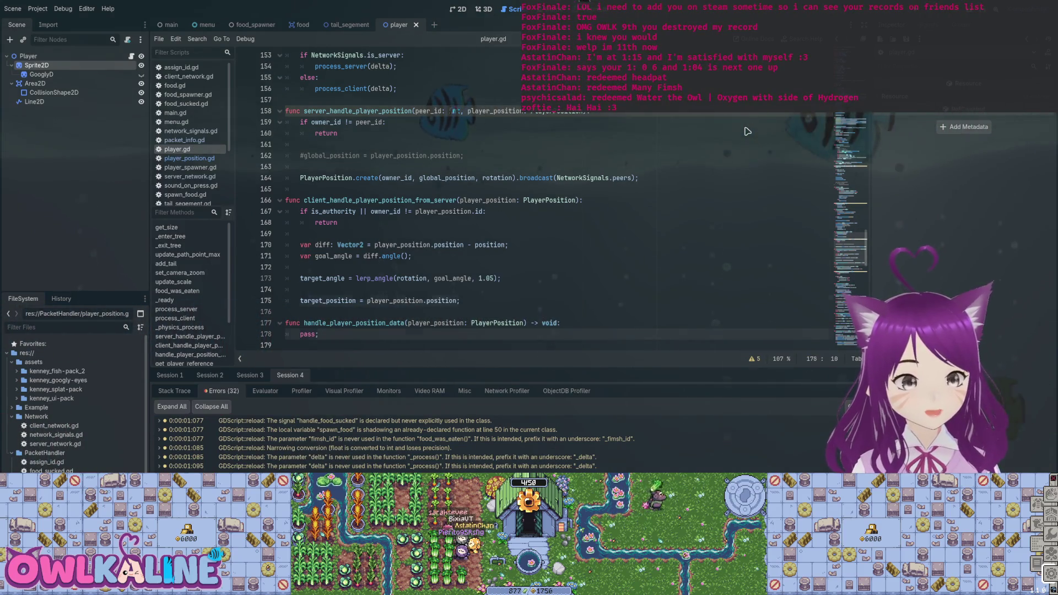
- Cut the angle and target-position lines out of the client handler
key(Up)
key(Up)
key(shift+Up)
key(shift+Up)
key(shift+Up)
key(ctrl+x)
key(Down)
key(Down)
key(Down)
key(End)
key(Return)
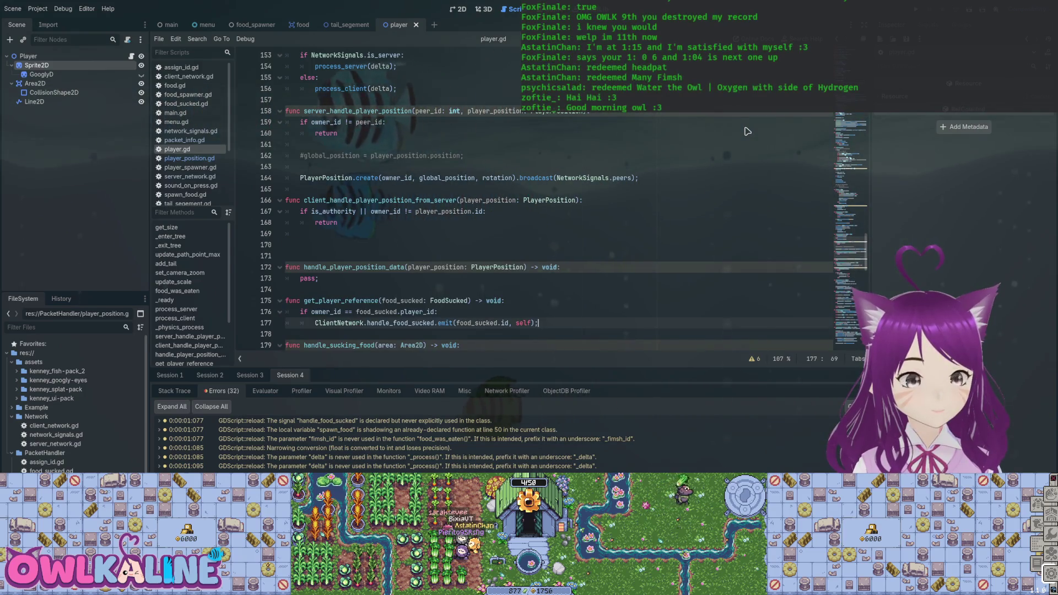
key(ctrl+v)
key(ctrl+z)
- Paste them into handle_player_position_data, fix the indentation and delete the pass placeholder
key(Up)
key(Up)
key(Up)
key(End)
key(Return)
key(ctrl+v)
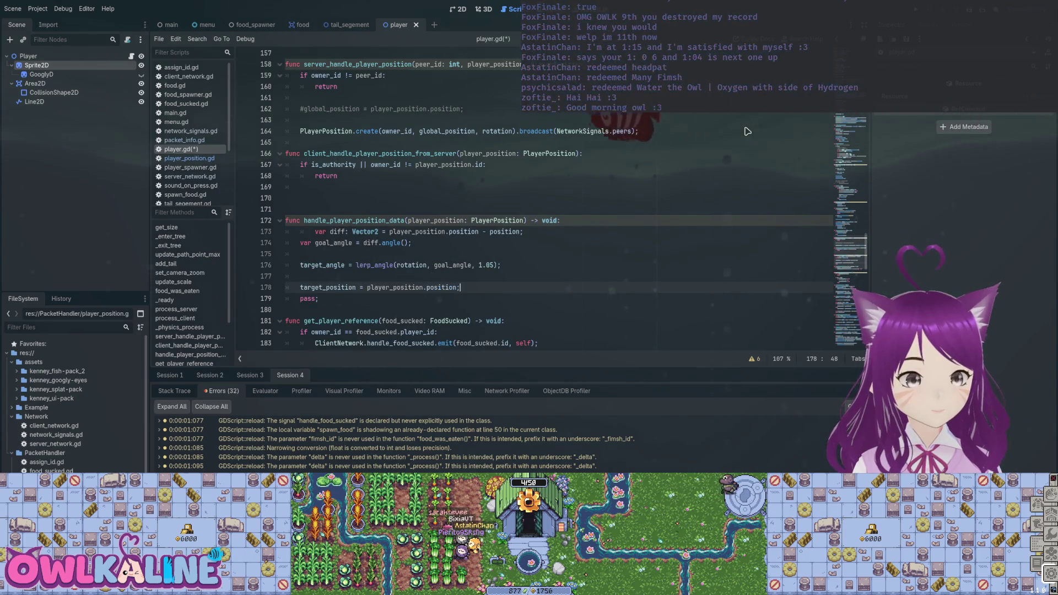
key(Up)
key(Up)
key(Up)
key(shift+Tab)
key(Down)
key(Down)
key(Down)
key(shift+Down)
key(Delete)
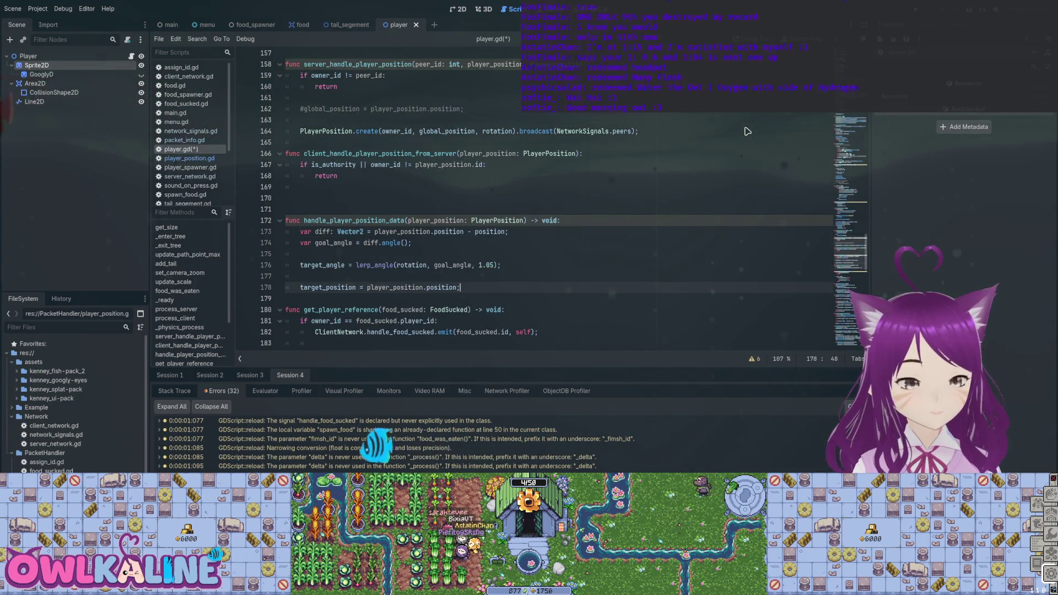
- Insert a handle_player_position_data call on the emptied line of the client handler
scroll(748, 131, up, 2)
key(Up)
key(Up)
key(Up)
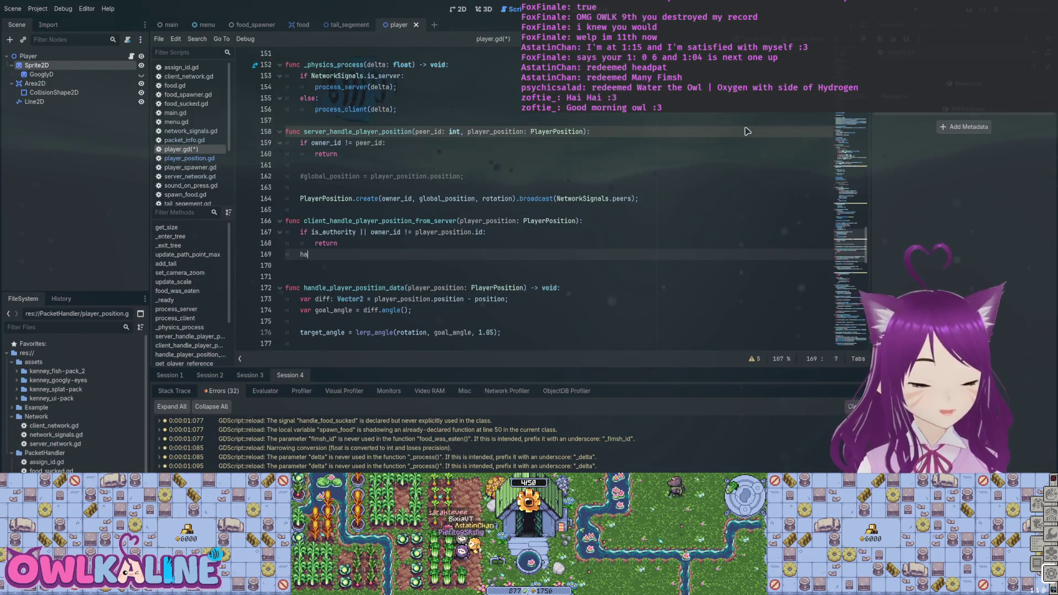
text(ndle_pl)
key(Return)
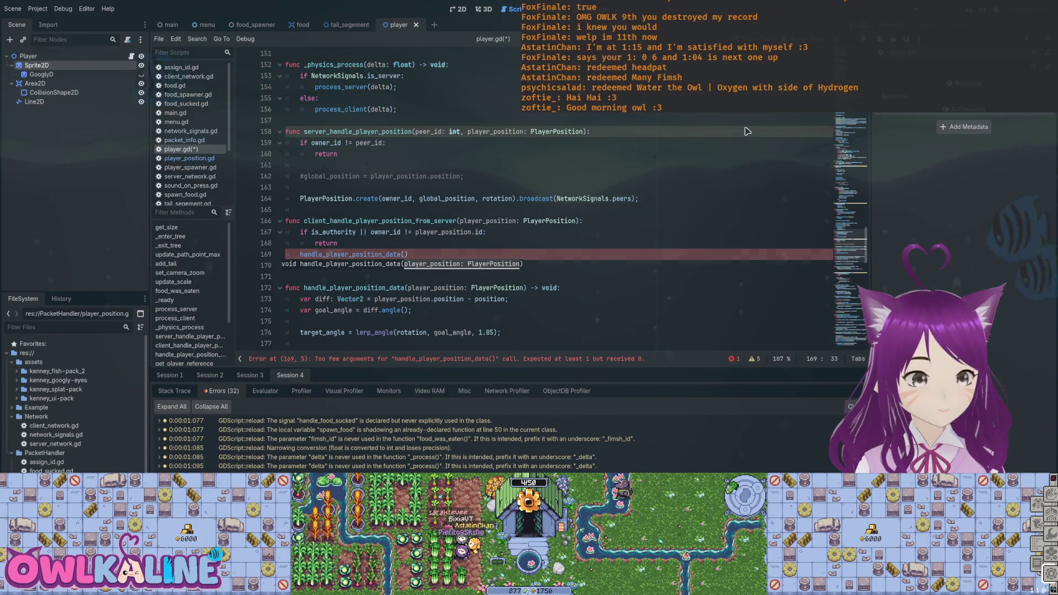
- Pass player_position as the argument of the handle_player_position_data call and save
key(Delete)
text(pla)
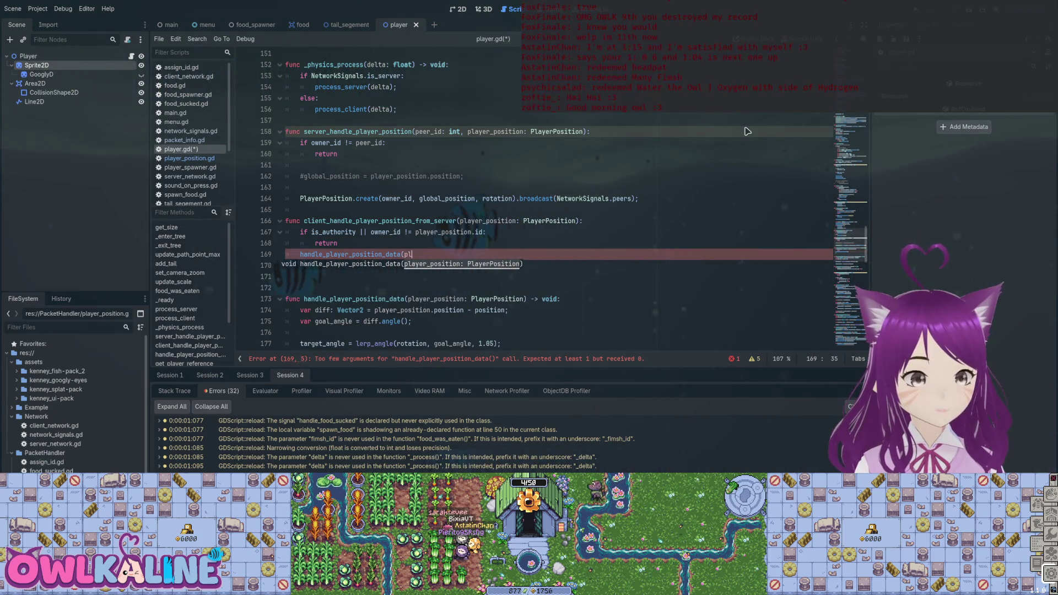
text(y)
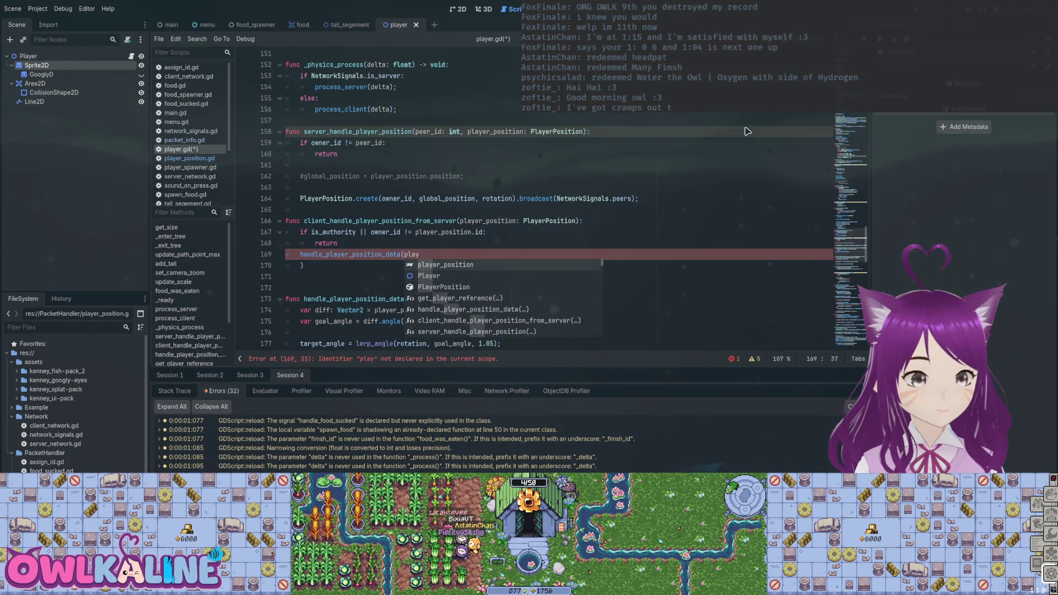
key(Return)
key(Delete)
text(;)
key(ctrl+s)
- Copy the call into the server handler and delete the commented-out global_position line
key(shift+Home)
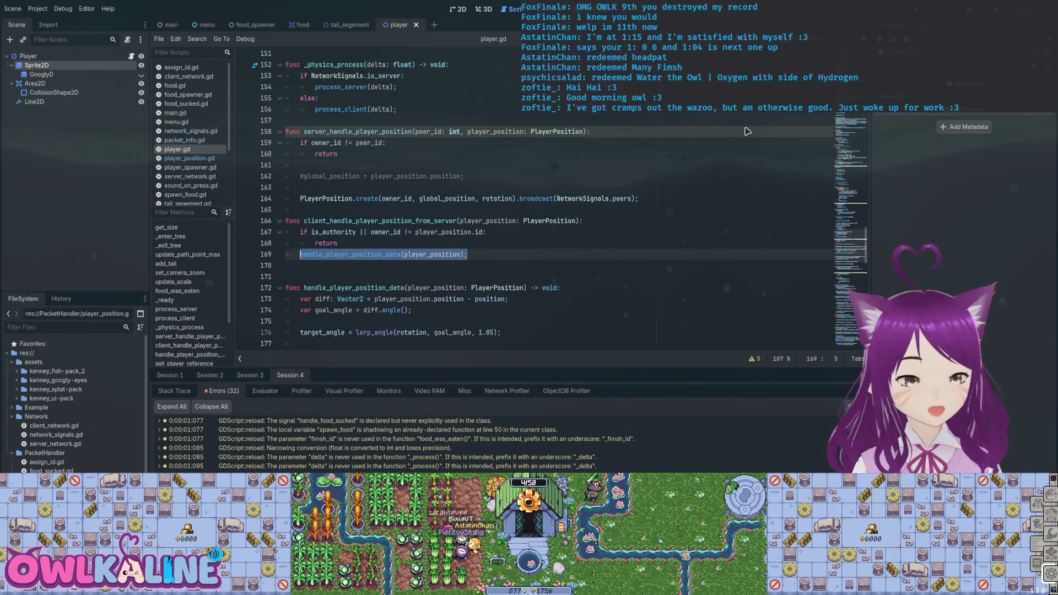
key(ctrl+c)
key(Up)
key(Up)
key(Up)
key(ctrl+v)
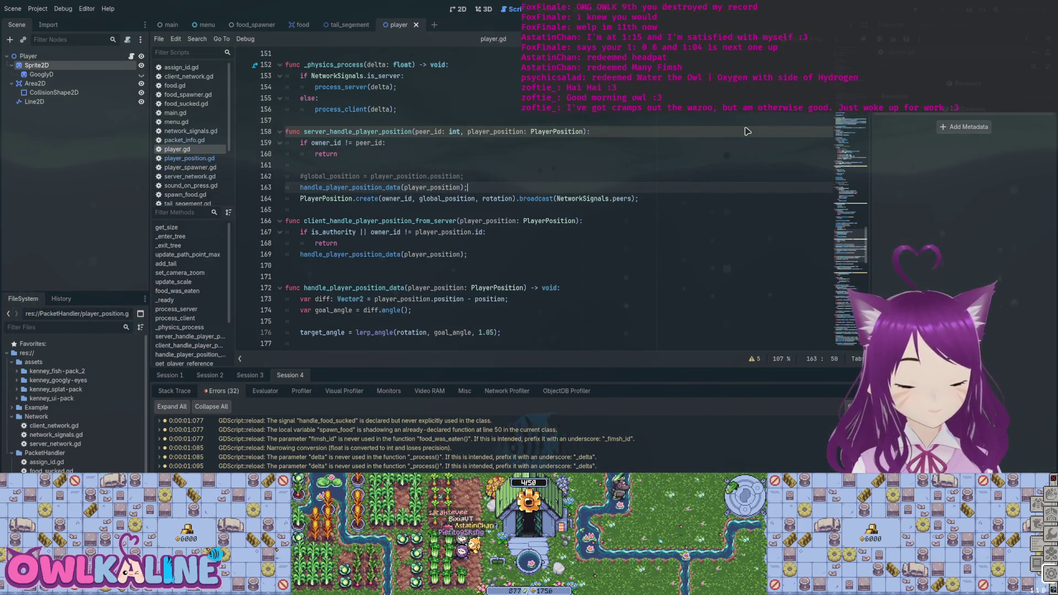
key(Up)
key(shift+Home)
key(BackSpace)
key(BackSpace)
key(BackSpace)
- Review the handle_player_position_data call and the target_angle assignment
key(Down)
key(ctrl+shift+Right)
scroll(747, 131, down, 1)
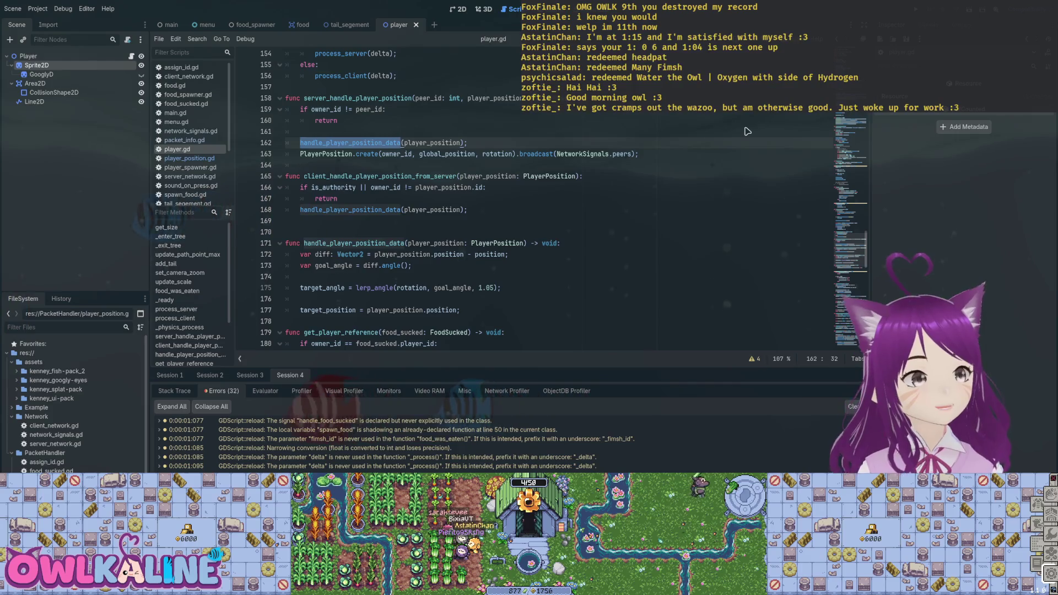
key(Down)
key(Down)
key(Down)
key(Home)
key(ctrl+shift+Right)
key(Up)
key(Up)
key(Home)
key(ctrl+shift+Right)
scroll(748, 131, up, 1)
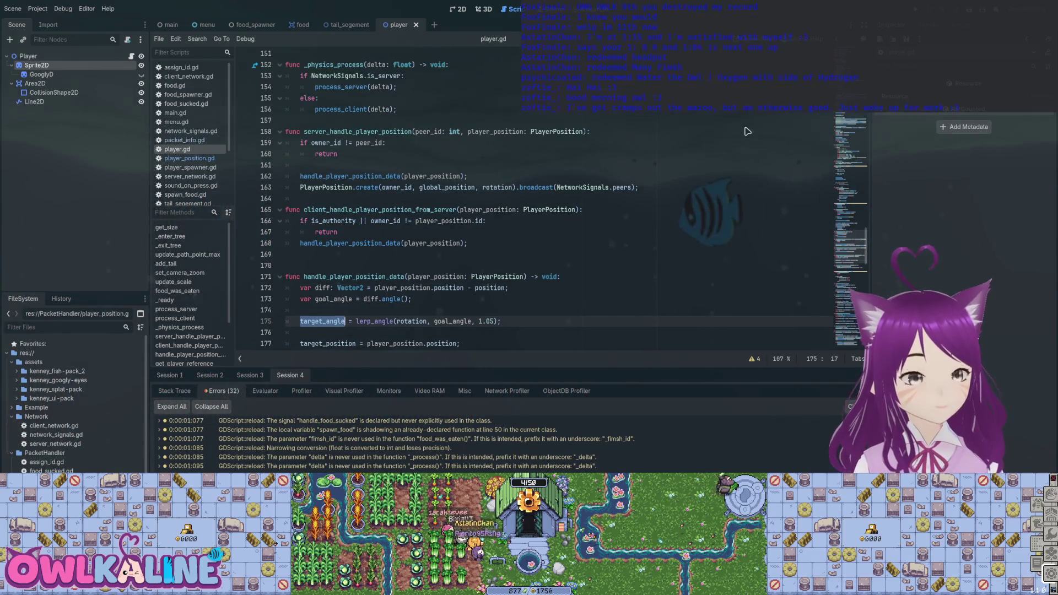
- After glancing over the handlers, run the game and check the server start and spawn logs
scroll(747, 131, down, 2)
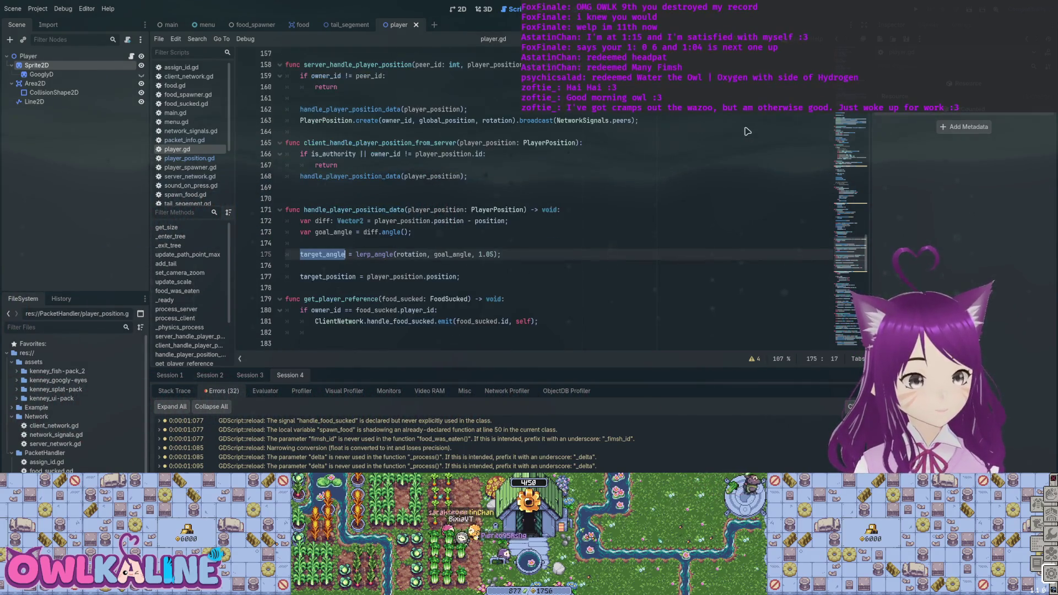
scroll(747, 131, up, 1)
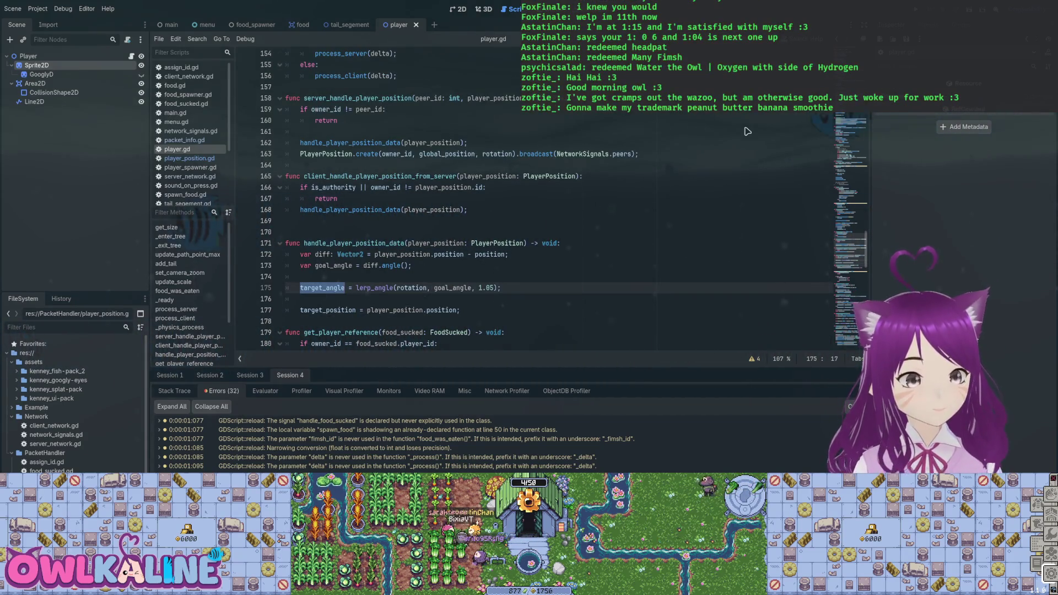
key(Down)
key(Down)
key(ctrl+d)
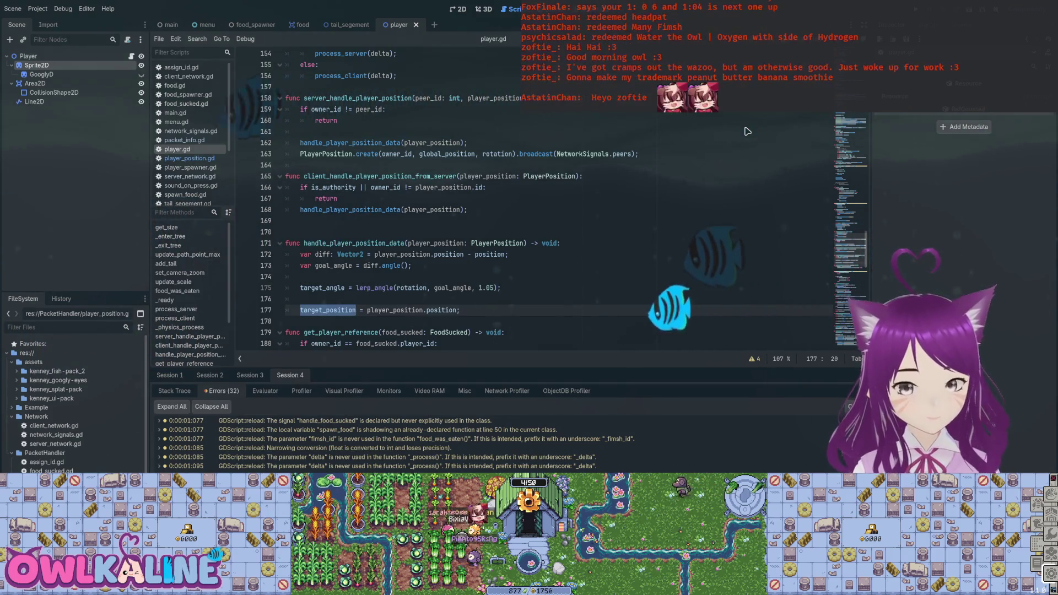
key(ctrl+z)
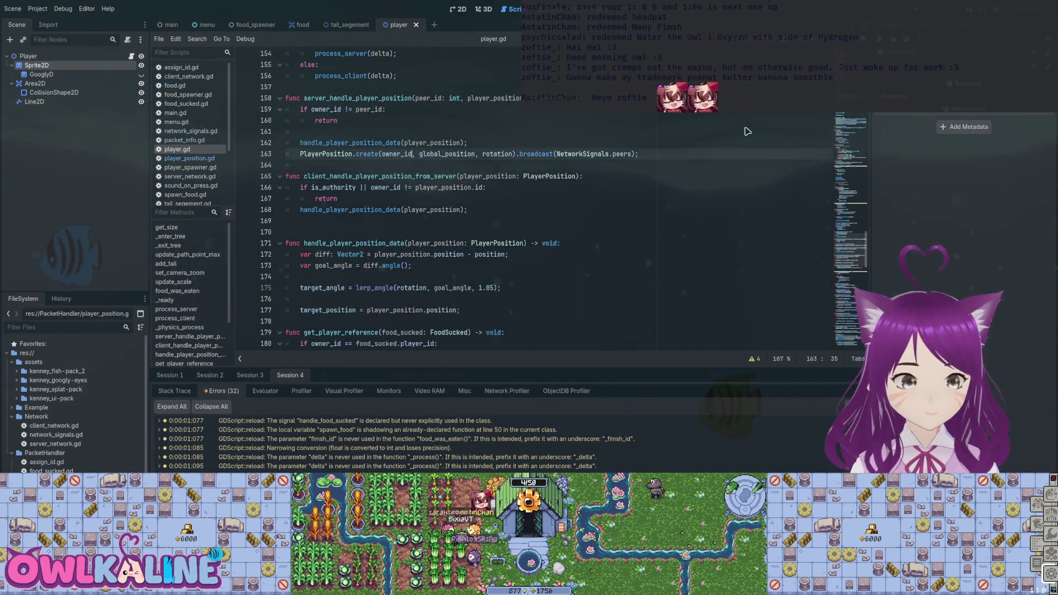
scroll(747, 132, up, 2)
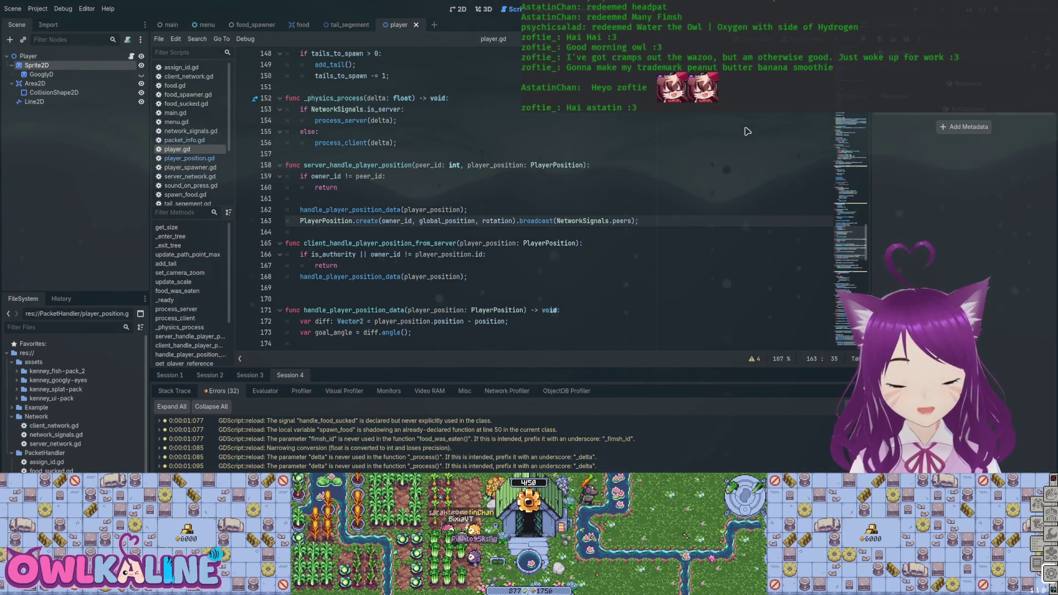
key(Up)
key(Up)
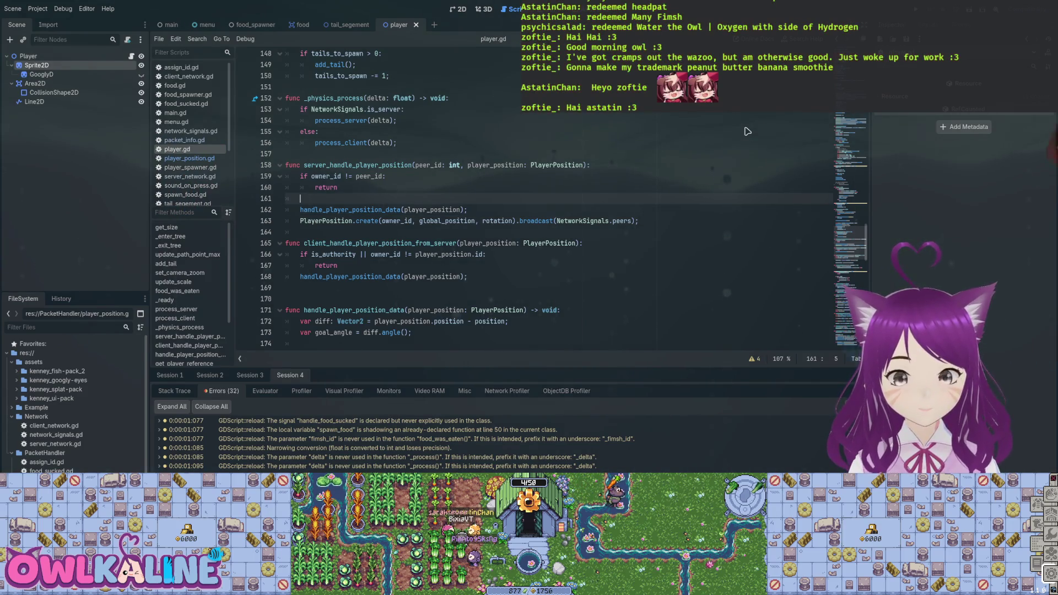
key(F5)
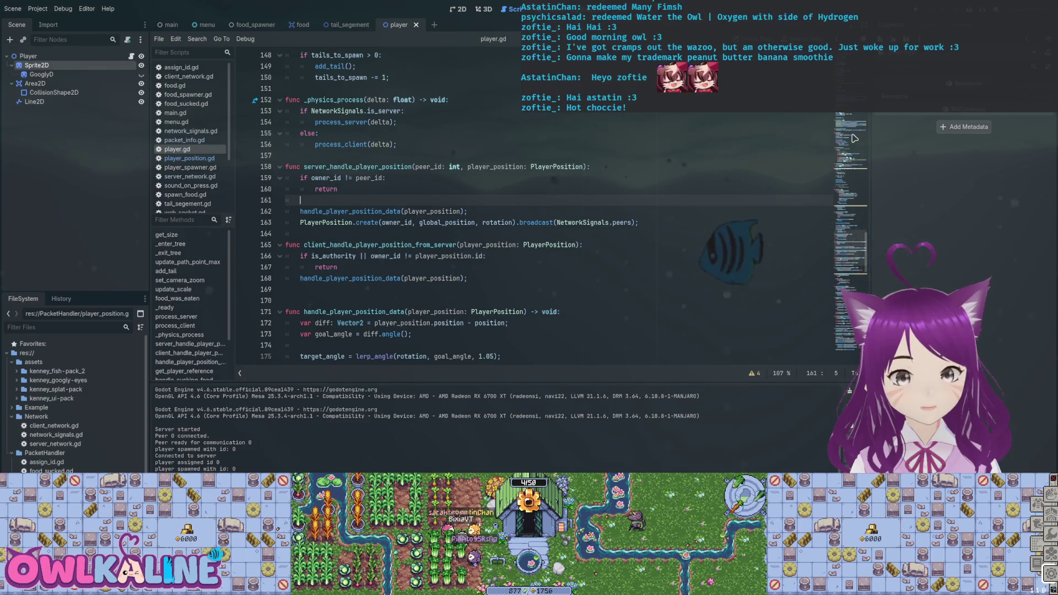
- Comment out the handle_player_position_data call in the server handler and save
key(Down)
key(End)
key(Home)
text(#)
key(ctrl+s)
- Add 'global_position = player_position.position;' below the commented call and save
key(Return)
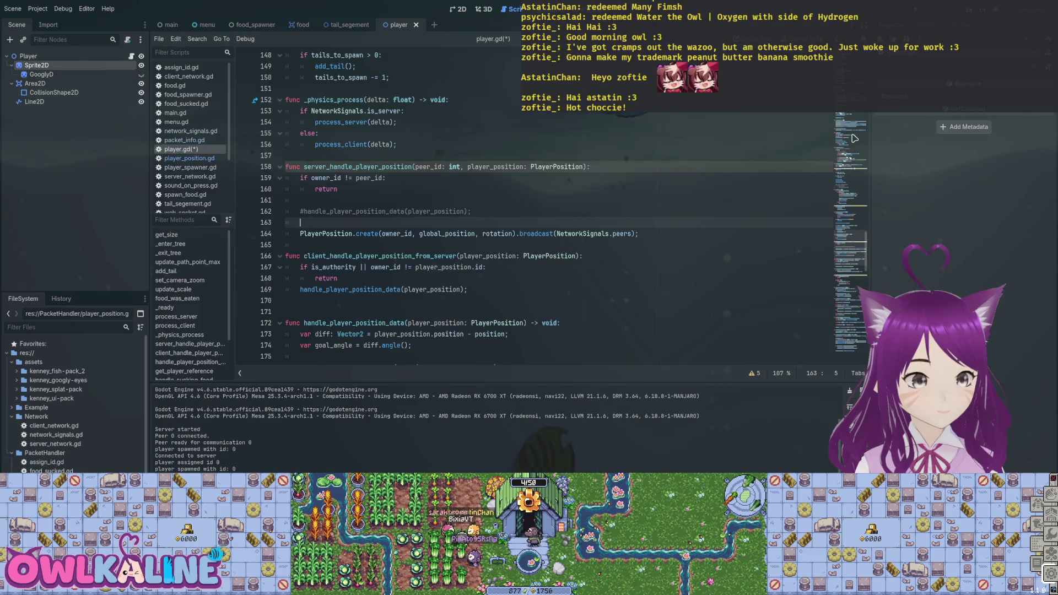
text(global)
key(Return)
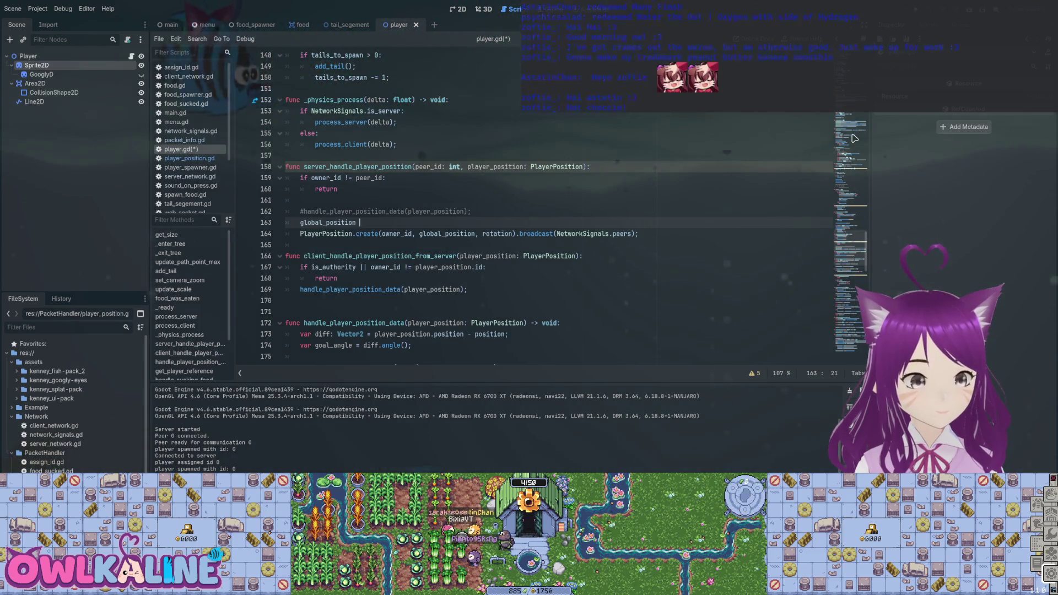
text(= player_position.p)
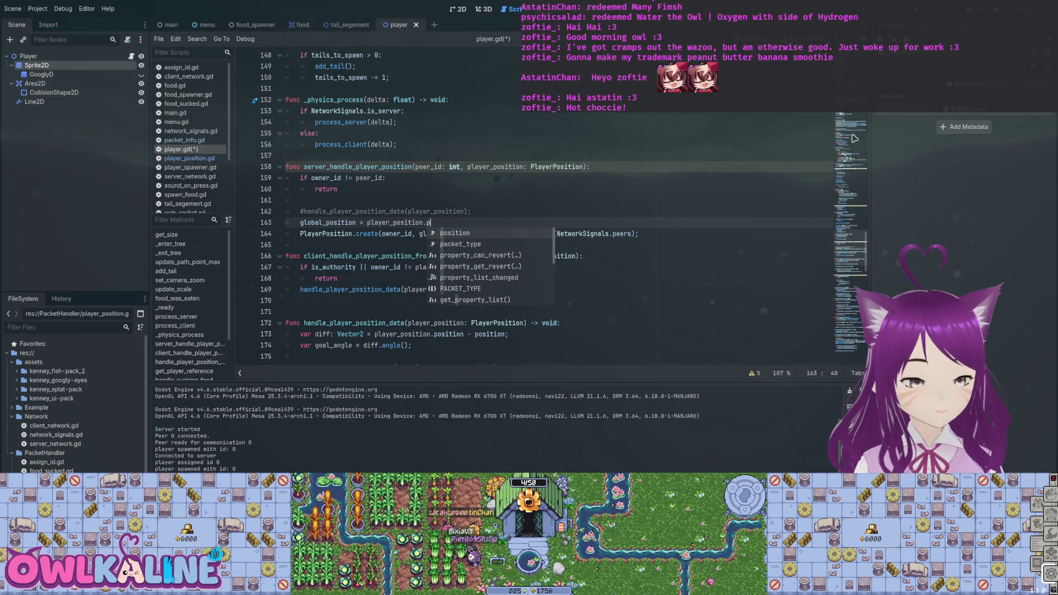
key(Return)
key(ctrl+s)
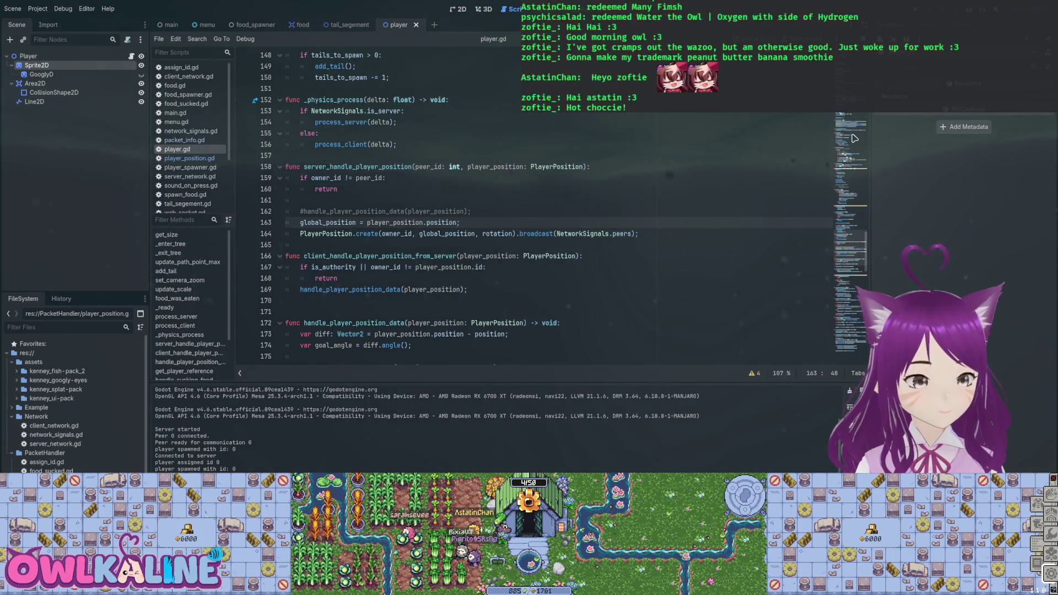
scroll(854, 138, down, 3)
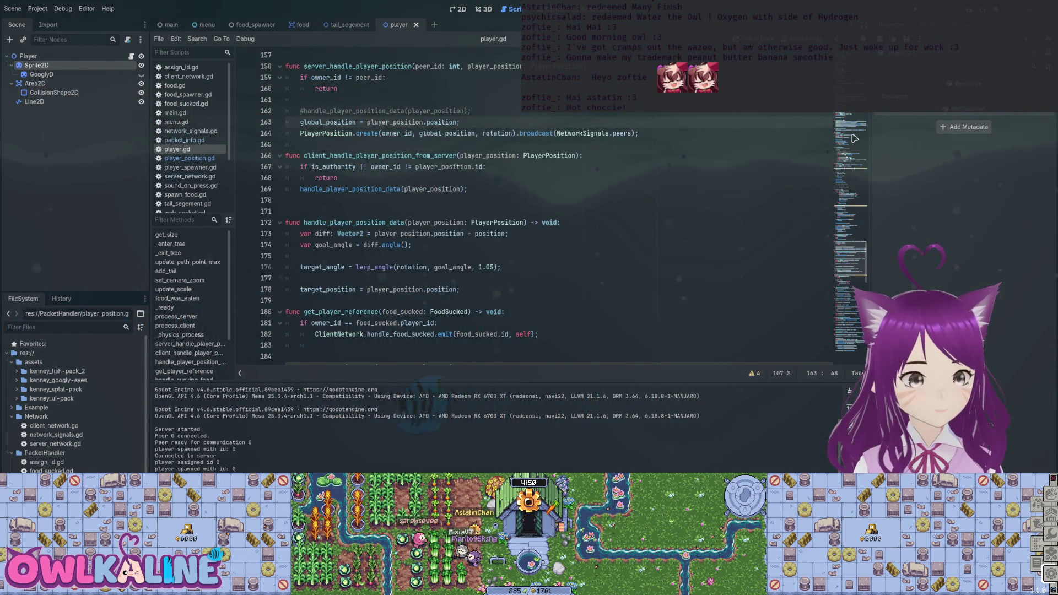
key(Down)
key(Down)
key(Down)
key(End)
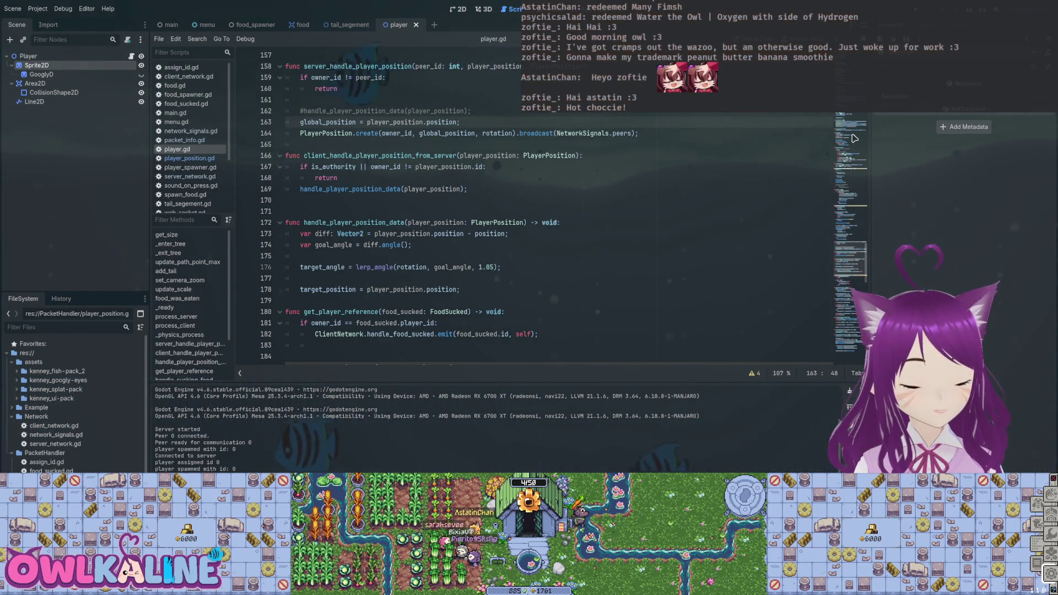
key(shift+Up)
key(shift+Up)
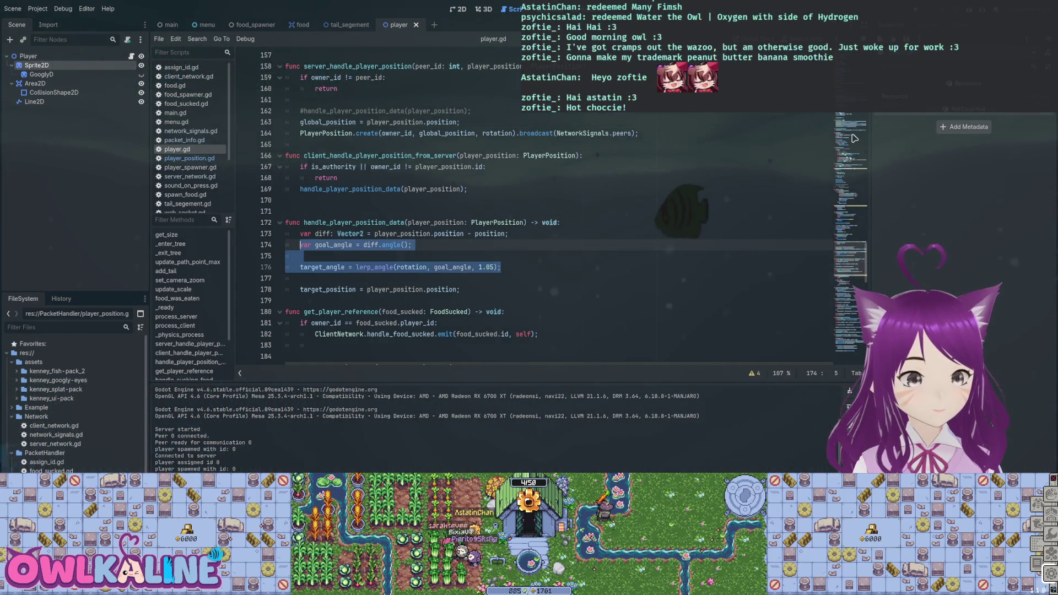
key(shift+Up)
key(shift+Home)
key(ctrl+c)
scroll(855, 139, up, 1)
key(ctrl+z)
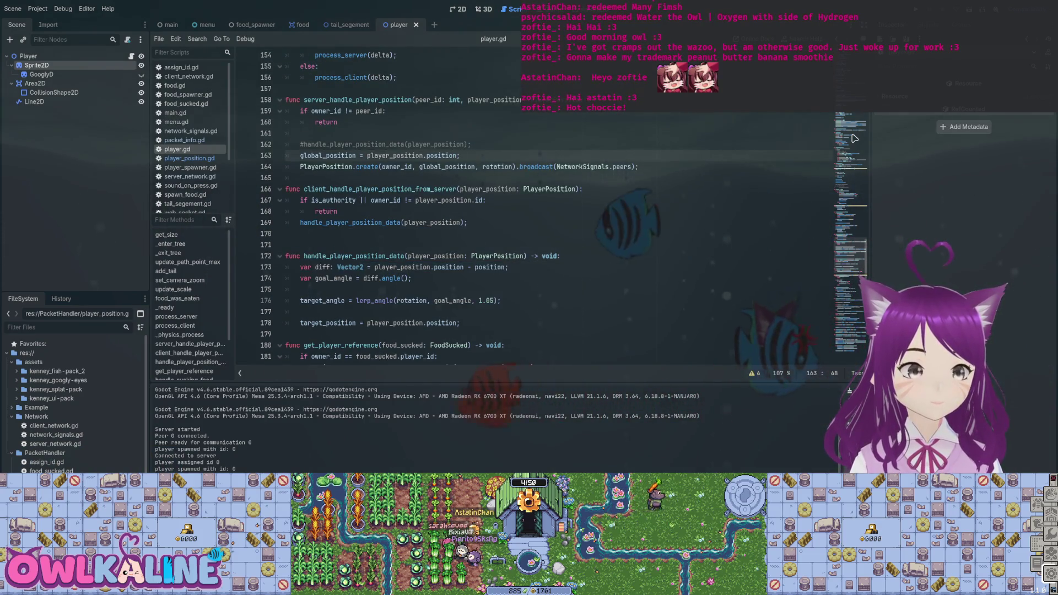
key(ctrl+v)
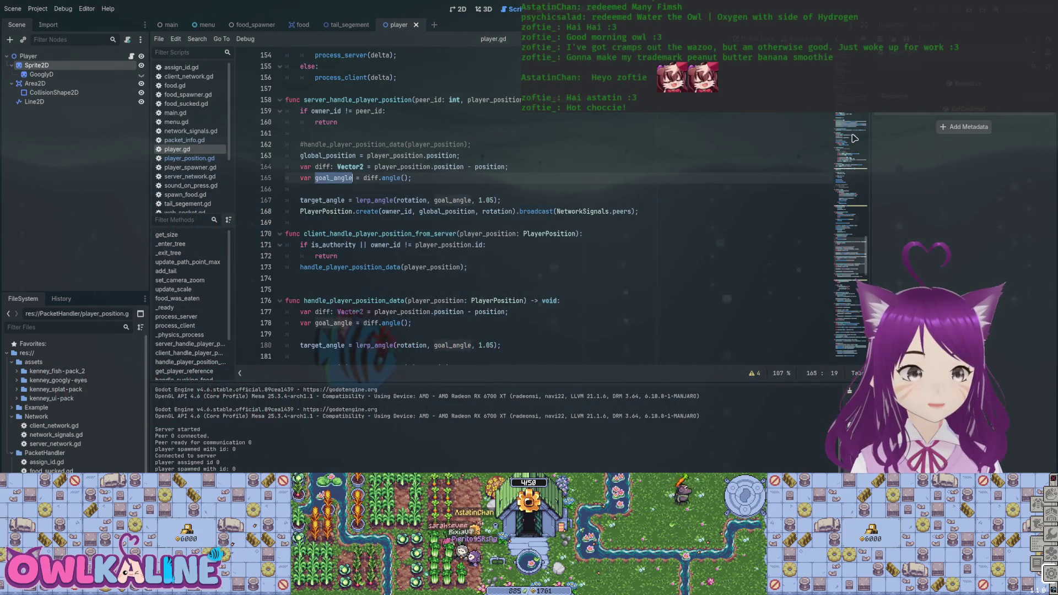
key(ctrl+z)
key(ctrl+z)
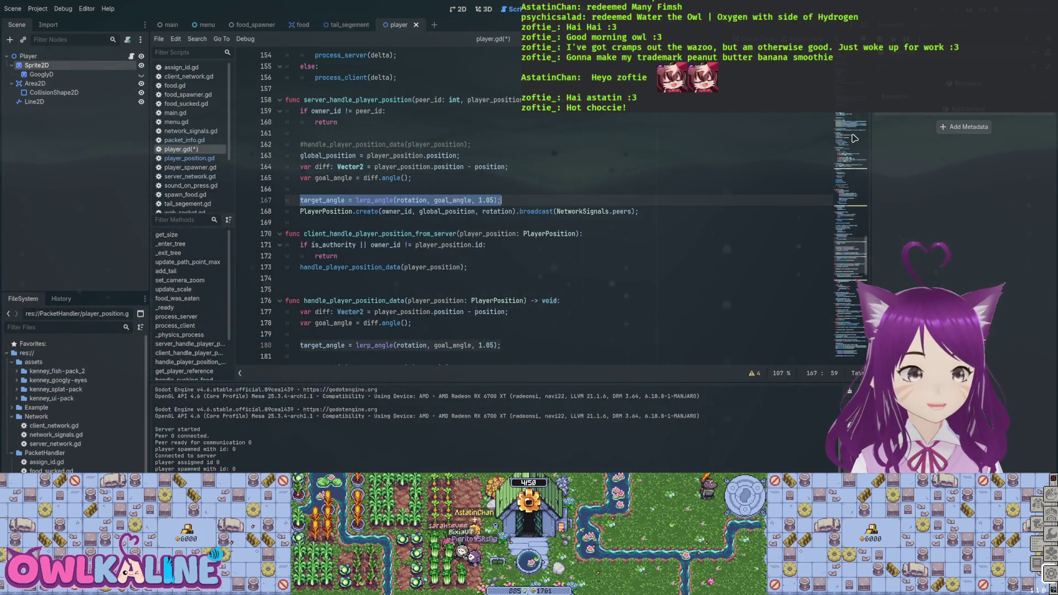
text(rotatio)
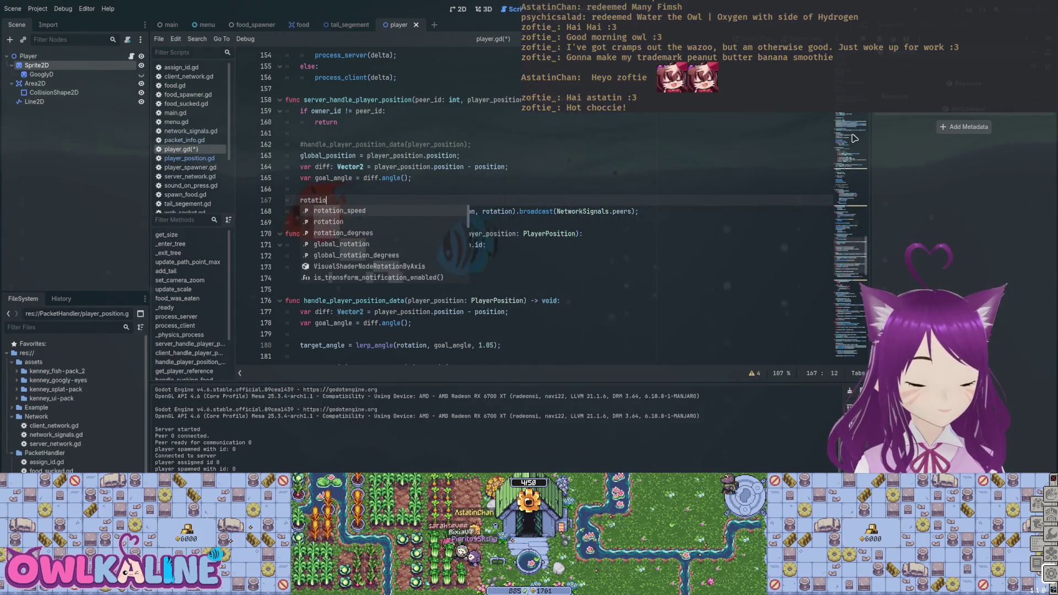
text(n = goal_angle;)
key(ctrl+s)
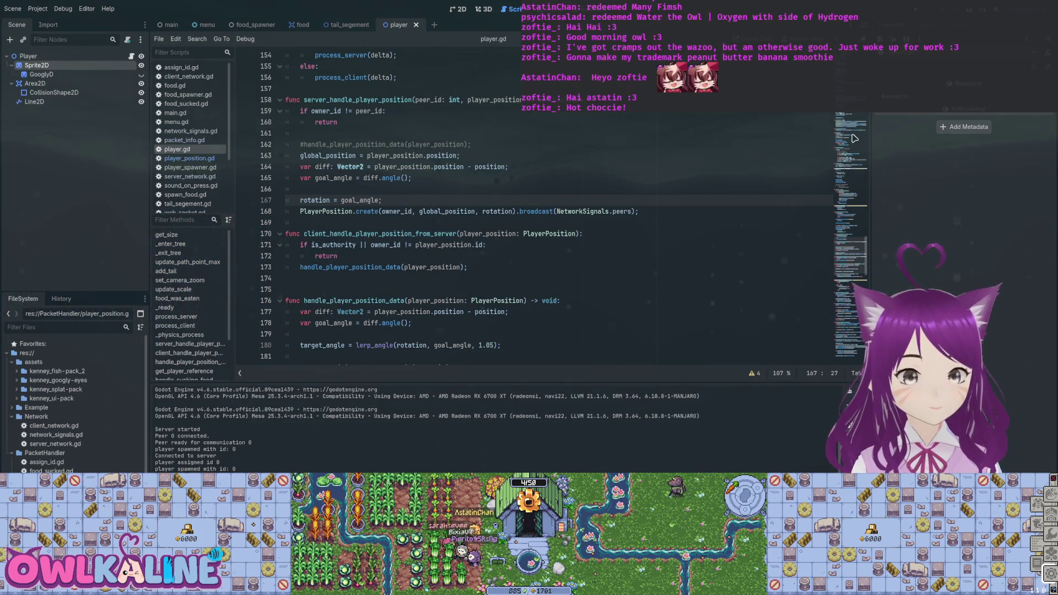
key(F5)
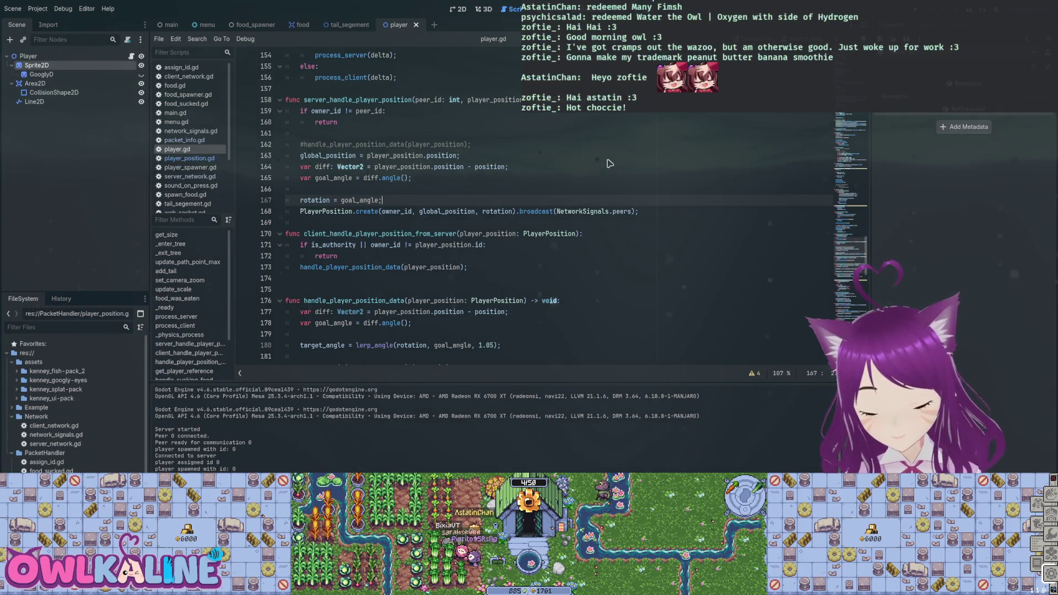
key(ctrl+d)
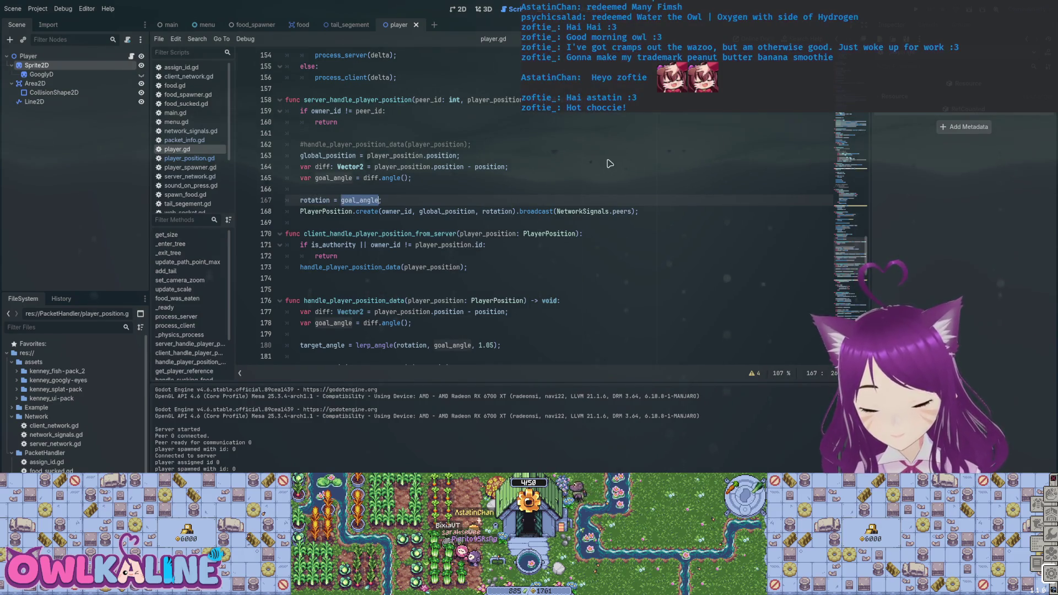
key(shift+Home)
key(shift+Up)
key(shift+Up)
key(shift+Up)
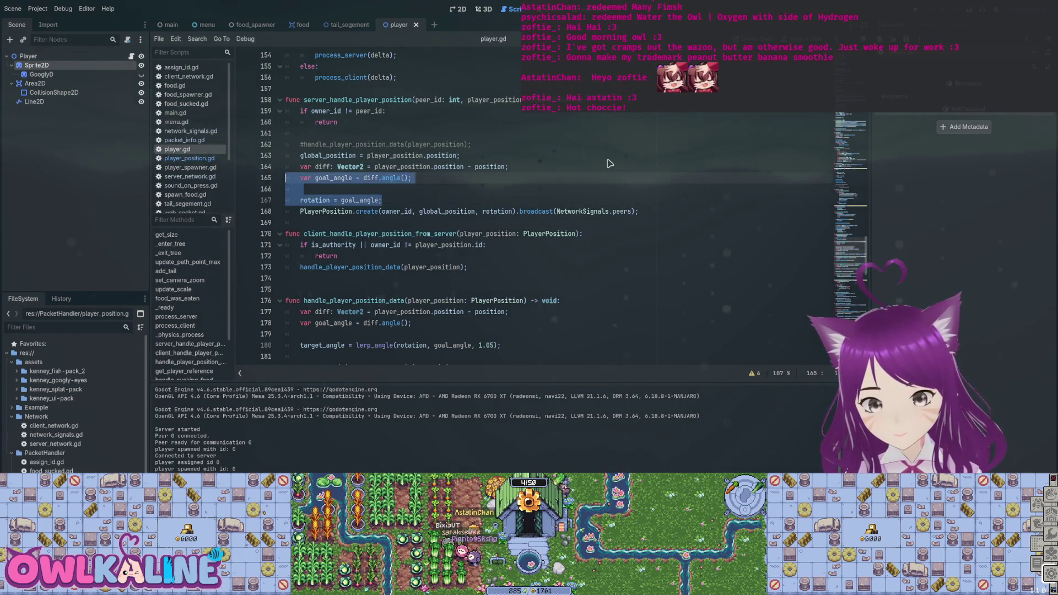
key(BackSpace)
key(BackSpace)
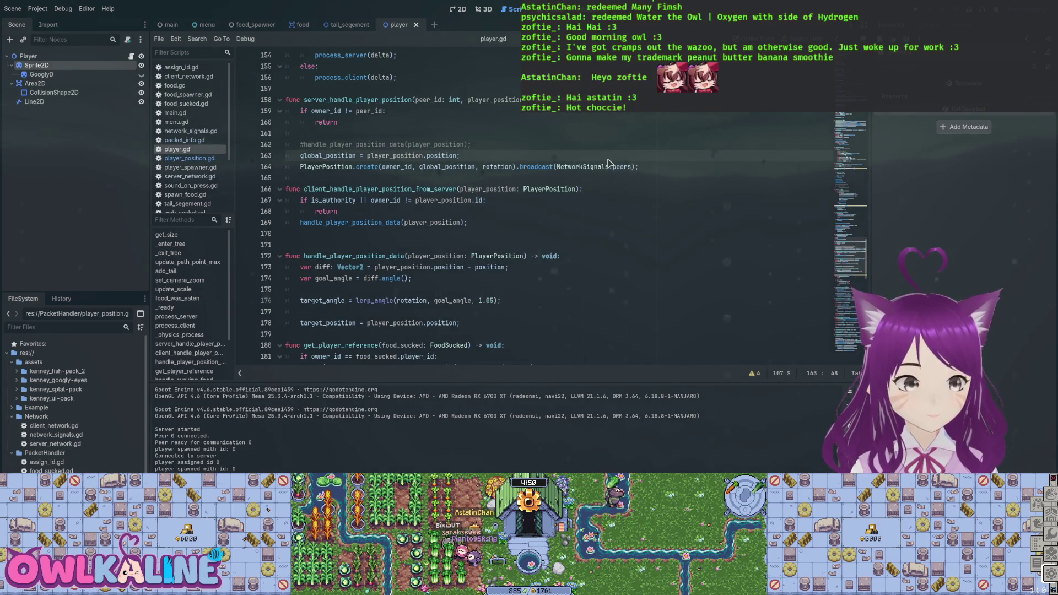
key(Down)
key(Down)
key(Down)
key(BackSpace)
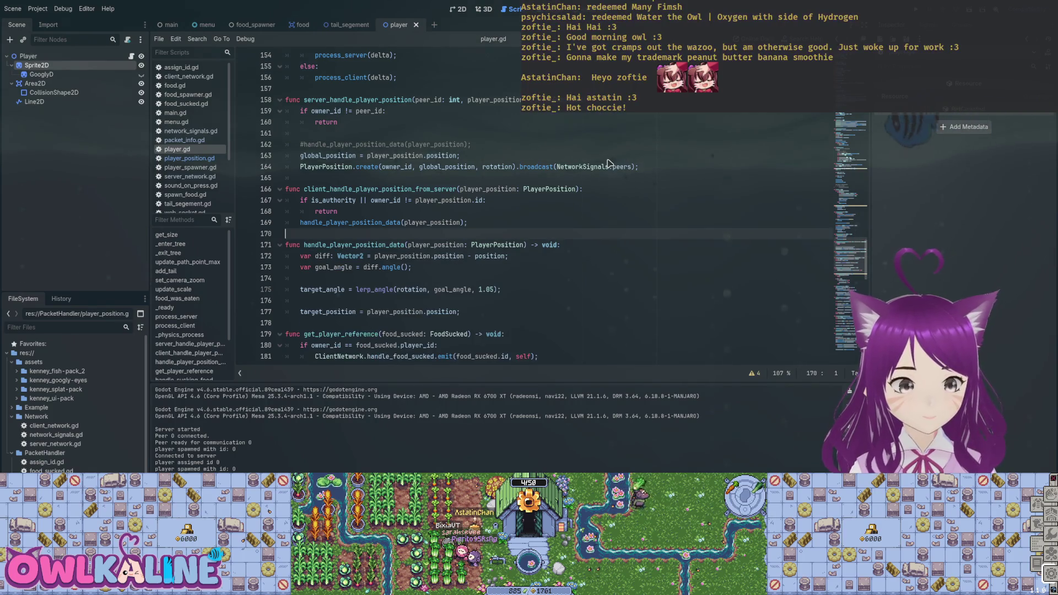
key(Down)
key(Down)
key(Down)
key(ctrl+shift+Right)
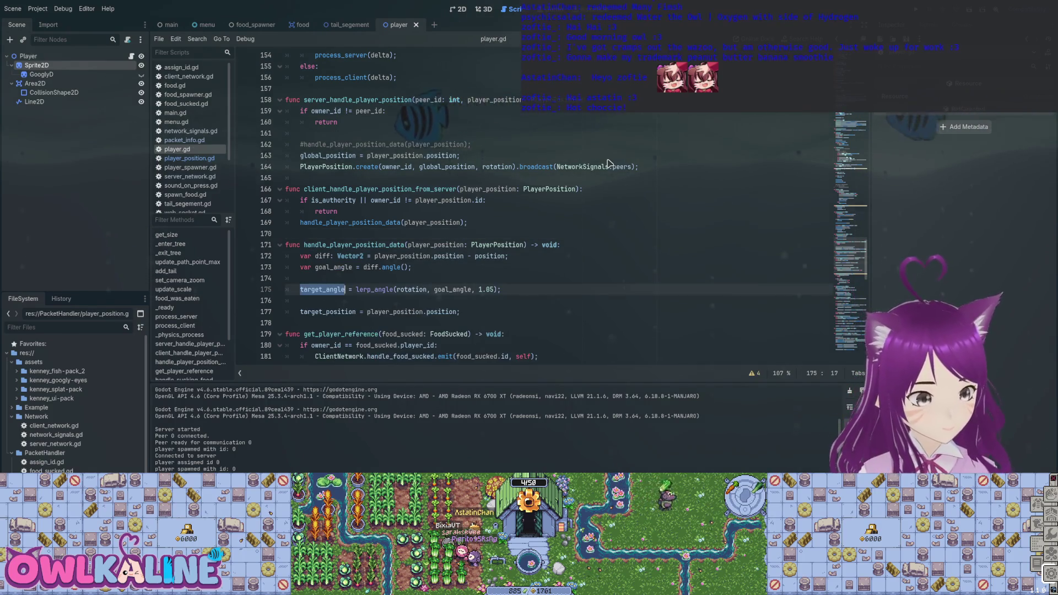
scroll(609, 164, up, 10)
scroll(609, 164, up, 10)
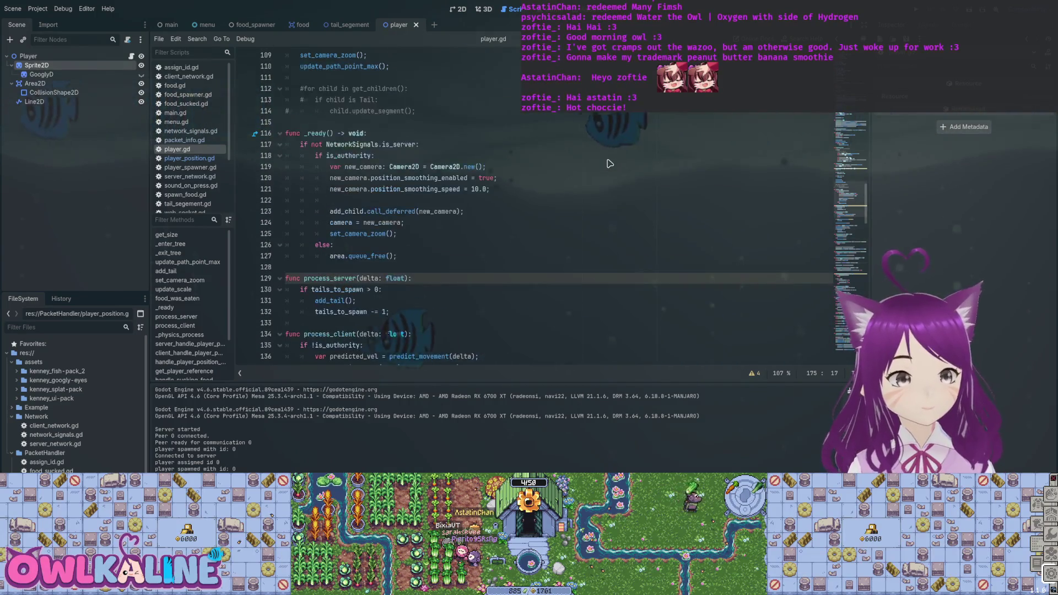
scroll(610, 164, up, 12)
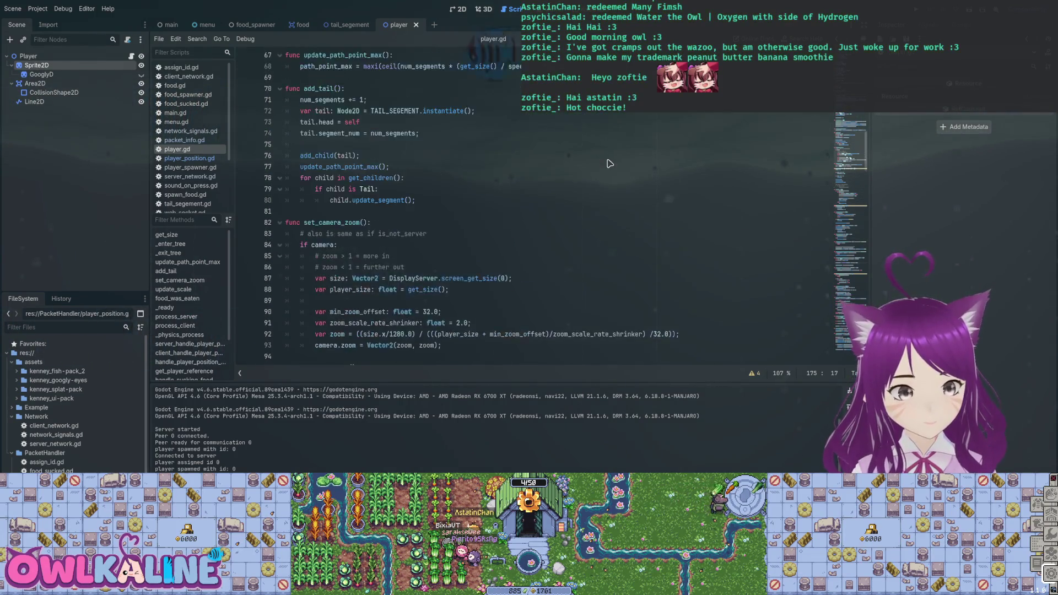
scroll(609, 164, down, 20)
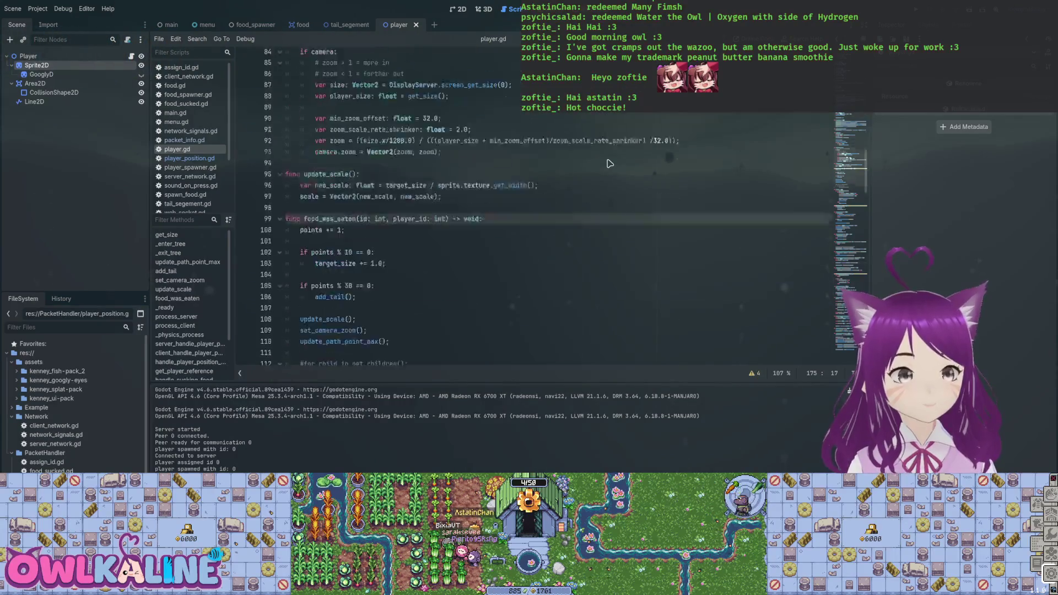
scroll(609, 163, down, 12)
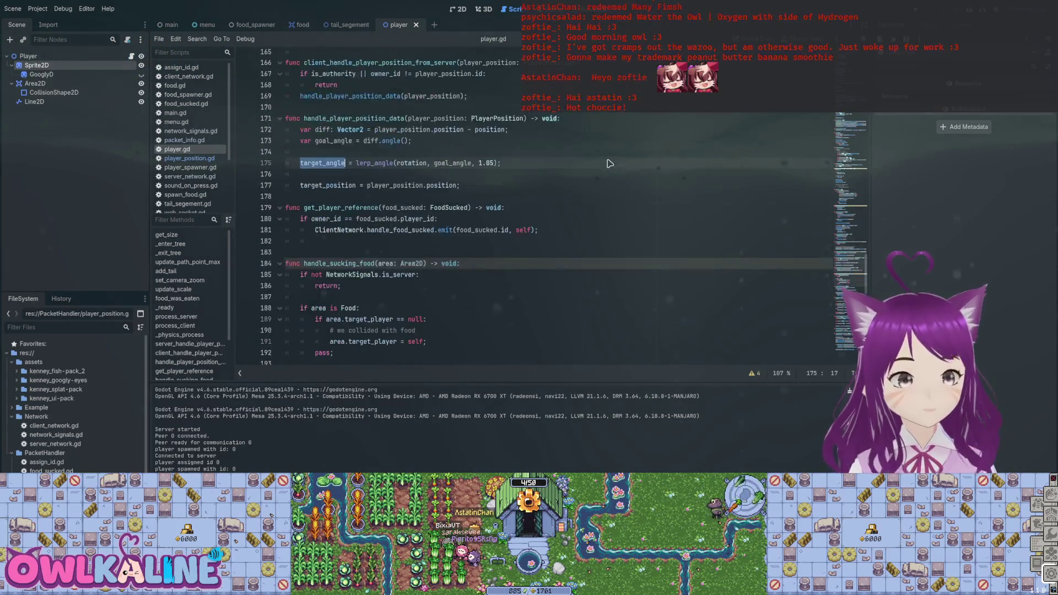
scroll(610, 164, down, 10)
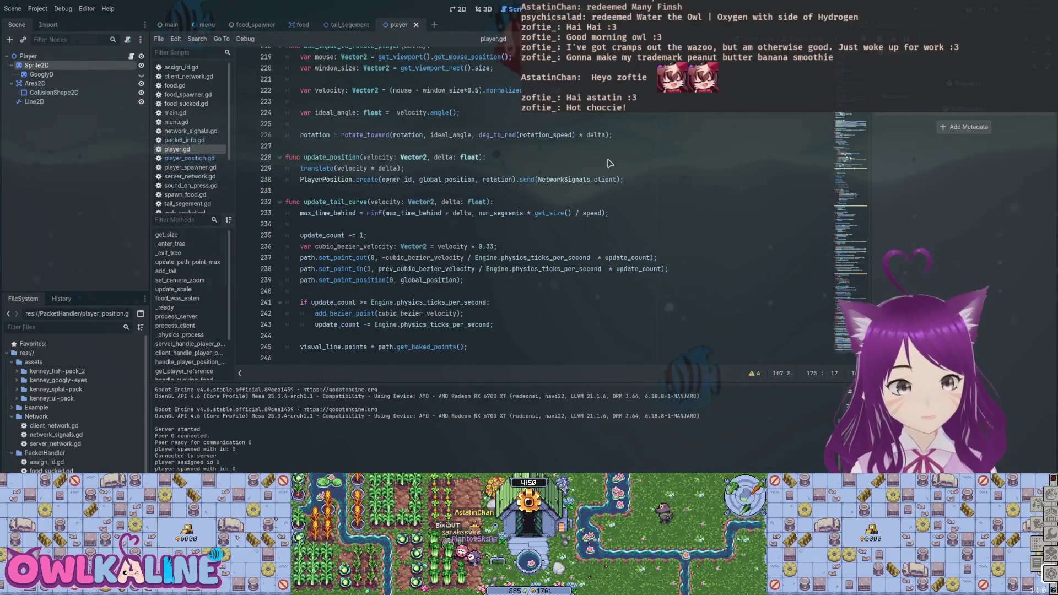
scroll(610, 163, up, 3)
click(609, 163)
- Search player.gd for 'target' and step through each match down to predict_movement
key(ctrl+f)
text(target)
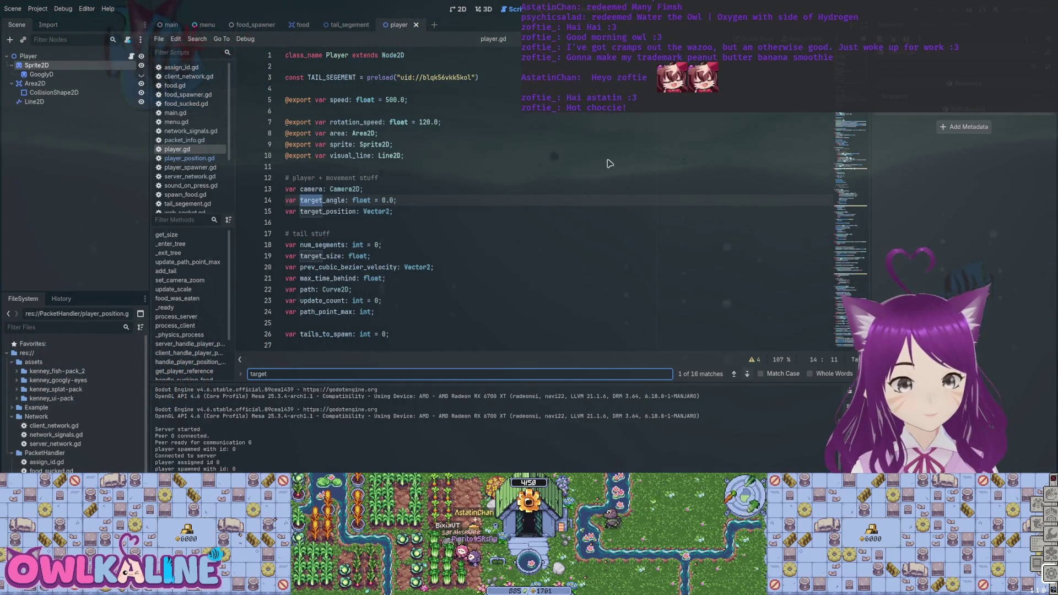
key(Return)
key(Return)
key(Return)
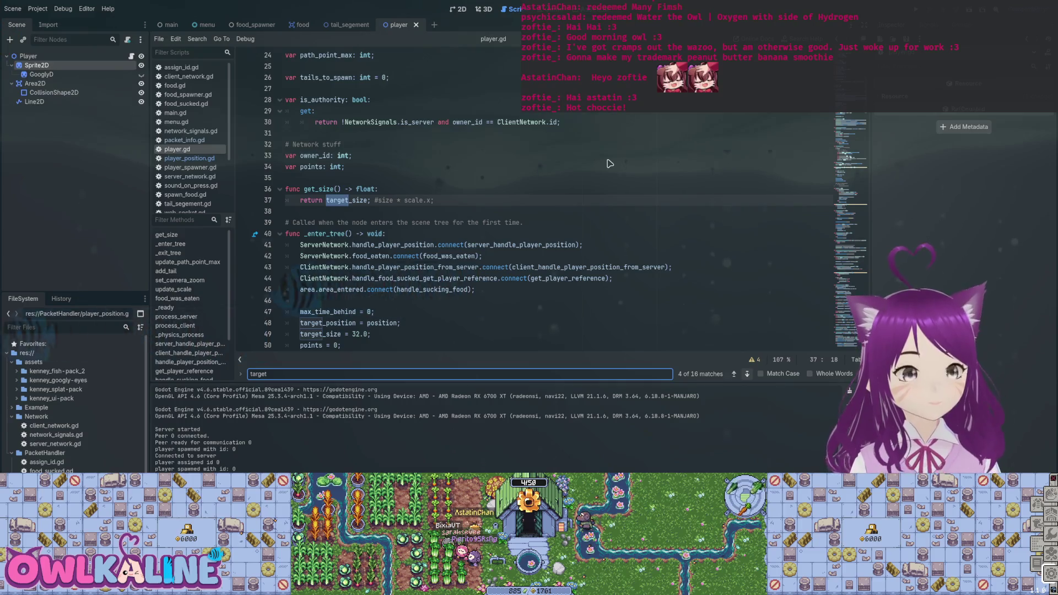
key(Return)
key(Return)
key(Return)
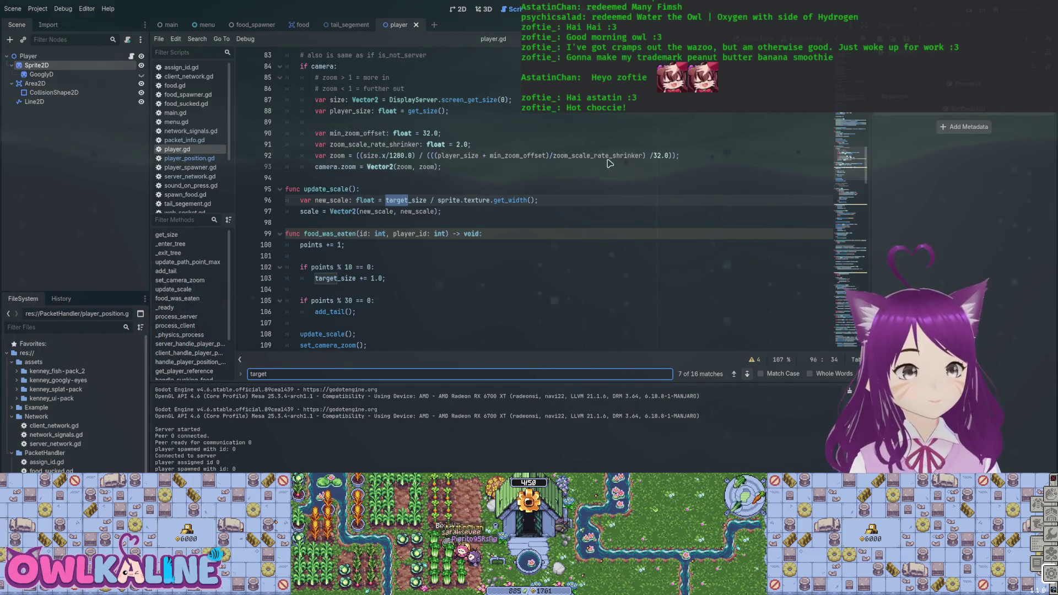
key(Return)
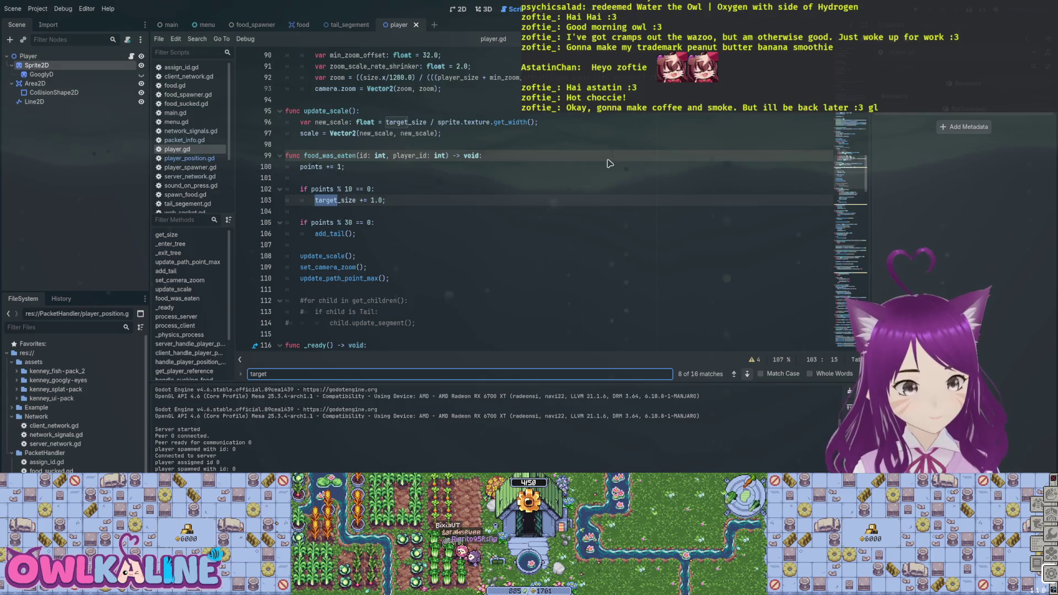
key(Return)
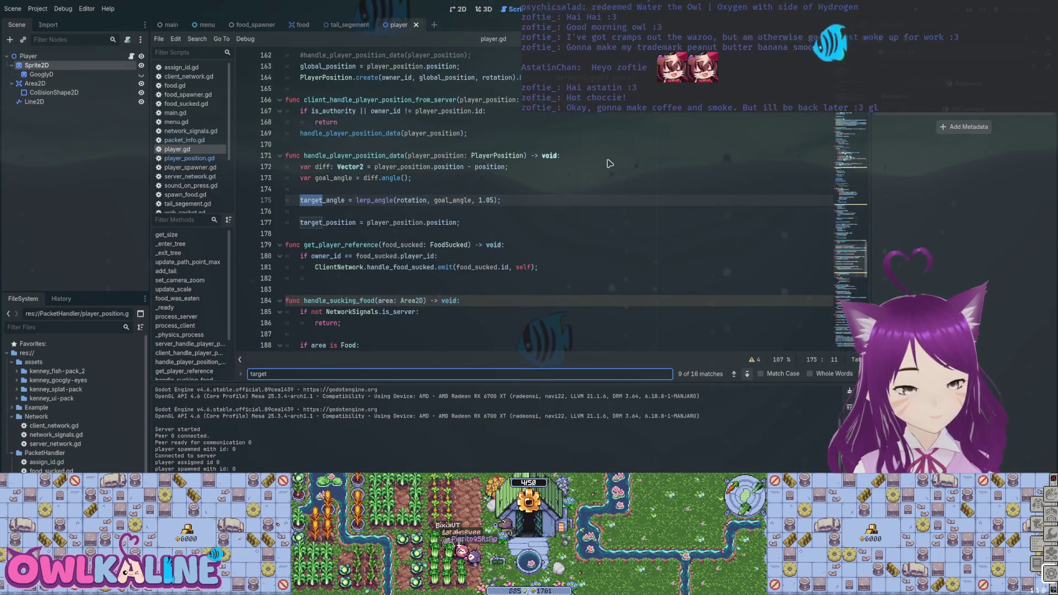
key(Return)
key(Return)
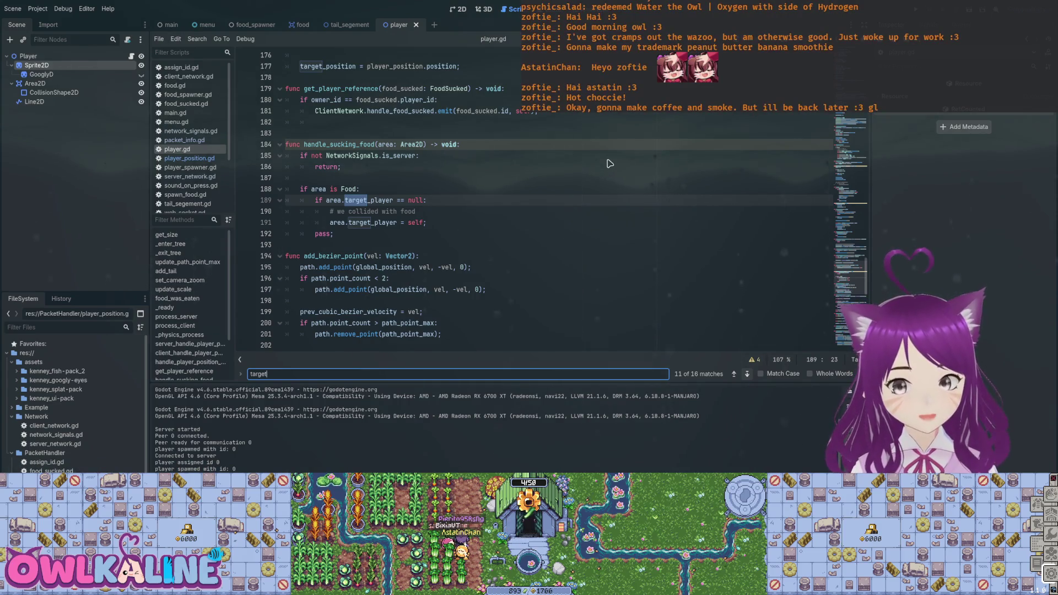
key(Return)
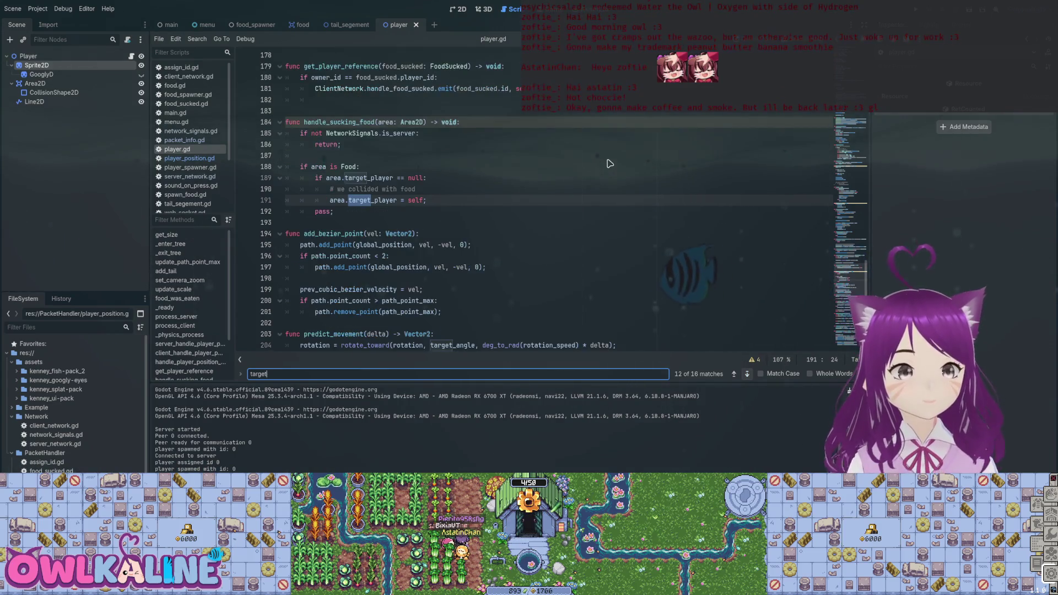
key(Return)
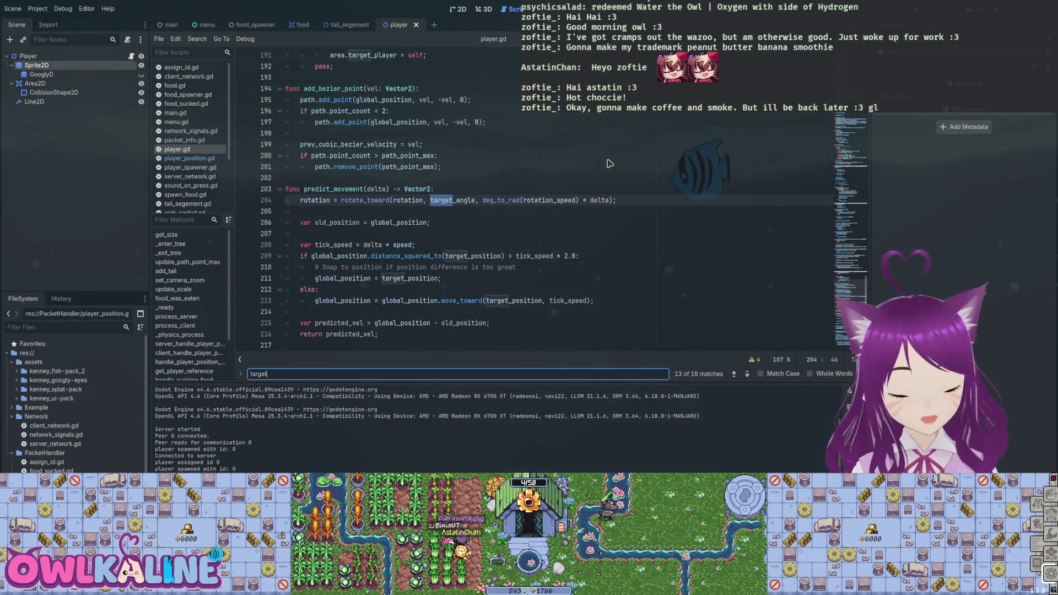
- Scroll through handle_player_position_data and predict_movement to review how target values are used
scroll(610, 163, down, 2)
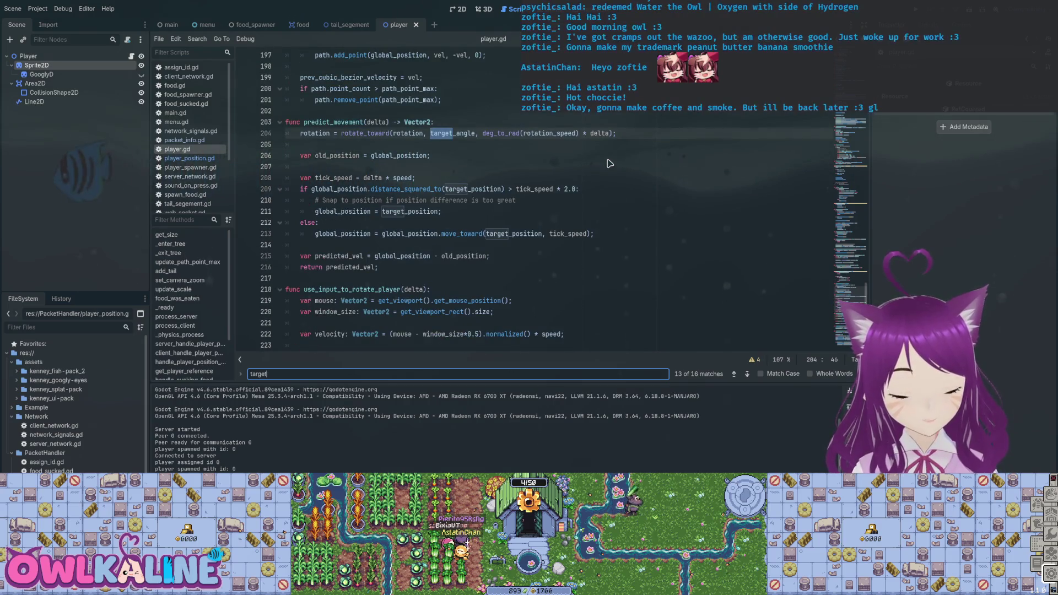
scroll(609, 164, up, 2)
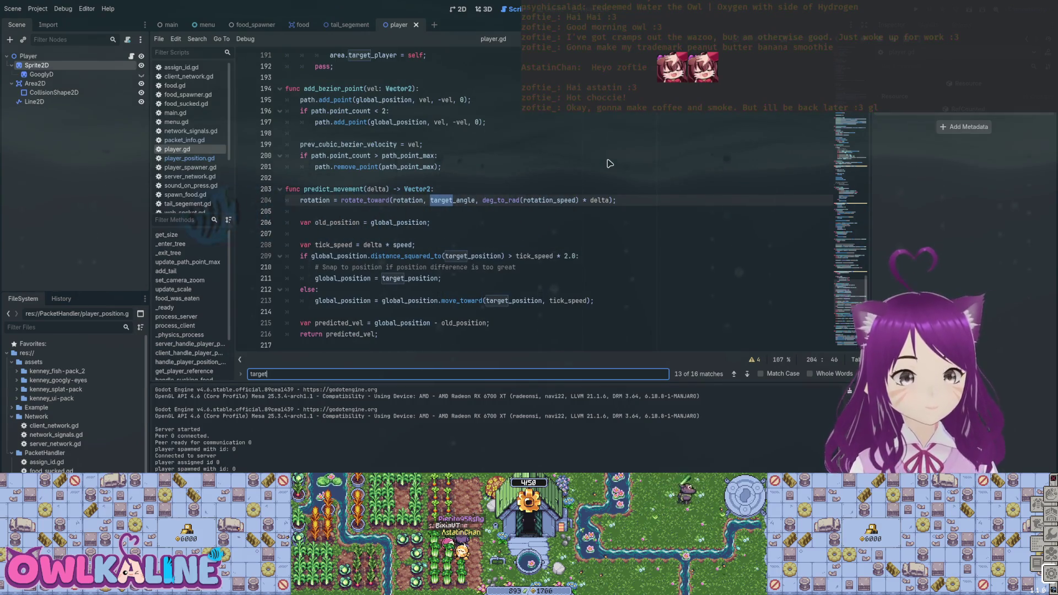
scroll(610, 163, up, 13)
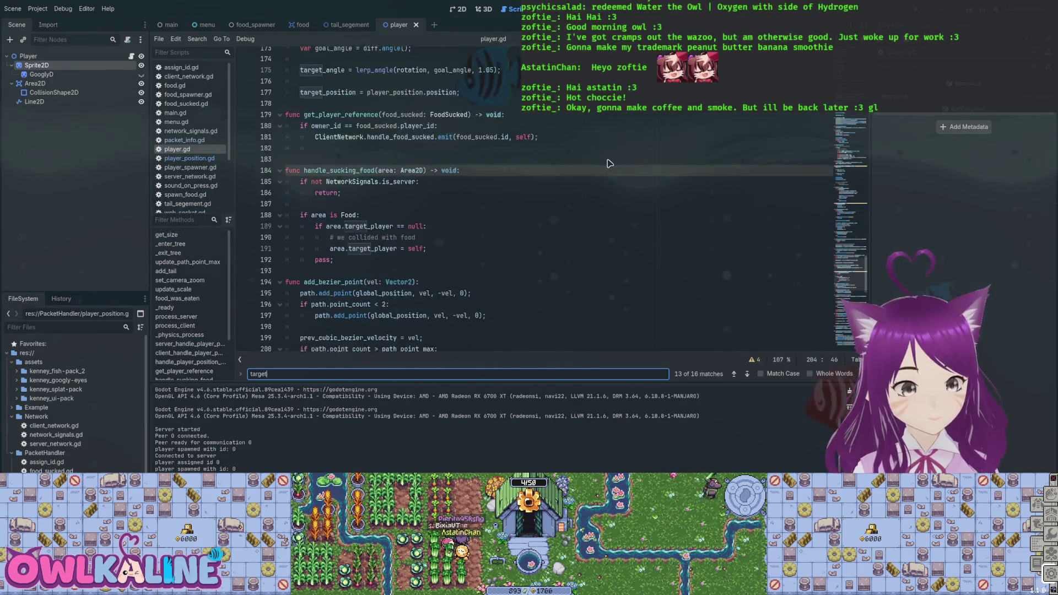
scroll(610, 164, up, 5)
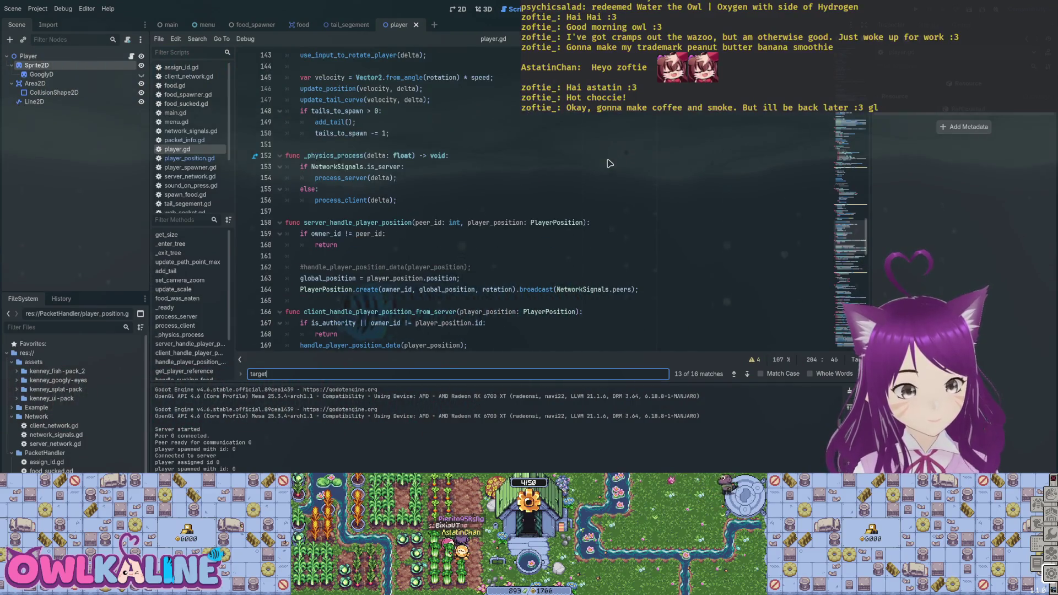
scroll(610, 164, down, 14)
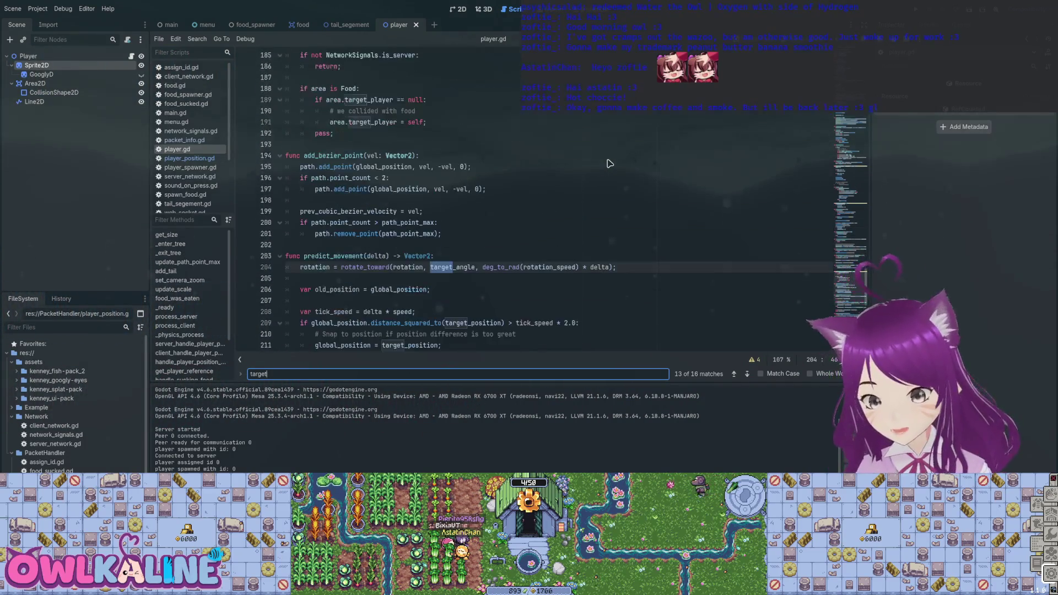
scroll(610, 164, up, 8)
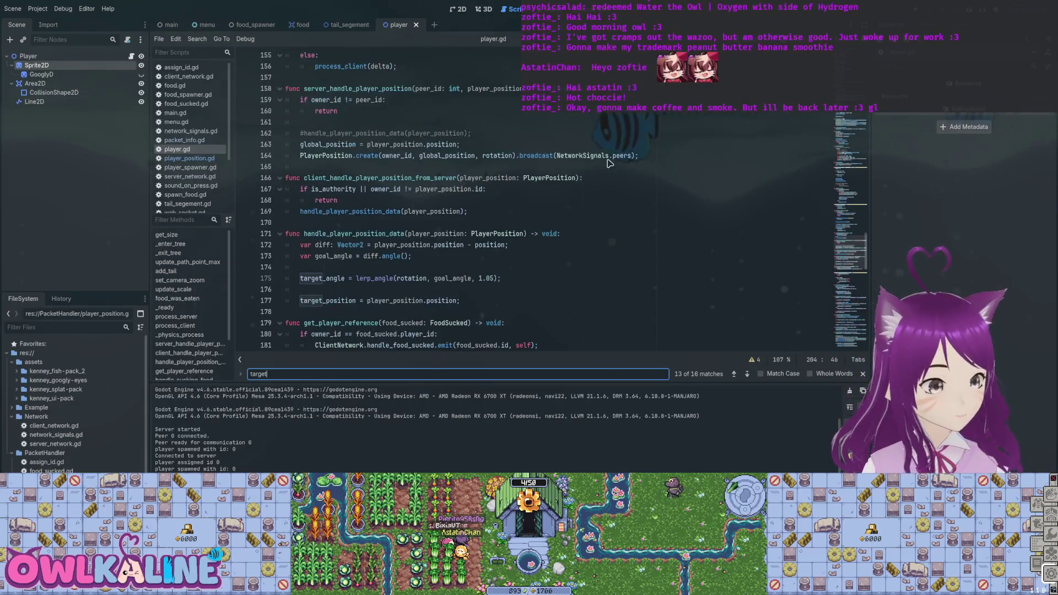
scroll(609, 163, up, 5)
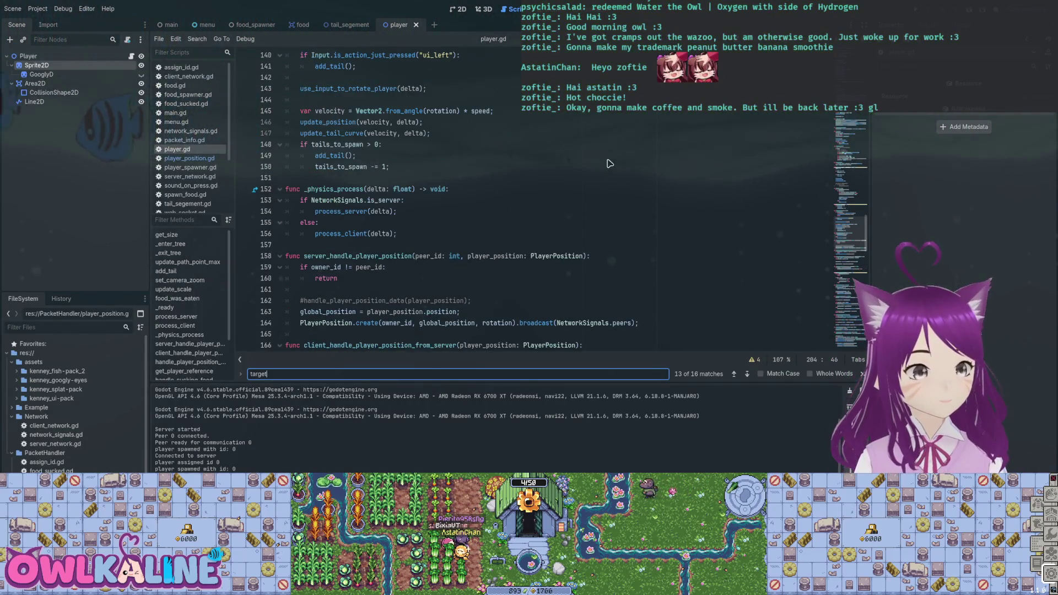
scroll(610, 163, up, 1)
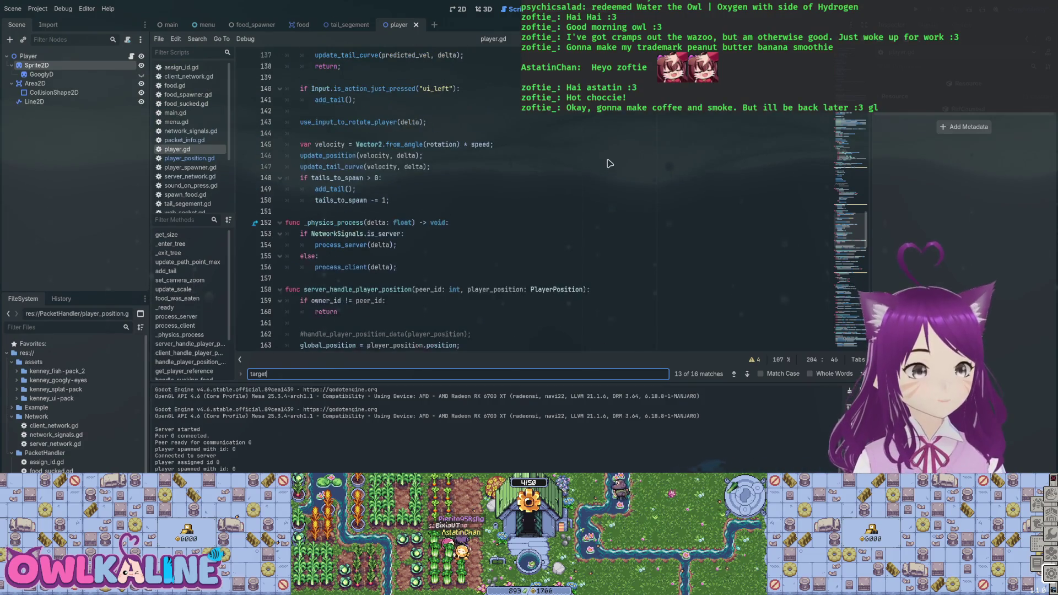
scroll(610, 163, up, 1)
scroll(610, 163, up, 1)
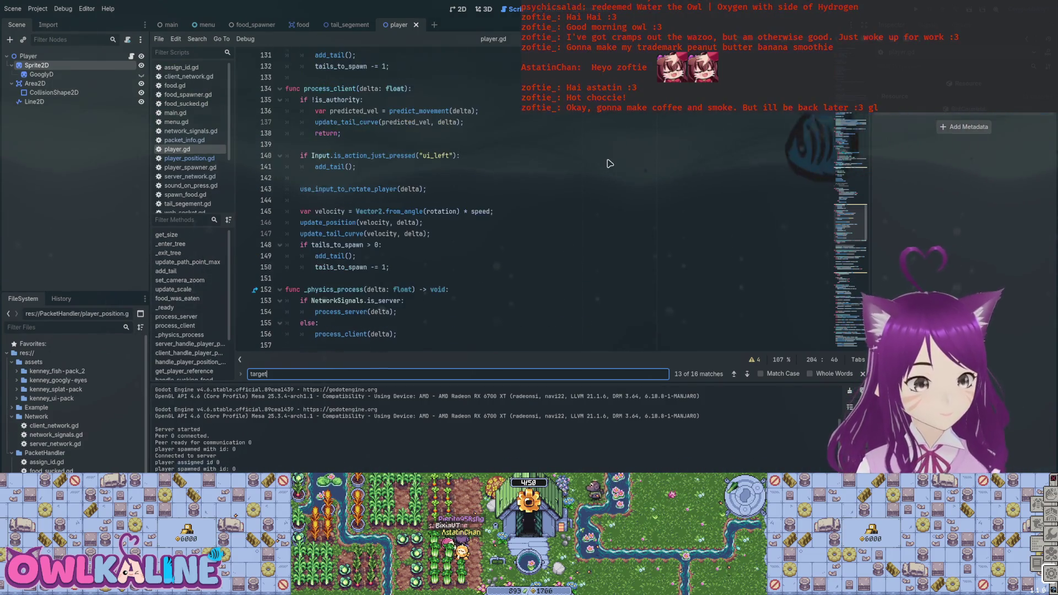
scroll(610, 164, up, 4)
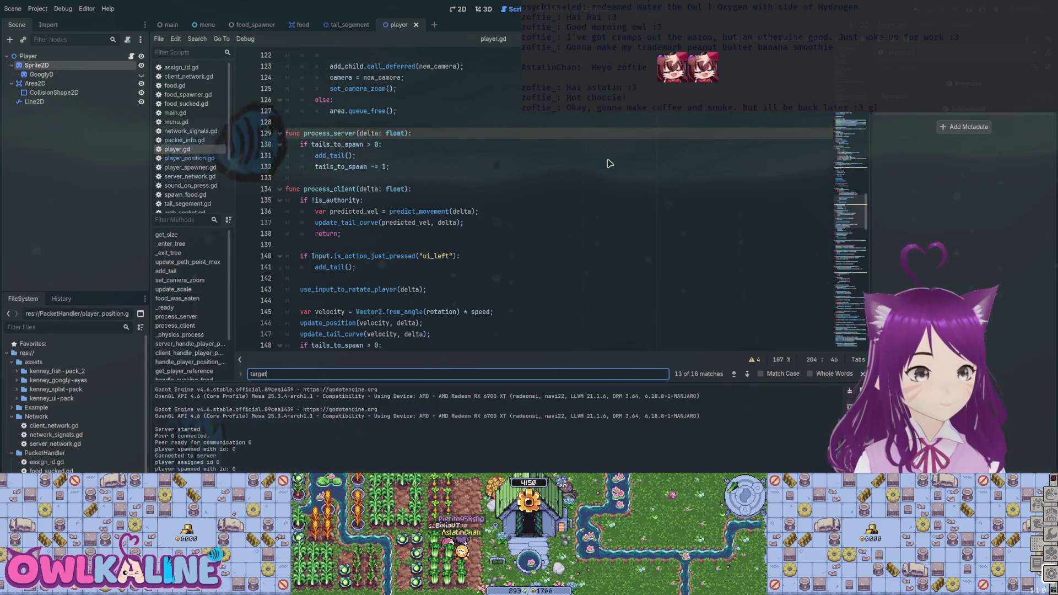
scroll(609, 164, down, 3)
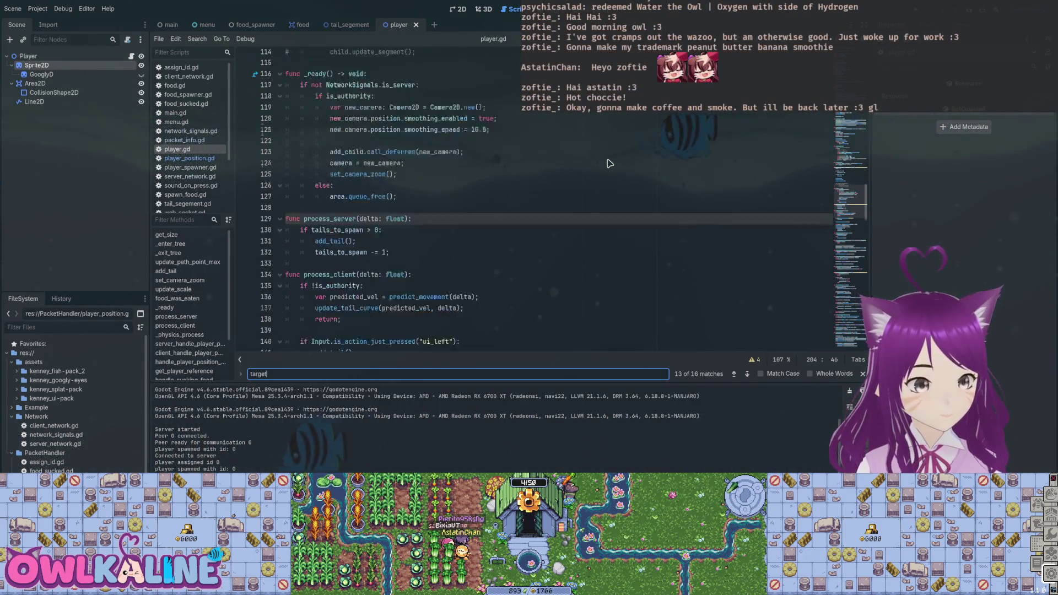
scroll(610, 164, down, 5)
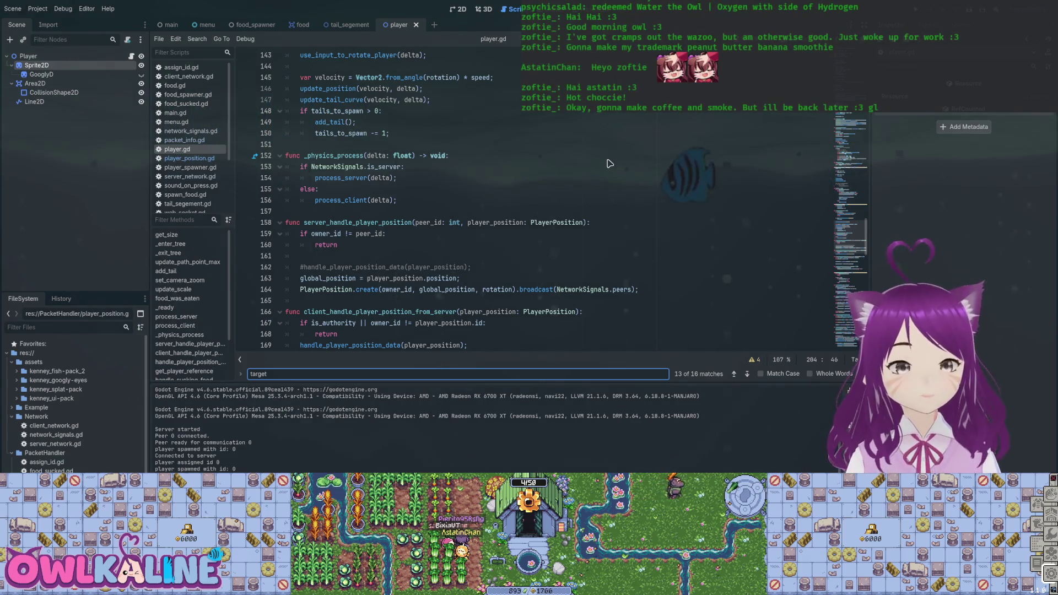
scroll(609, 164, down, 2)
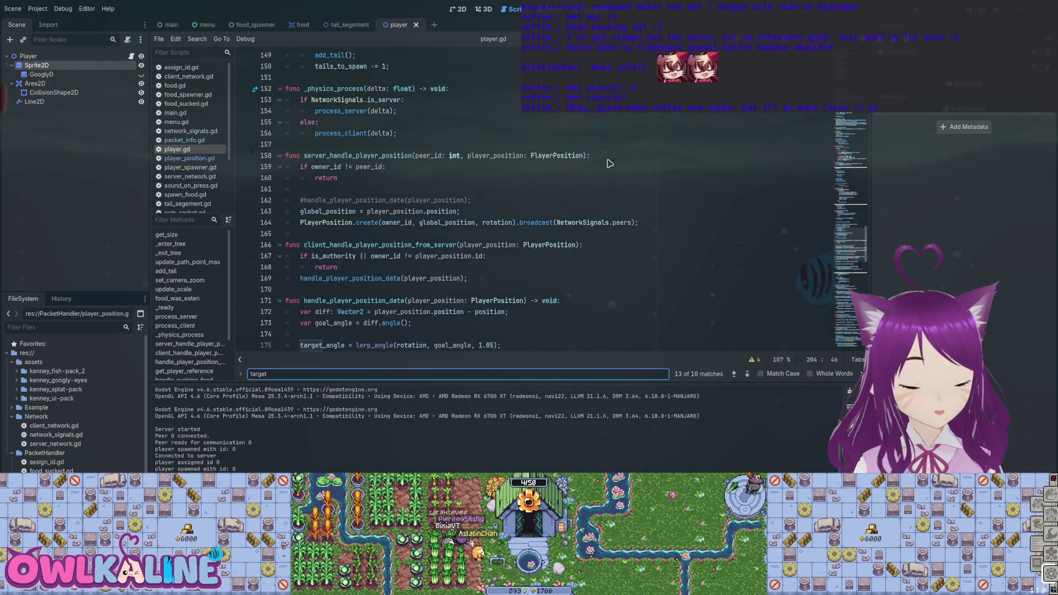
key(F5)
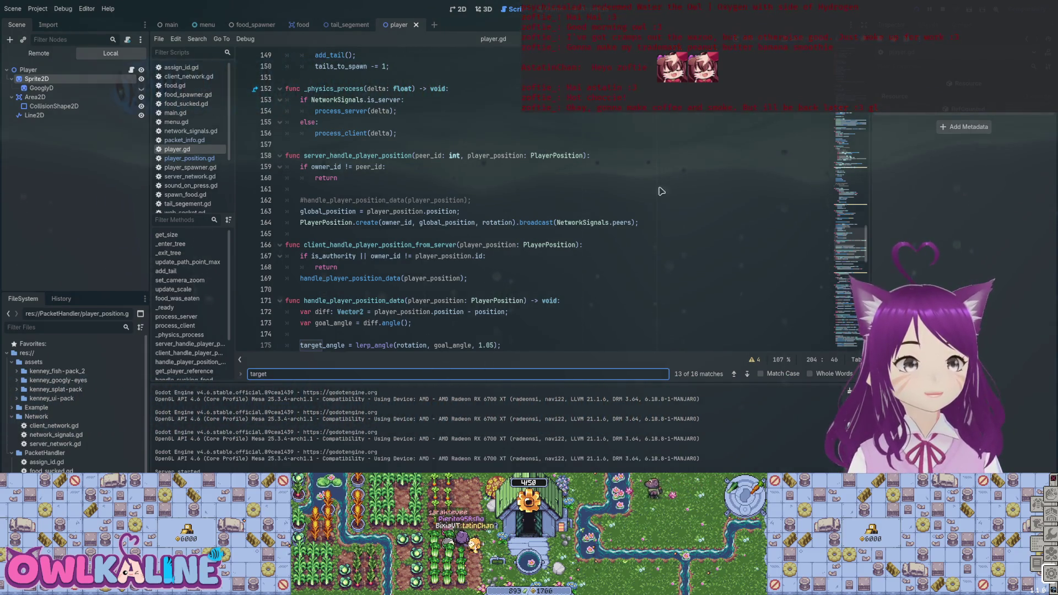
scroll(770, 148, up, 15)
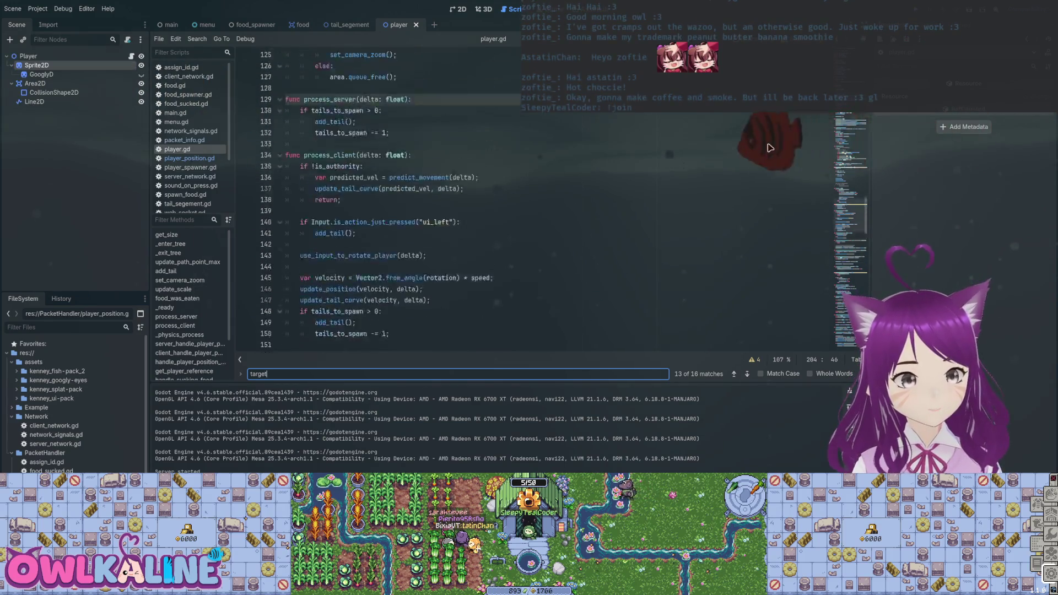
scroll(770, 148, up, 15)
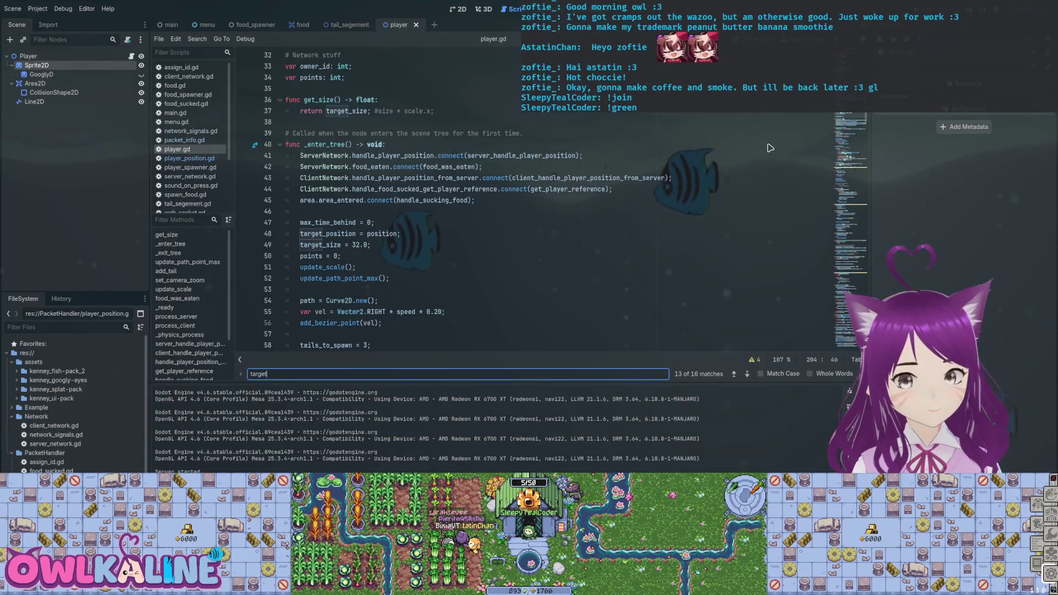
scroll(771, 148, down, 6)
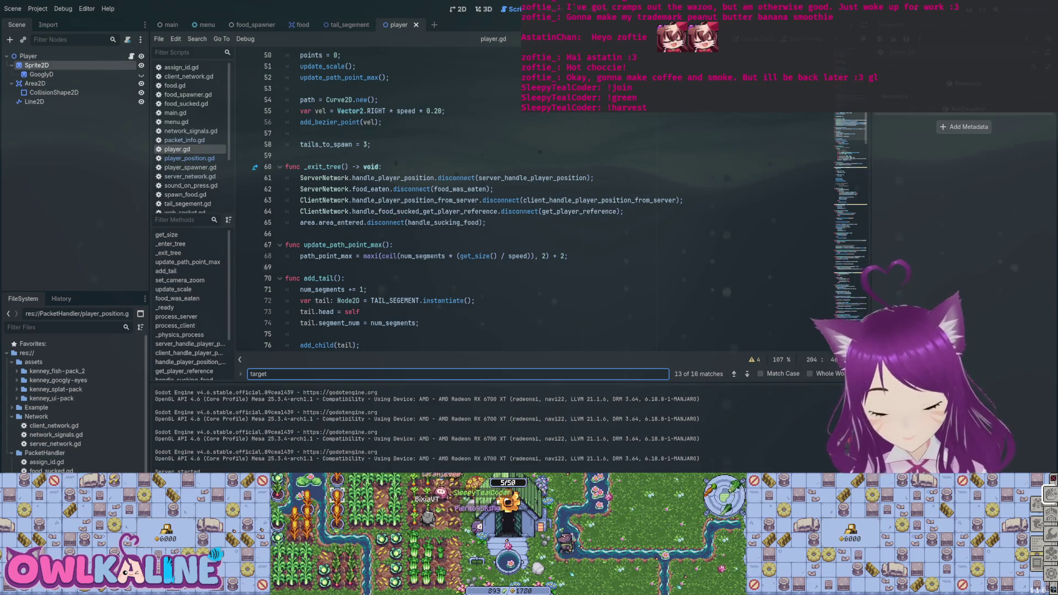
click(386, 278)
click(393, 245)
scroll(496, 221, down, 4)
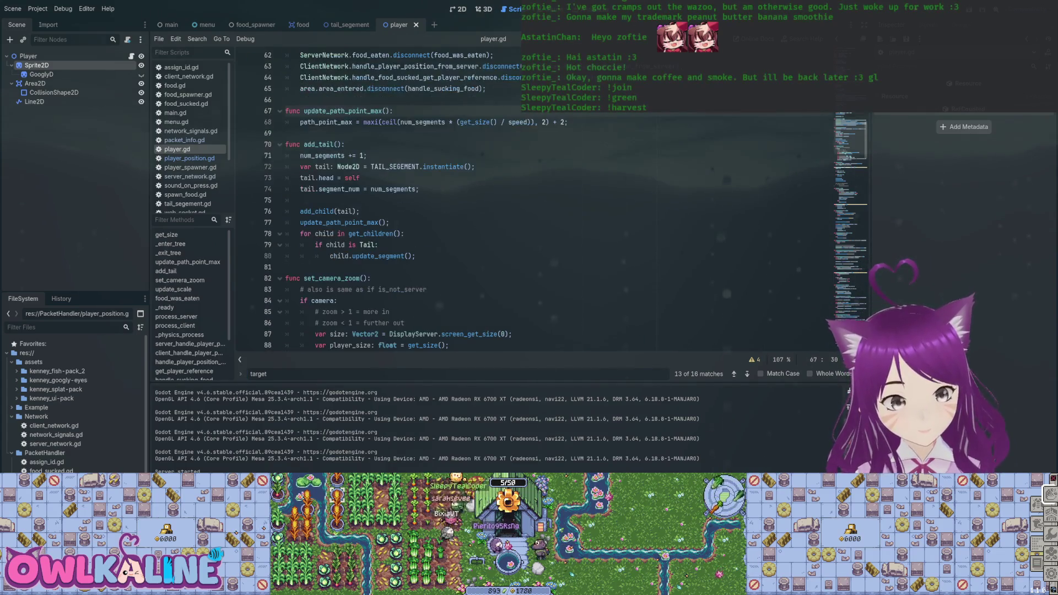
scroll(496, 198, down, 4)
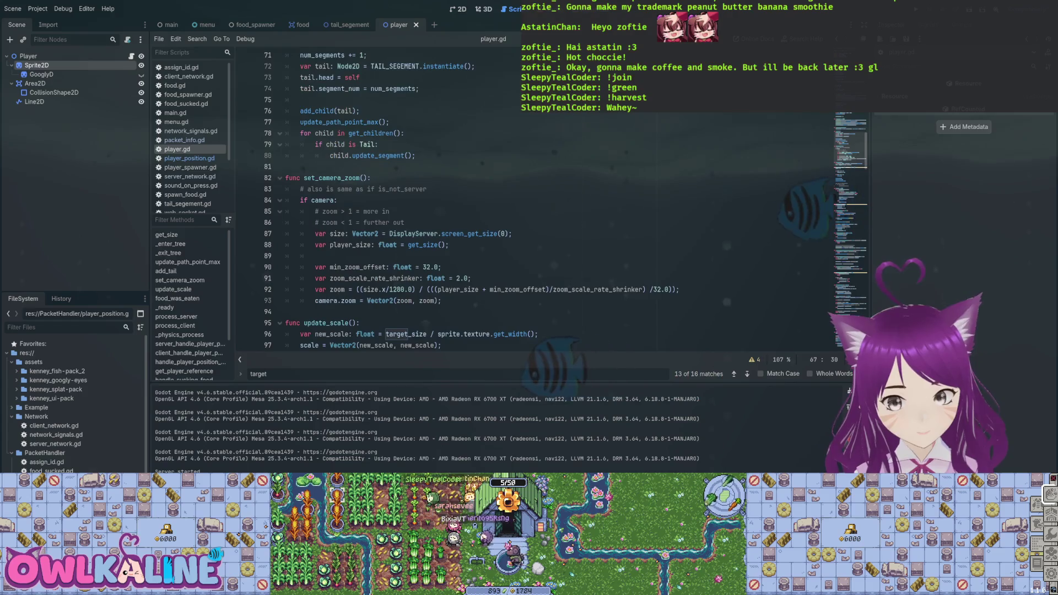
scroll(497, 199, up, 7)
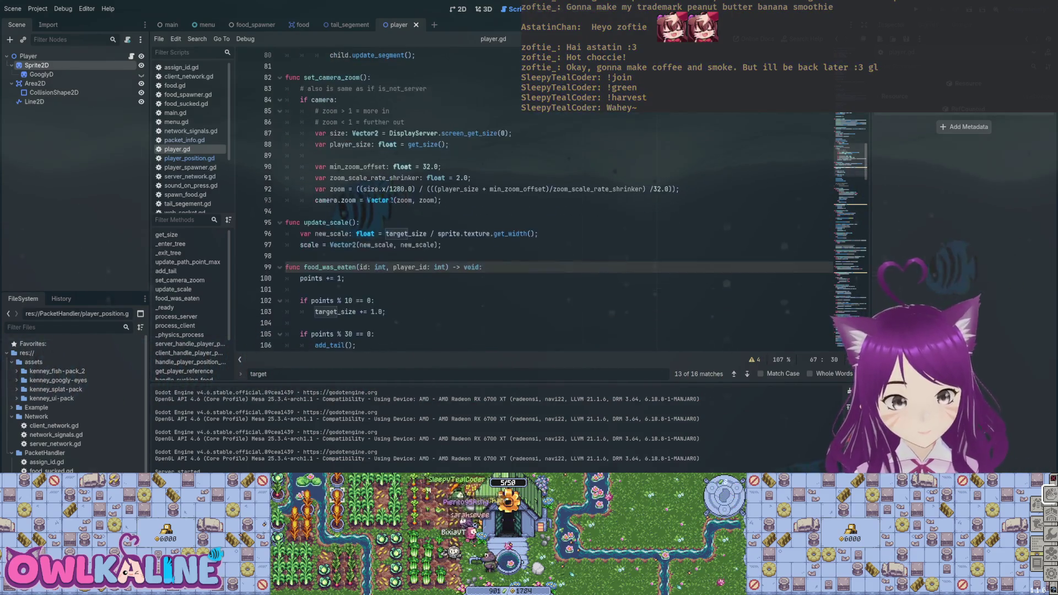
scroll(496, 198, up, 2)
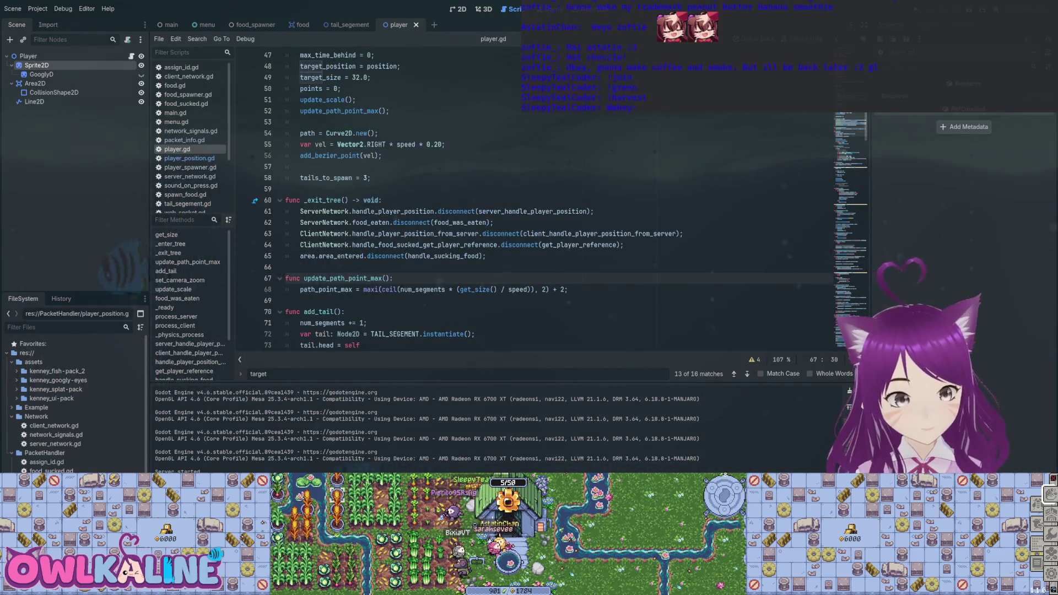
scroll(496, 198, down, 2)
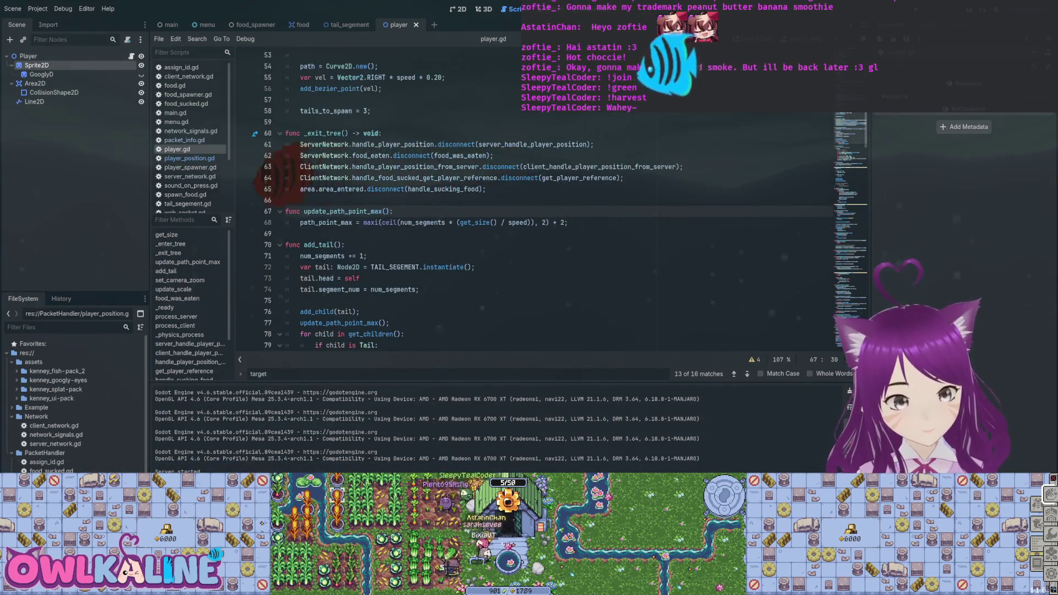
scroll(496, 198, down, 10)
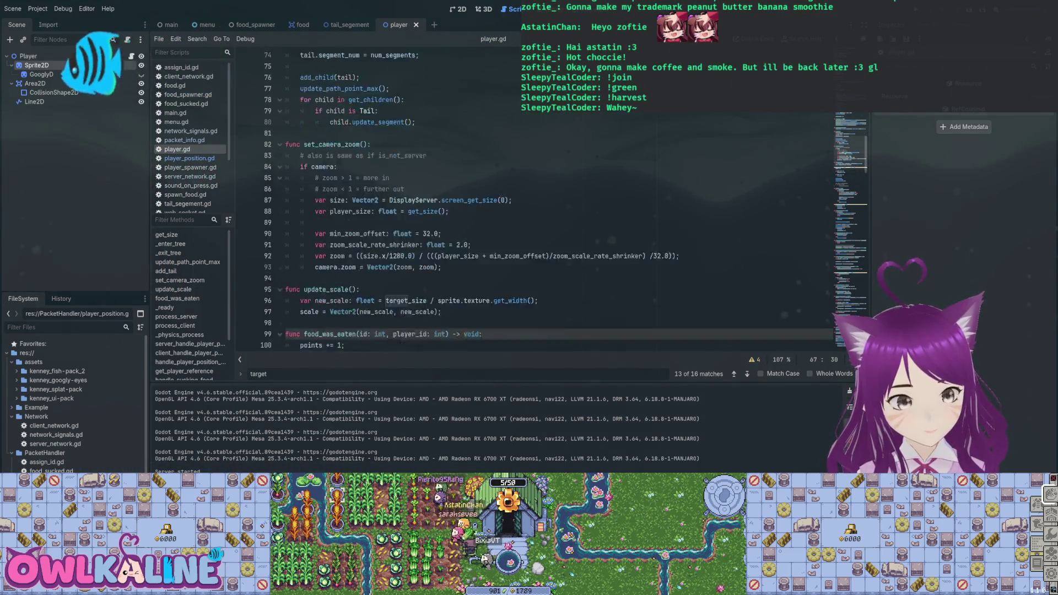
scroll(497, 198, down, 6)
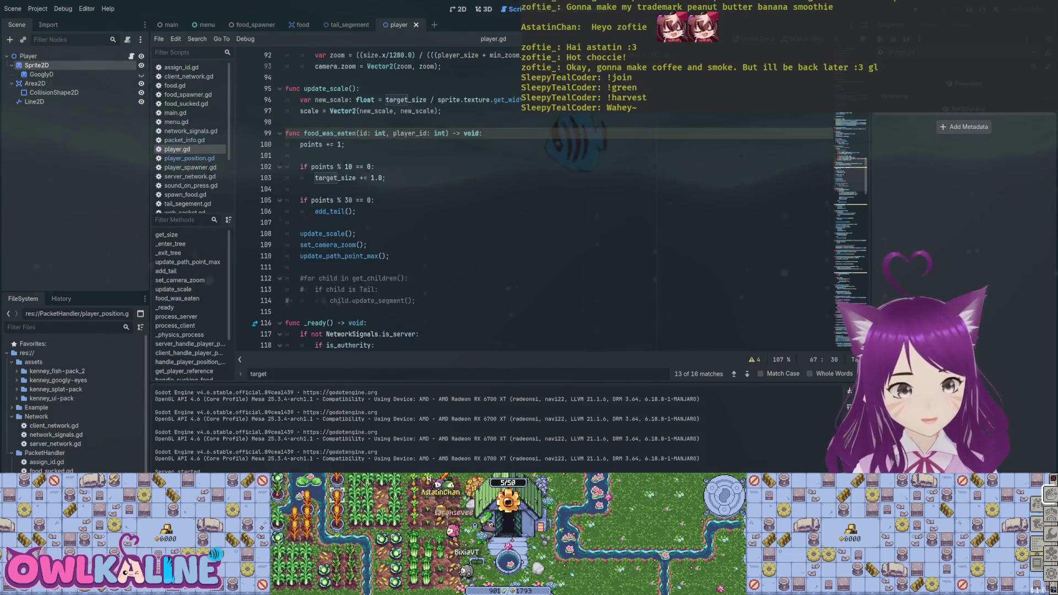
scroll(496, 198, down, 5)
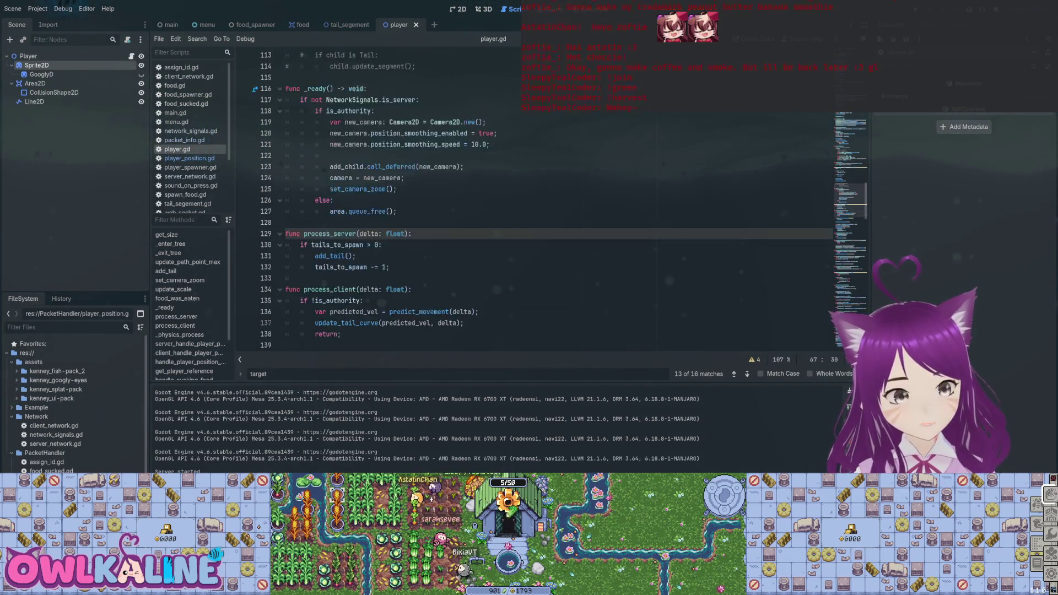
double_click(330, 166)
scroll(330, 167, down, 2)
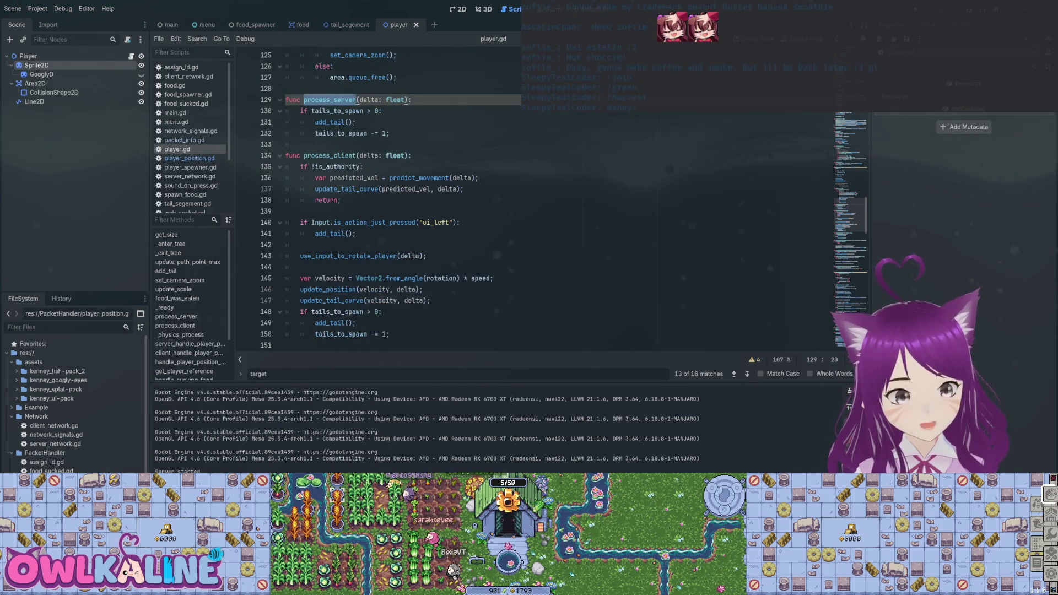
click(342, 122)
scroll(496, 198, down, 1)
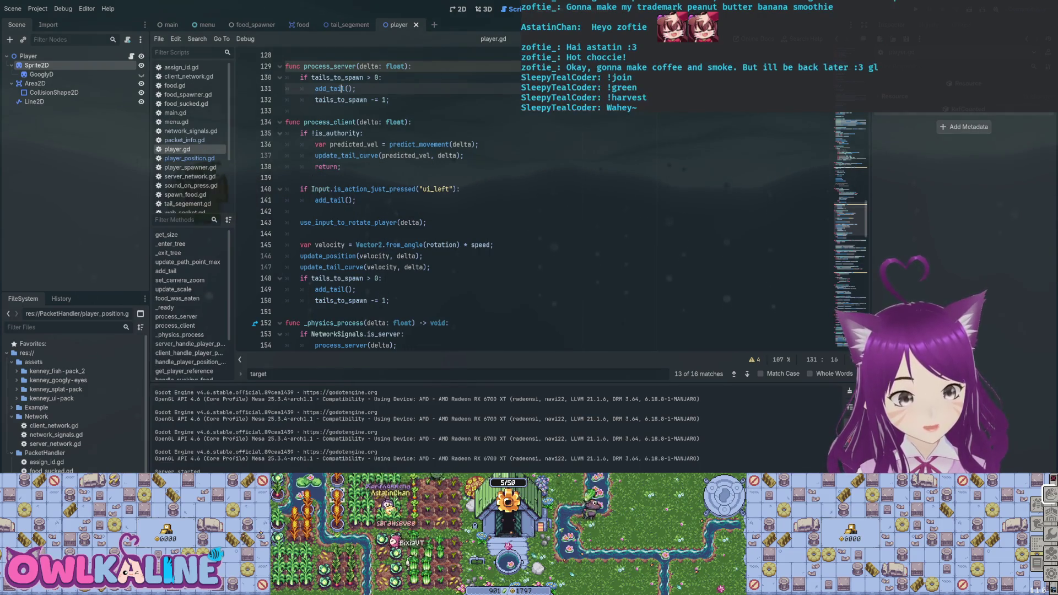
mouse_move(431, 268)
mouse_down()
mouse_move(286, 255)
mouse_move(286, 245)
mouse_up()
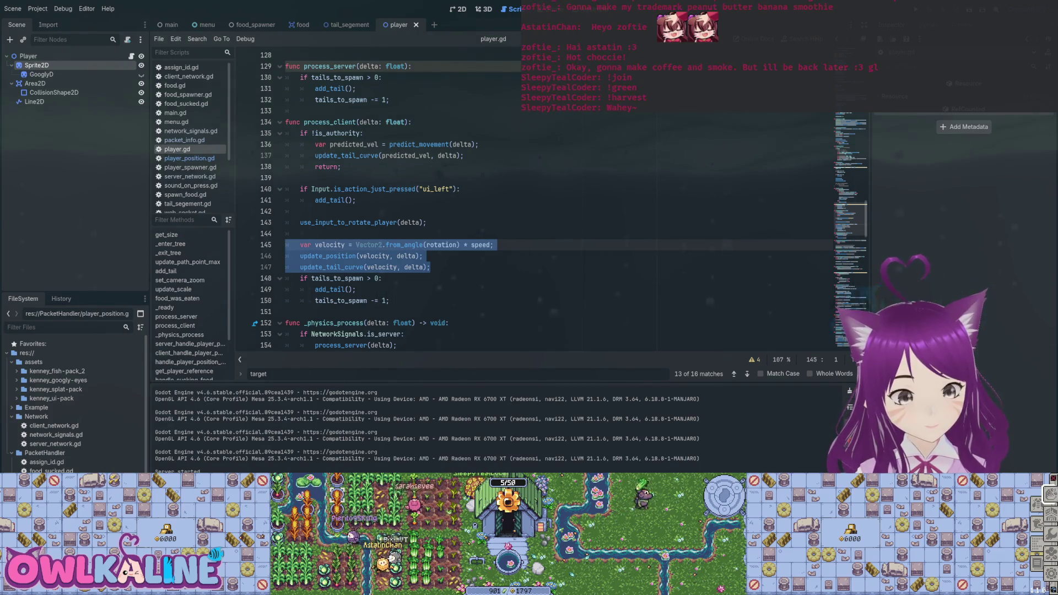
double_click(328, 256)
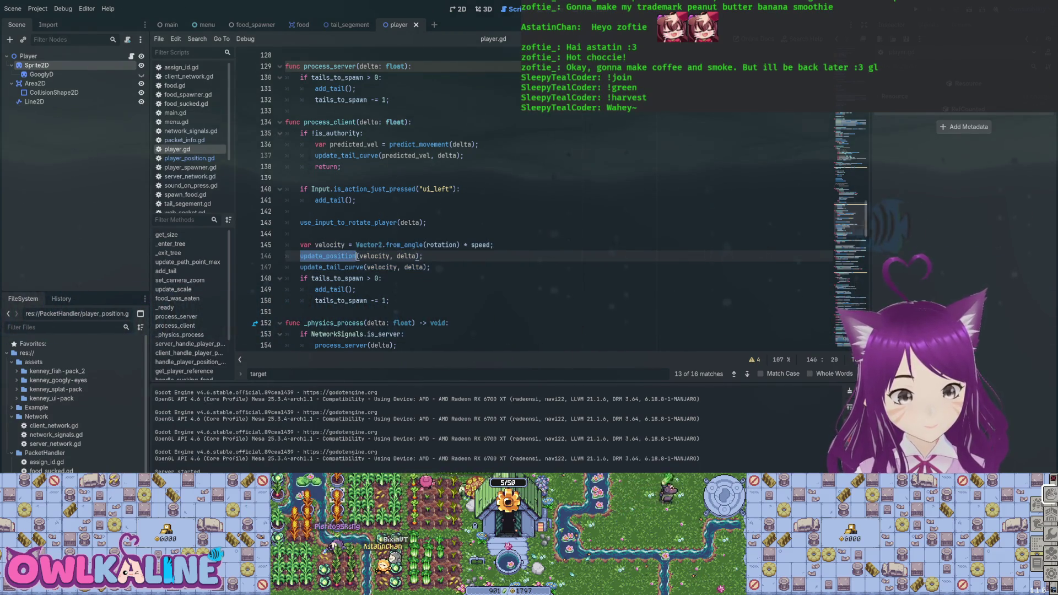
double_click(330, 266)
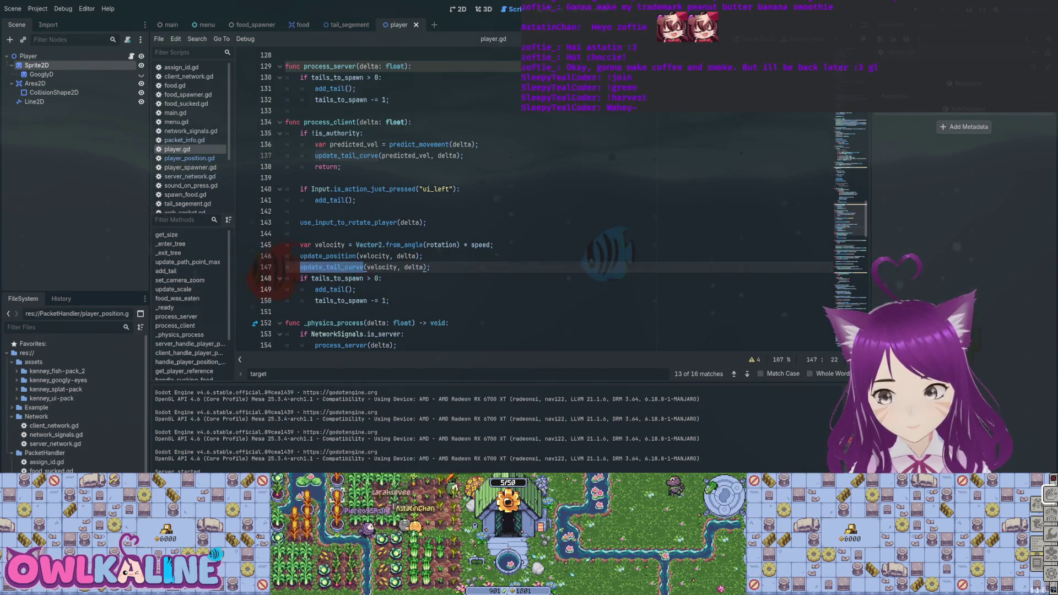
click(324, 267)
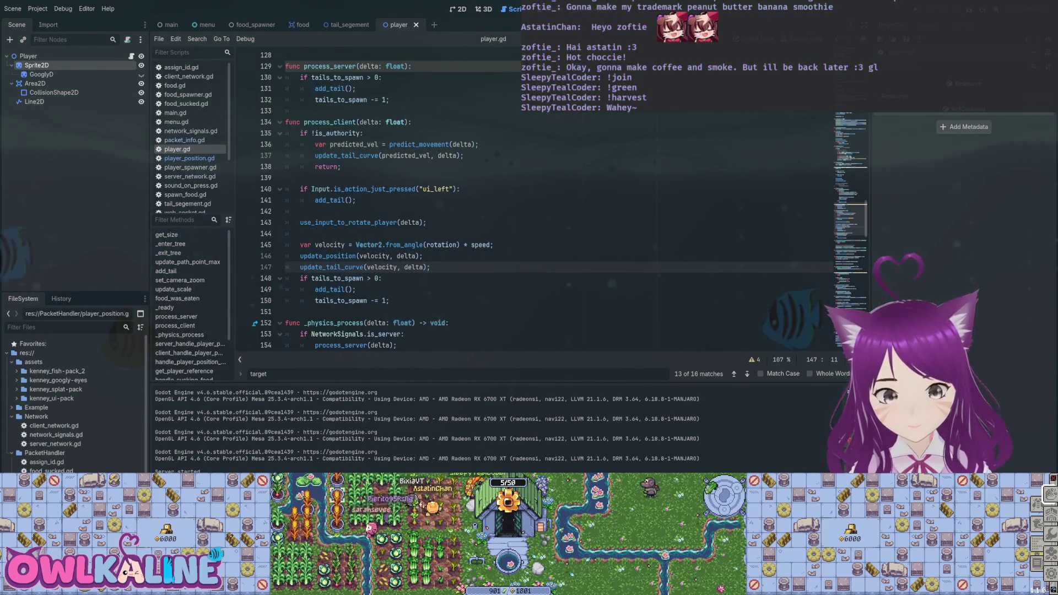
scroll(323, 266, up, 1)
drag(465, 189, 361, 178)
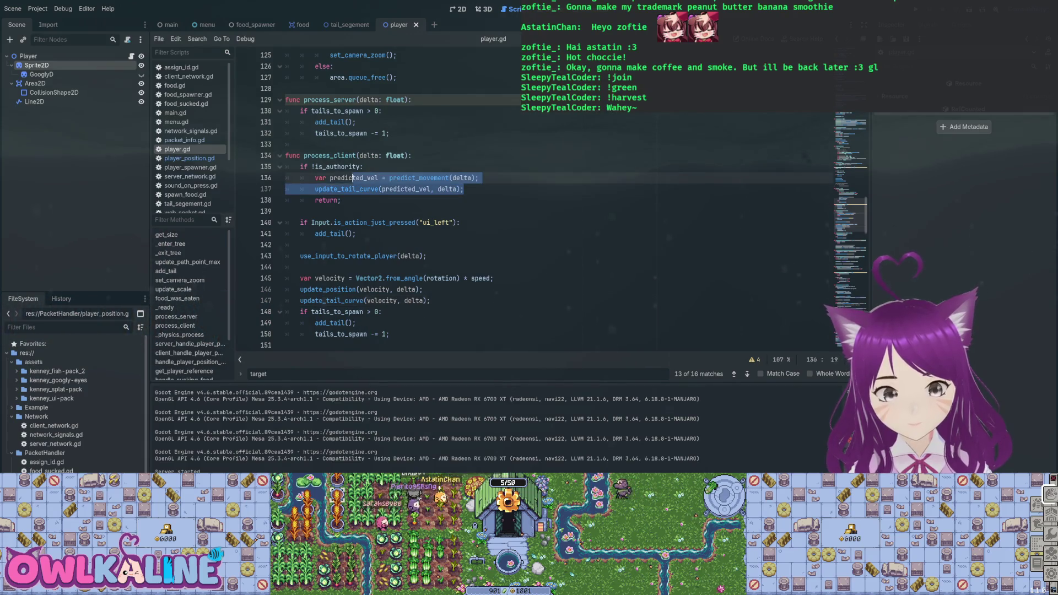
- Paste the predict_movement and update_tail_curve lines into process_server and save player.gd
click(413, 99)
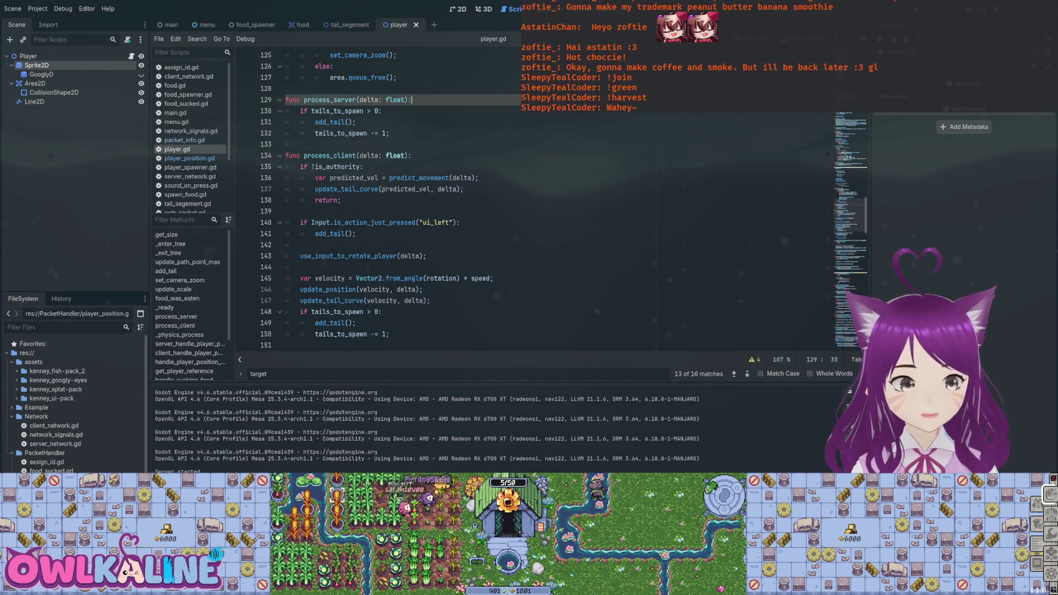
key(Return)
text(var predicted_vel = predict_movement(delta); 		update_tail_curve(predicted_vel, delta);)
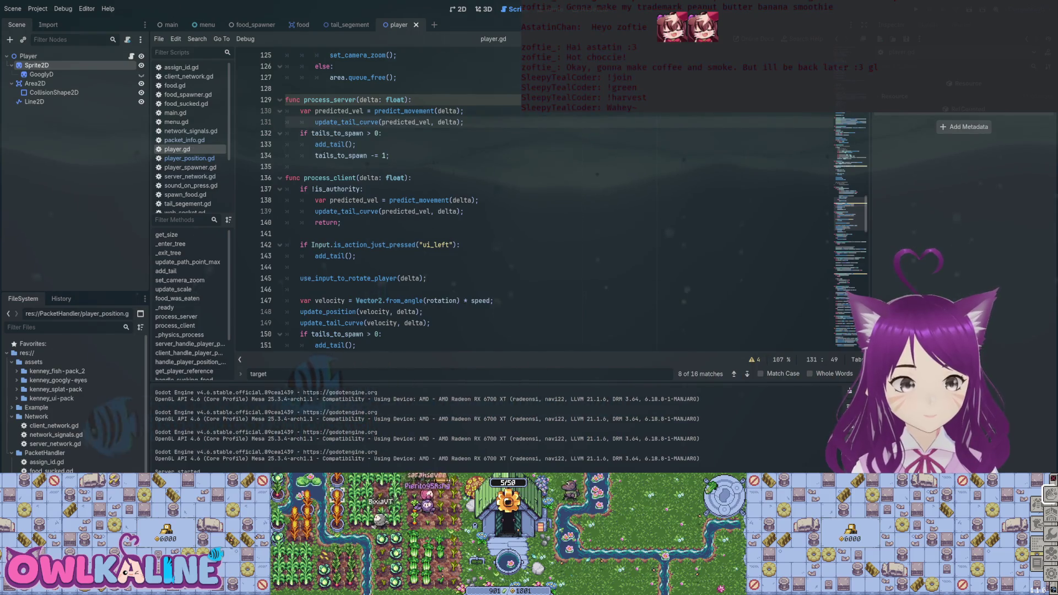
key(End)
key(Return)
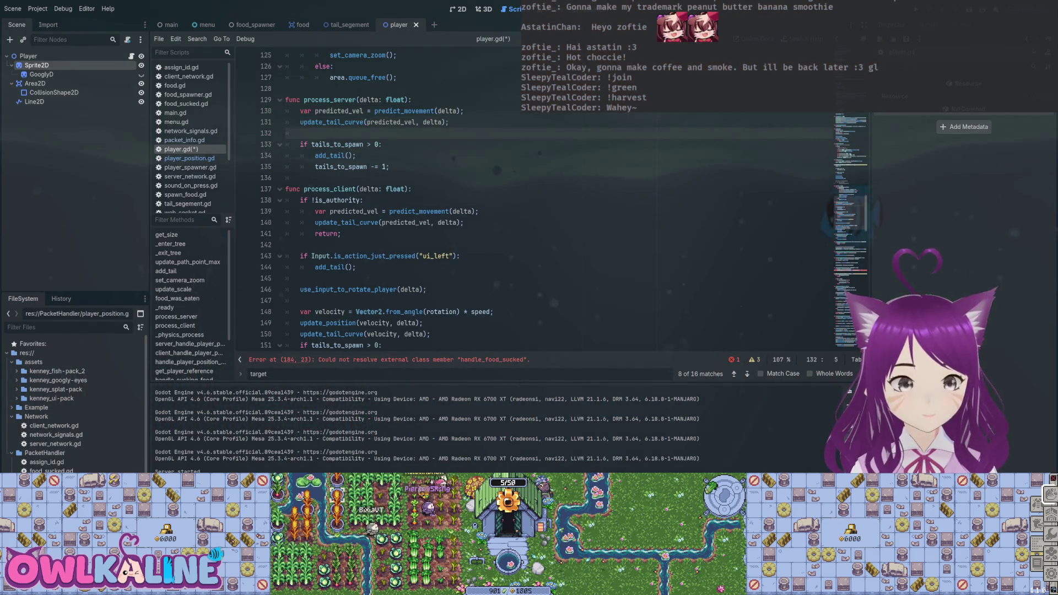
key(ctrl+s)
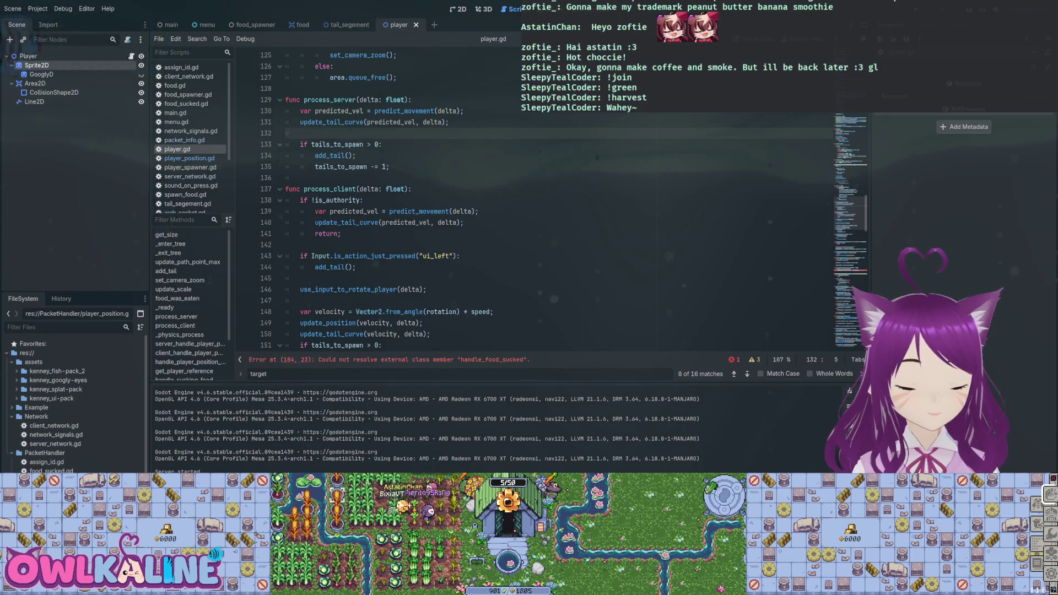
- Copy the tails_to_spawn block into the client's !is_authority branch, with add_tail indented under its check
scroll(496, 198, down, 2)
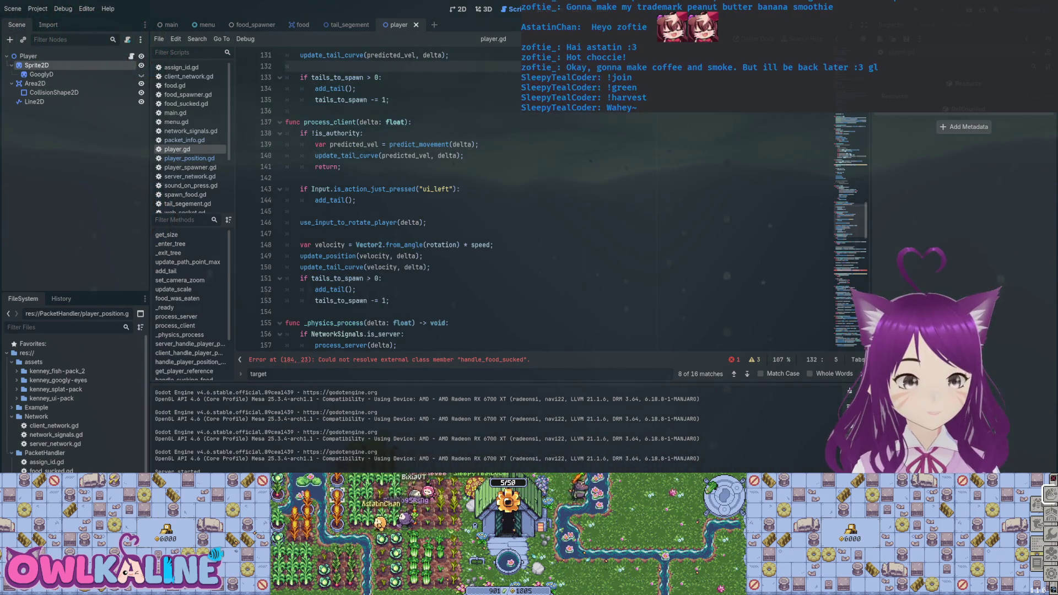
drag(389, 300, 301, 278)
key(ctrl+c)
click(466, 156)
key(Return)
key(ctrl+v)
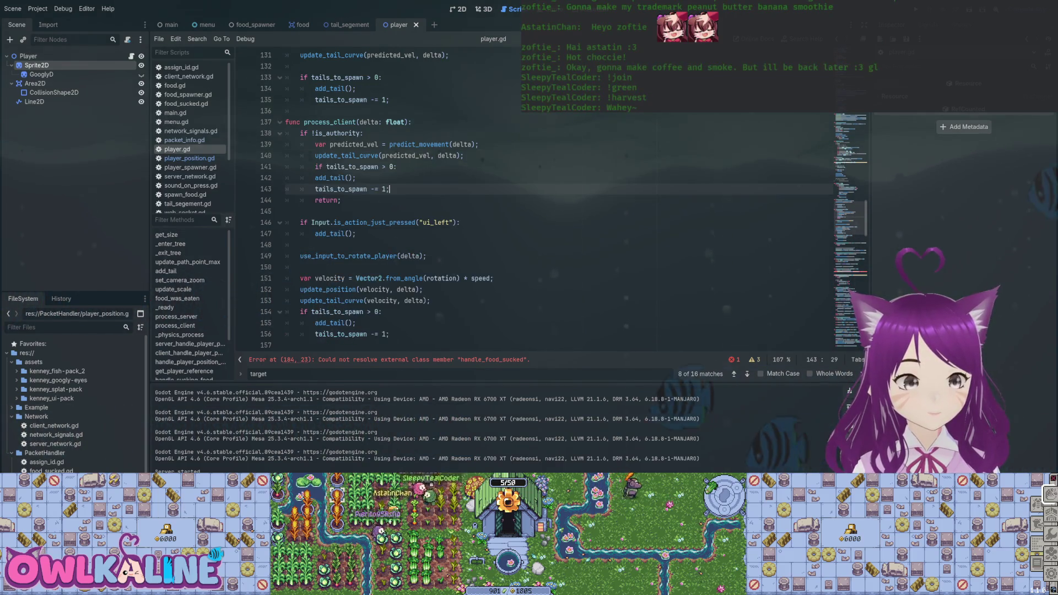
click(315, 178)
key(Tab)
- Save player.gd and run the project with F5
scroll(496, 221, up, 2)
key(ctrl+s)
scroll(496, 220, up, 1)
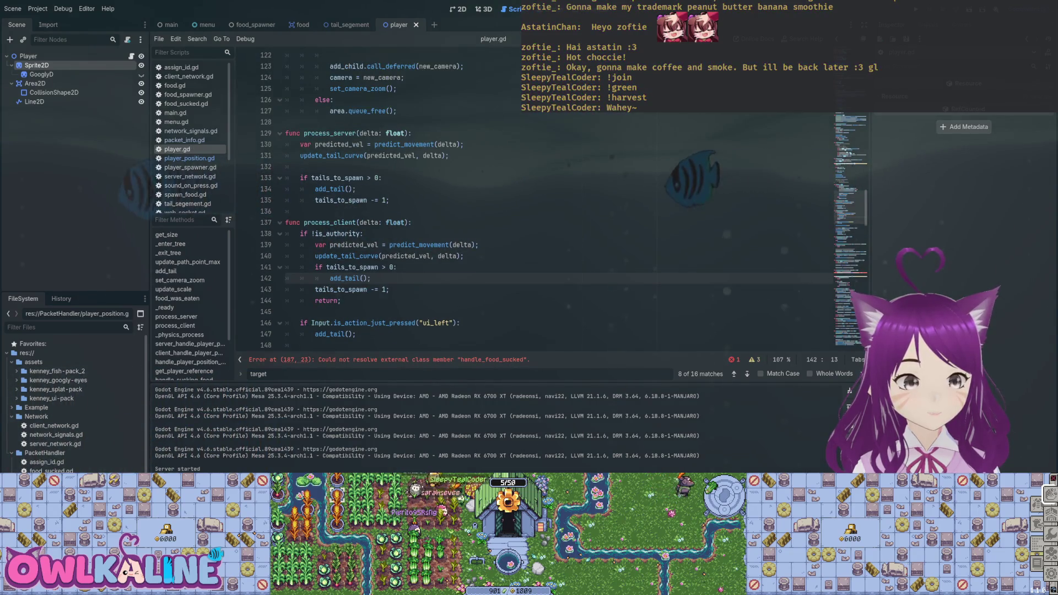
key(F5)
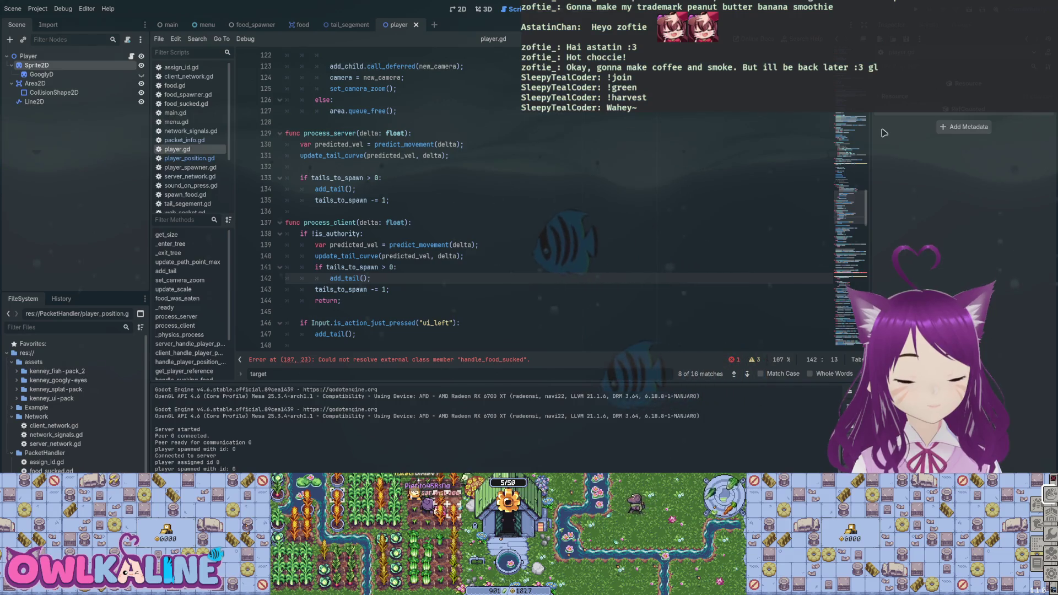
- Page through player.gd from _ready to process_server and process_client, then run the game with F5
key(ctrl+Down)
key(ctrl+Down)
key(ctrl+Down)
key(ctrl+Down)
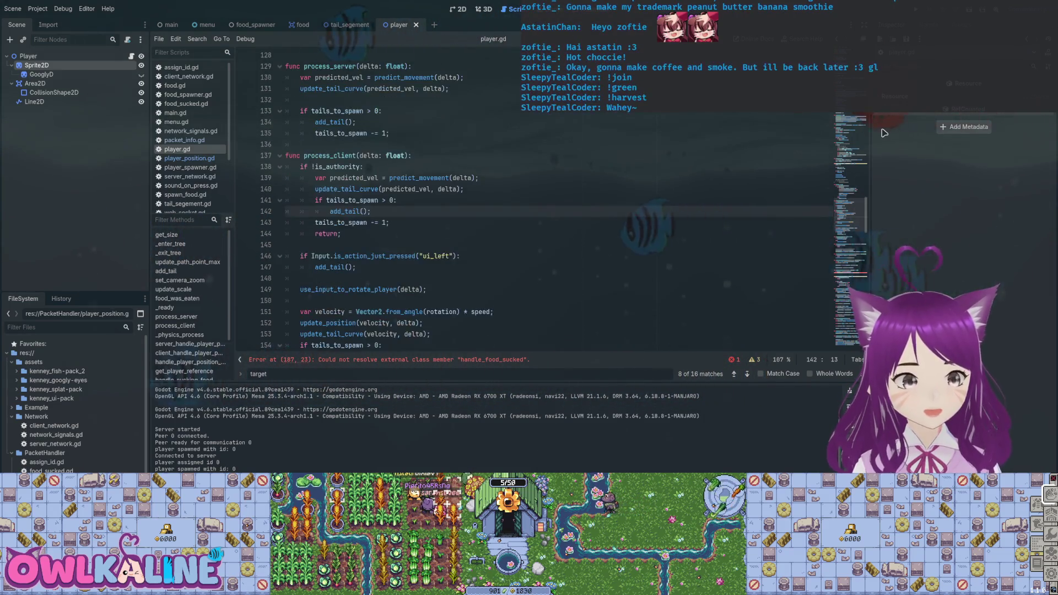
key(ctrl+Up)
key(ctrl+Up)
key(ctrl+Up)
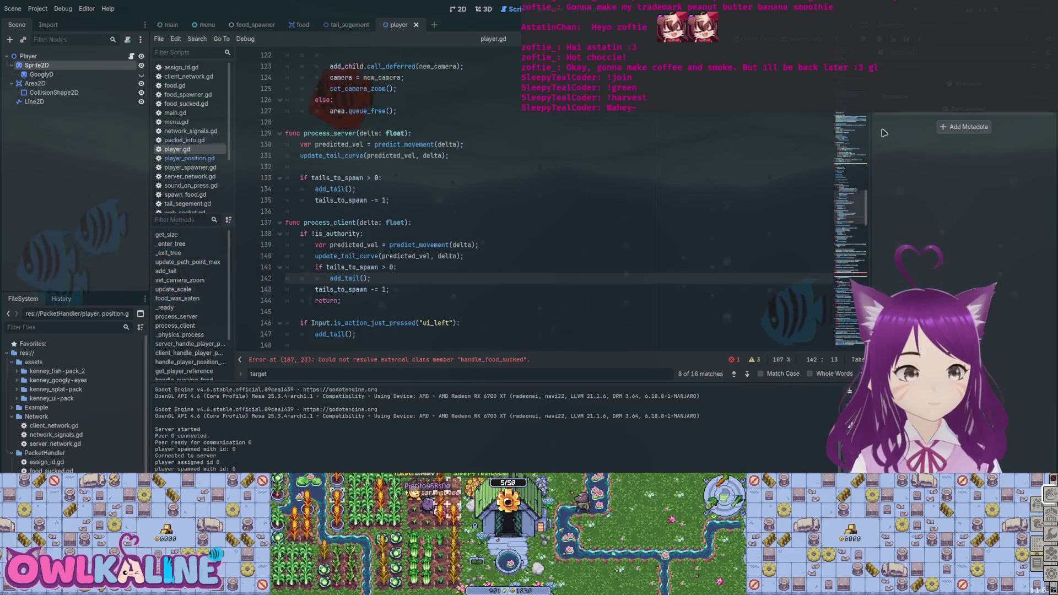
key(ctrl+Up)
key(ctrl+Up)
key(ctrl+Up)
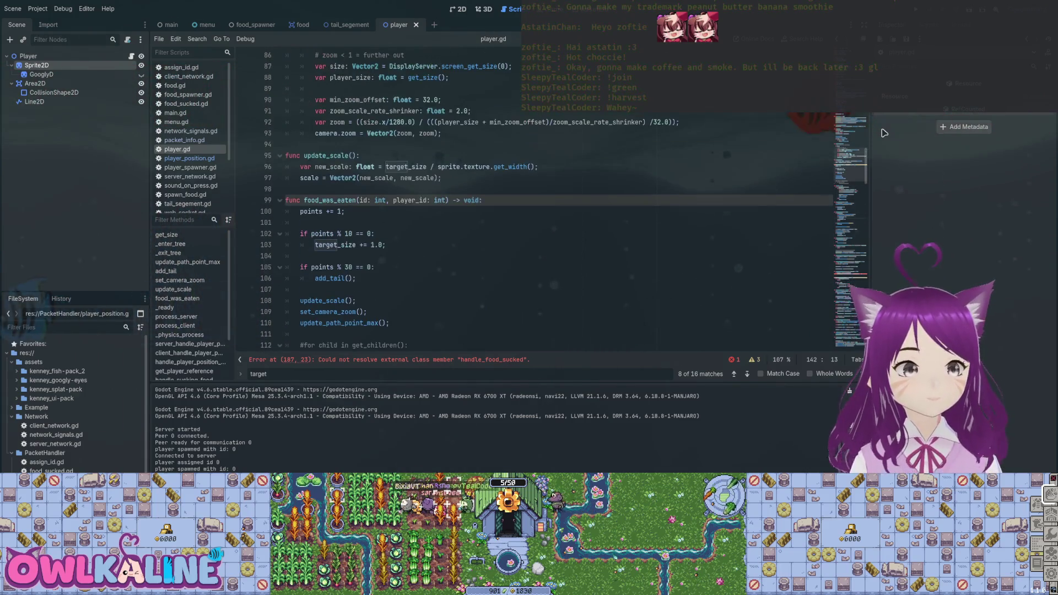
key(ctrl+Up)
key(ctrl+Up)
key(ctrl+Up)
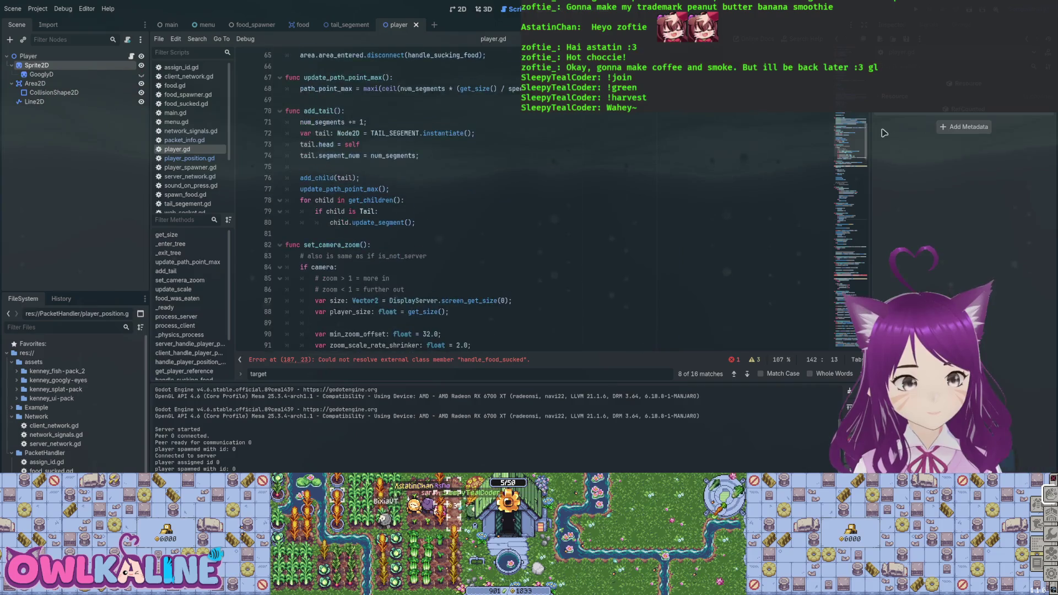
key(ctrl+Up)
key(ctrl+Up)
key(ctrl+Up)
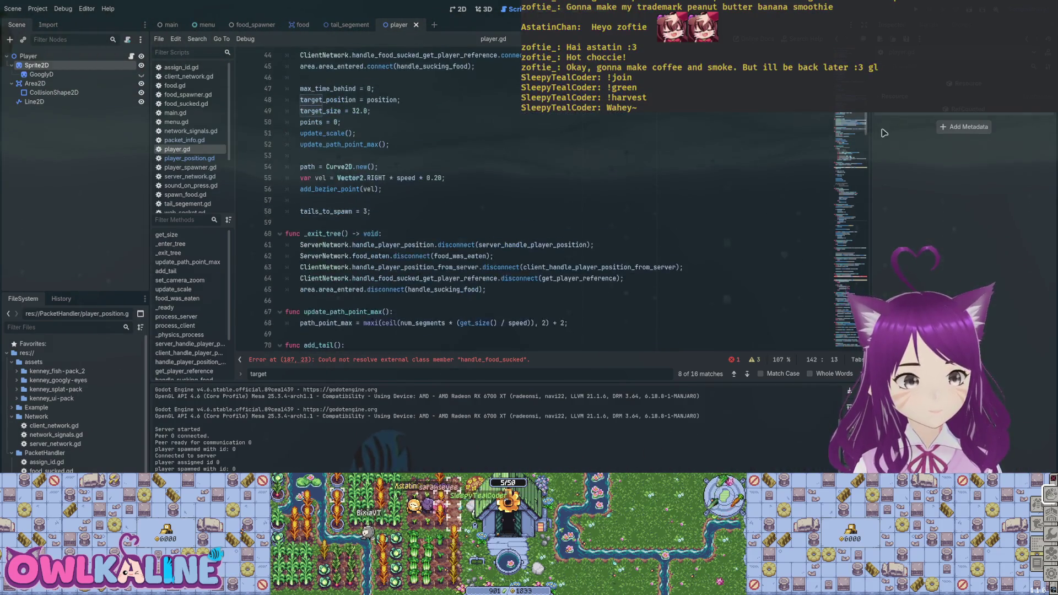
key(ctrl+Up)
key(ctrl+Up)
key(ctrl+Up)
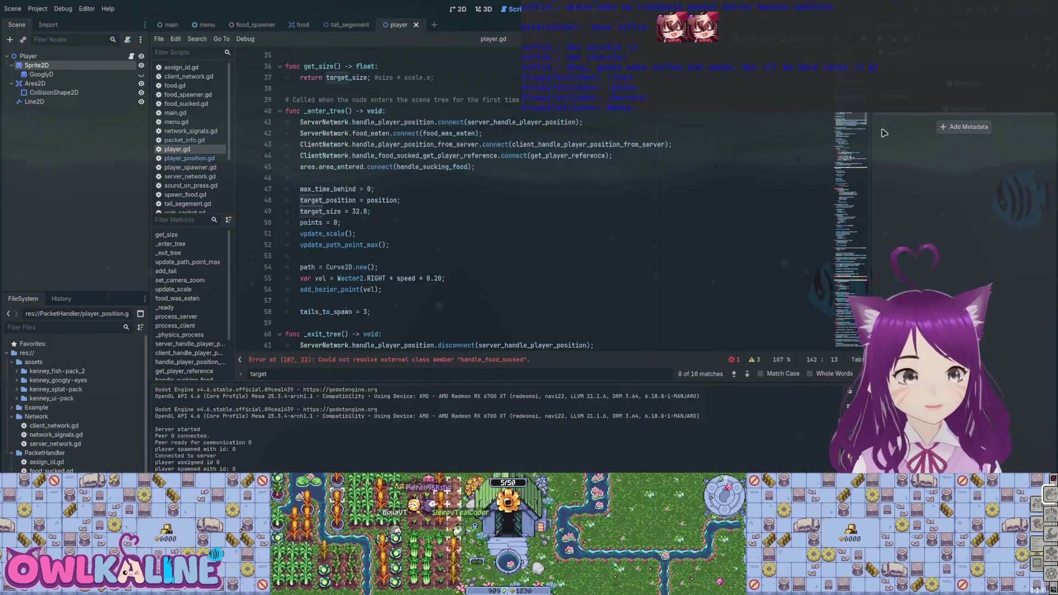
key(ctrl+Down)
key(ctrl+Down)
key(ctrl+Down)
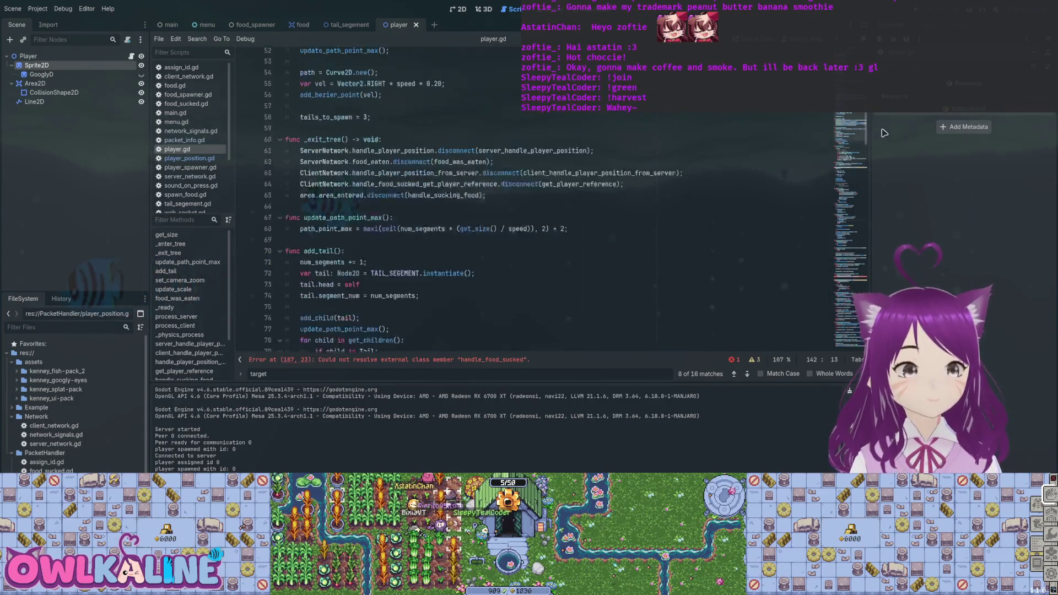
key(ctrl+Down)
key(ctrl+Down)
key(ctrl+Down)
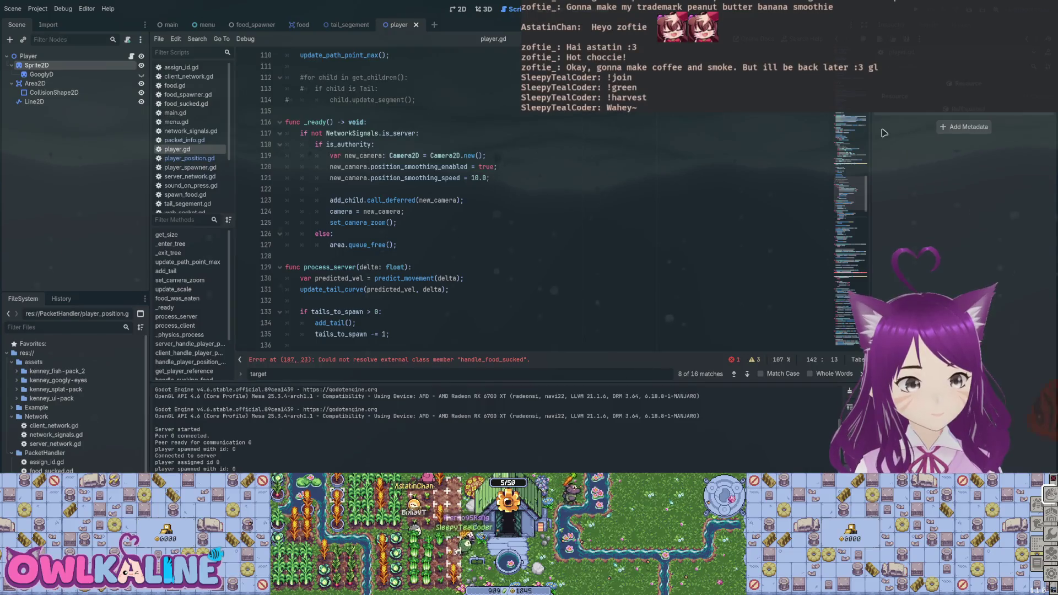
key(ctrl+Down)
key(ctrl+Down)
key(ctrl+Down)
key(ctrl+Down)
key(ctrl+Down)
key(ctrl+Down)
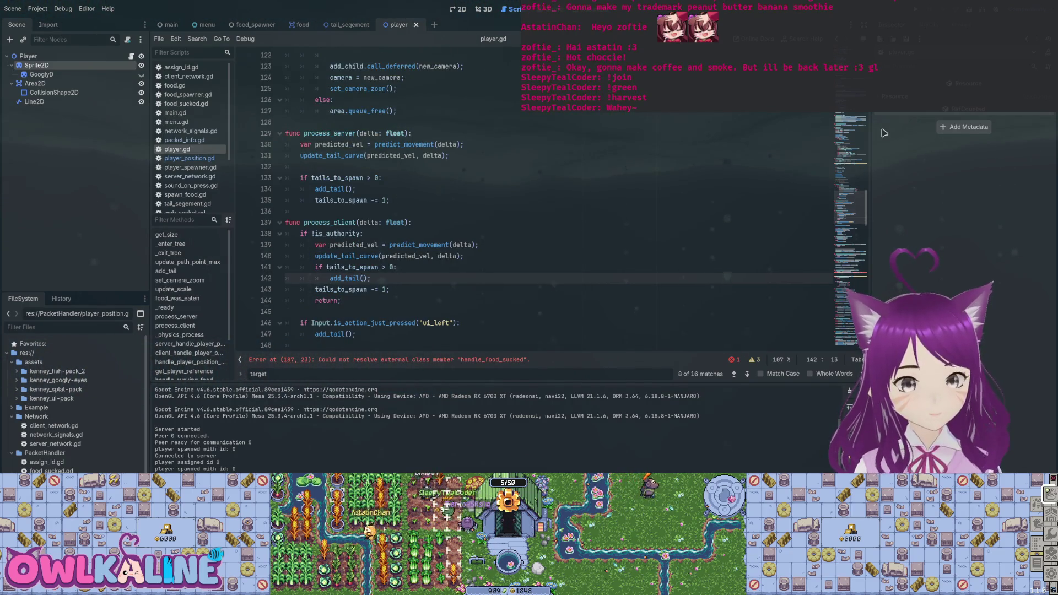
key(F5)
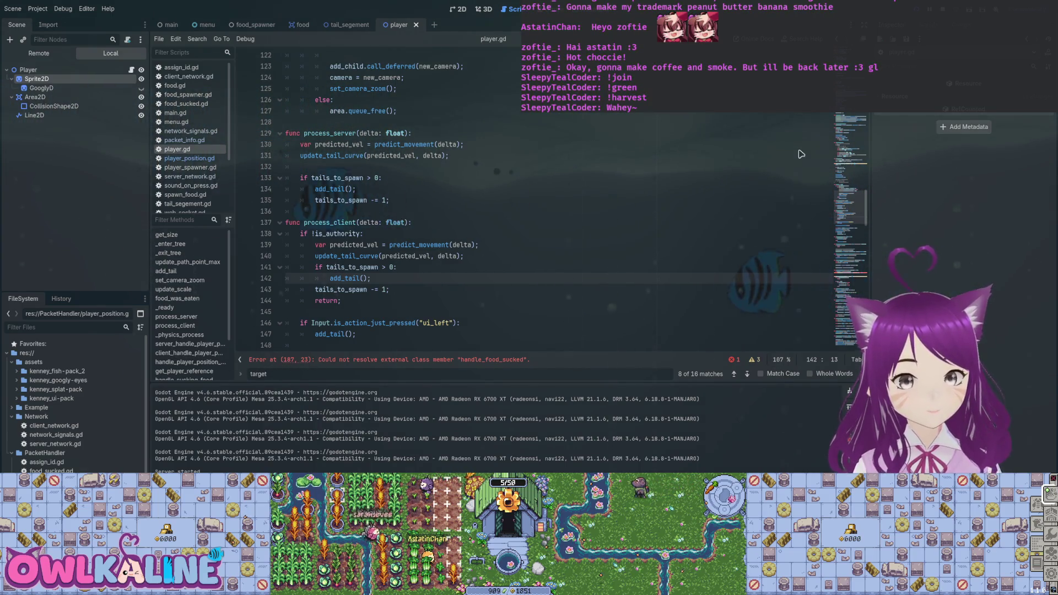
- Stop the running game and scroll player.gd down to line 187
key(End)
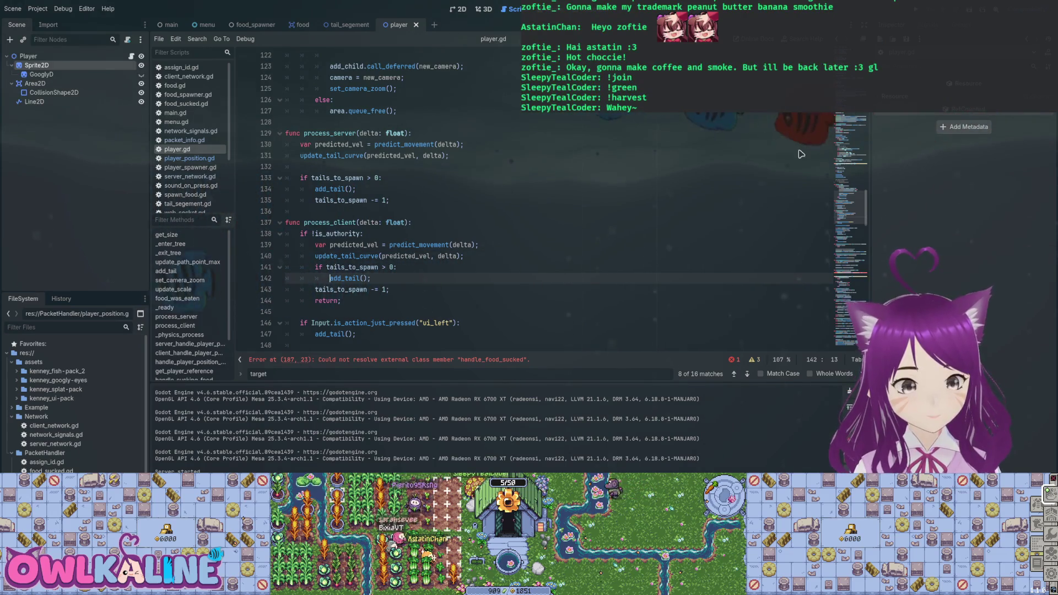
scroll(801, 153, down, 1)
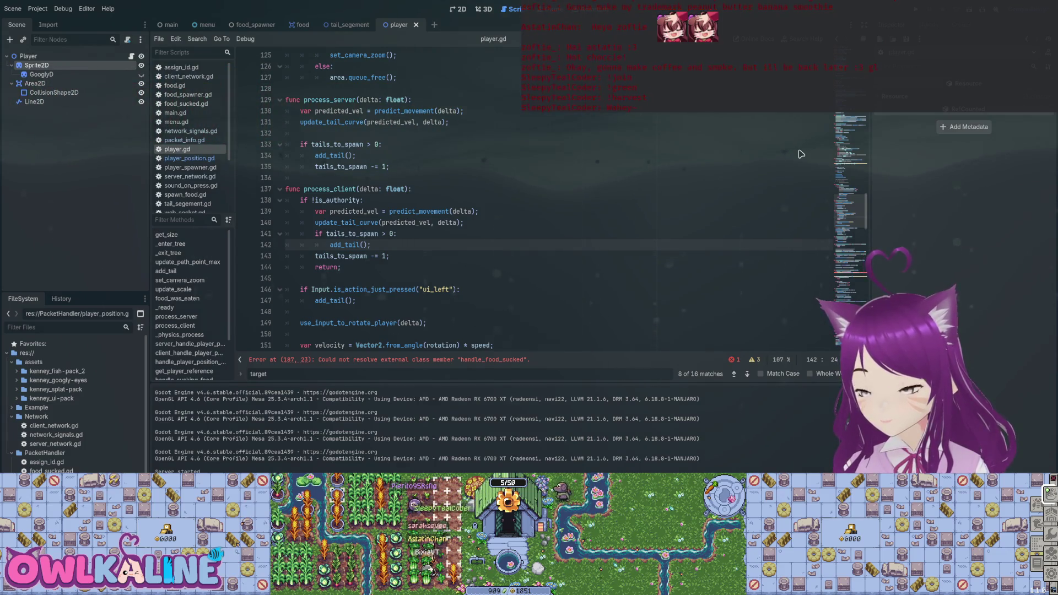
scroll(801, 154, down, 4)
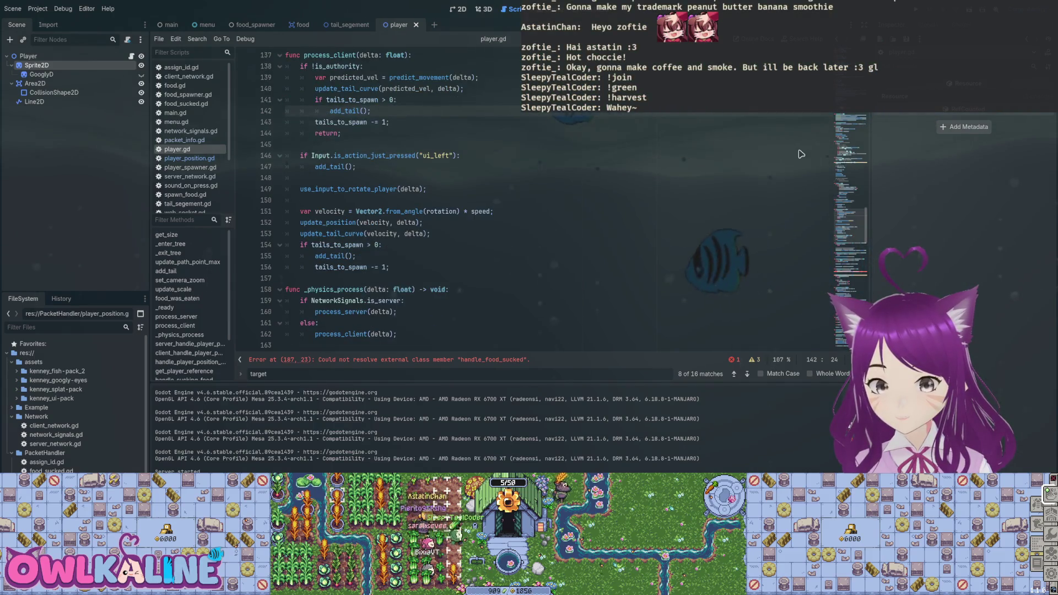
scroll(801, 154, down, 5)
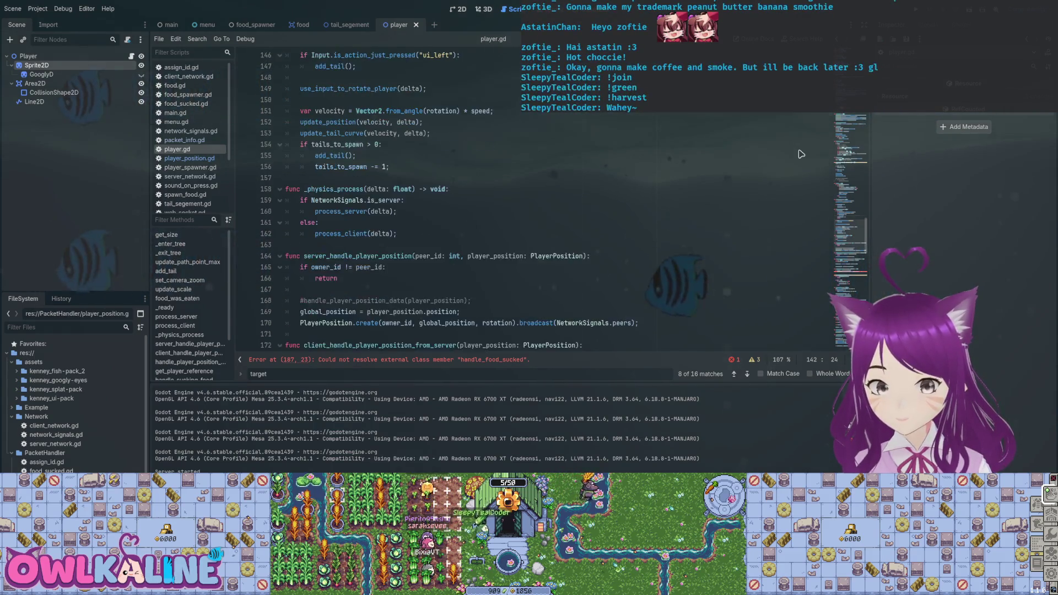
scroll(801, 154, down, 6)
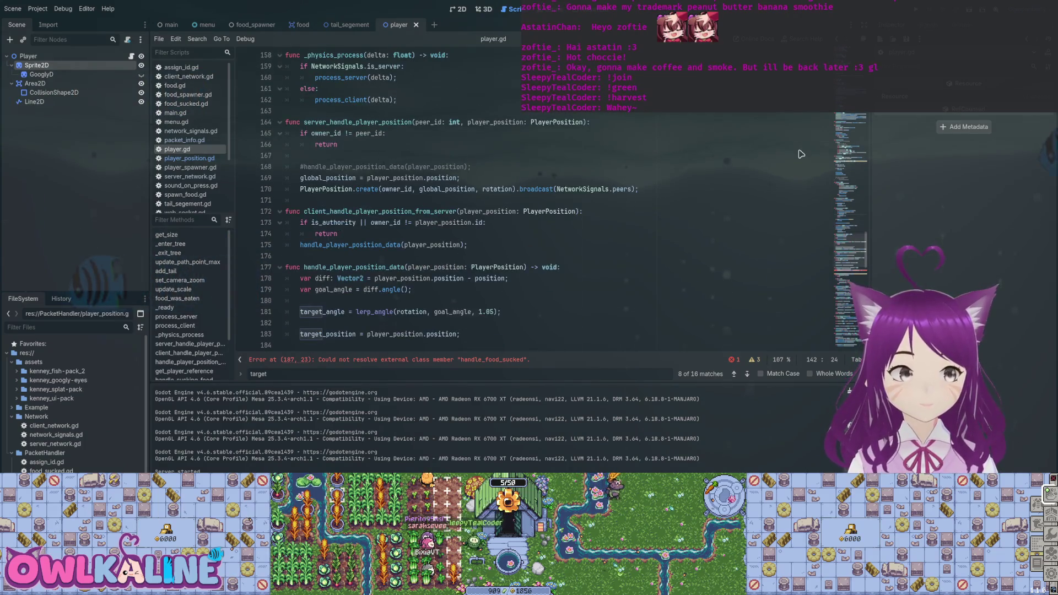
scroll(801, 154, down, 2)
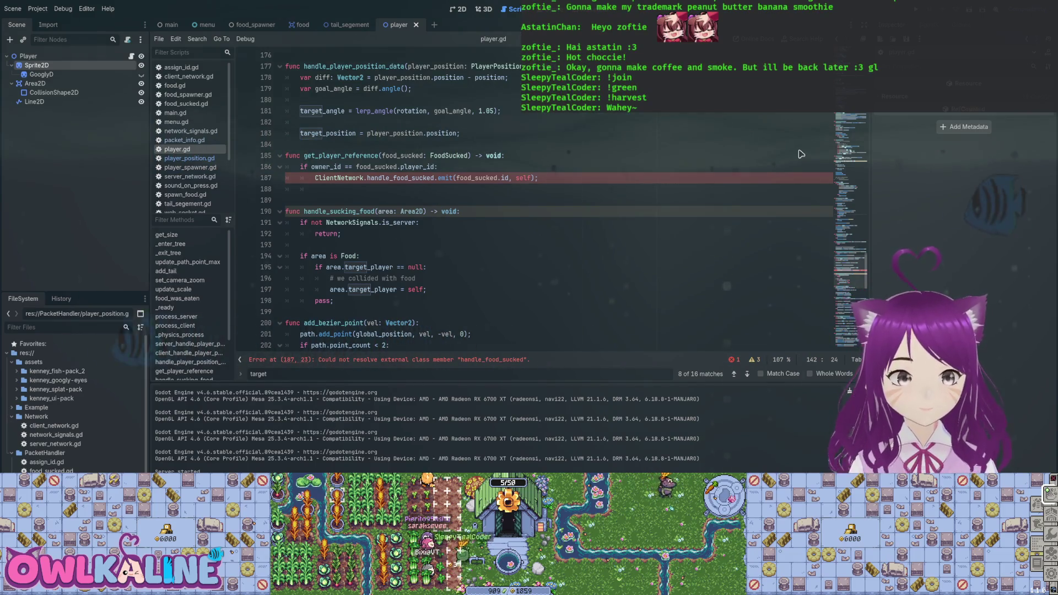
- Find the handle_food_sucked(id, player) signal declaration in client_network.gd, then return to player.gd line 187
click(411, 177)
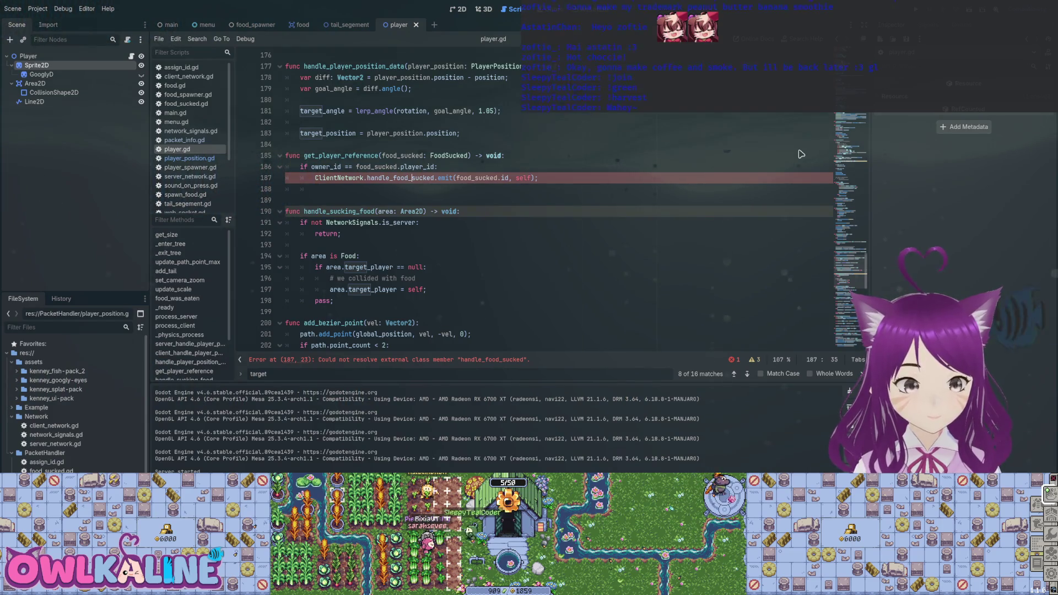
key(ctrl+d)
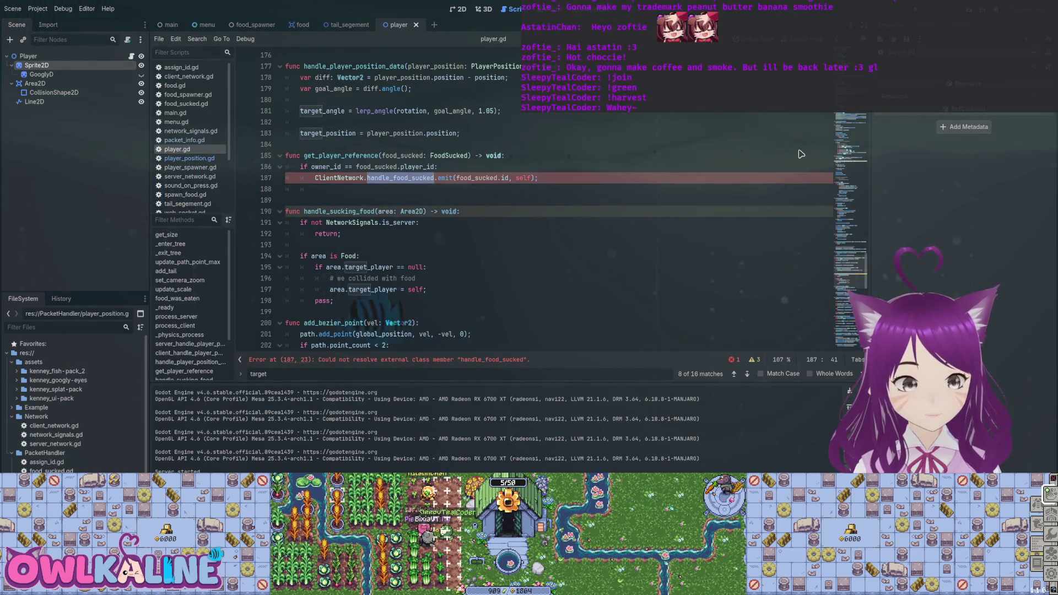
key(ctrl+z)
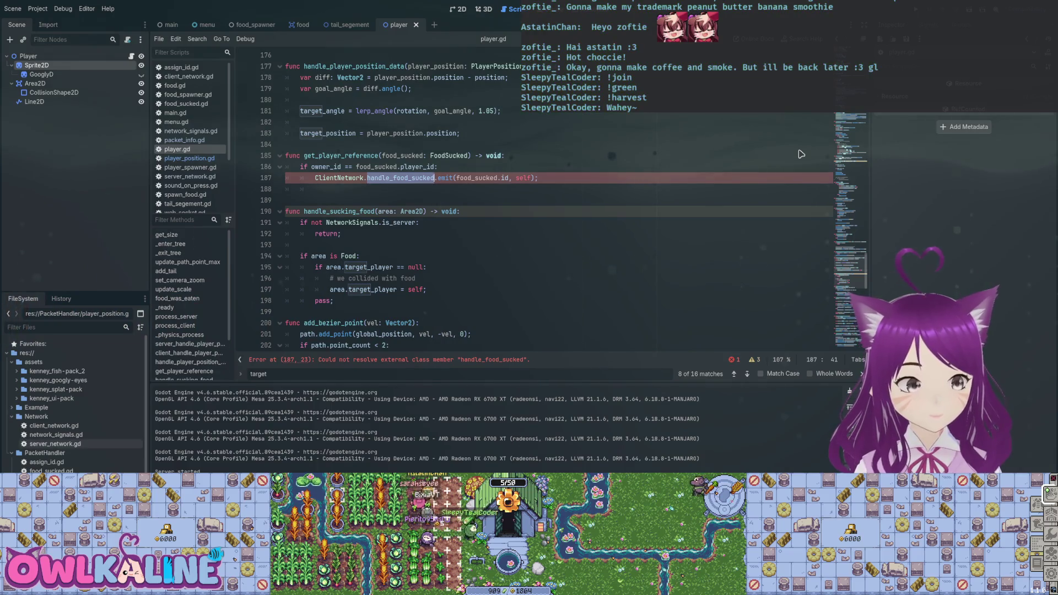
key(alt+Left)
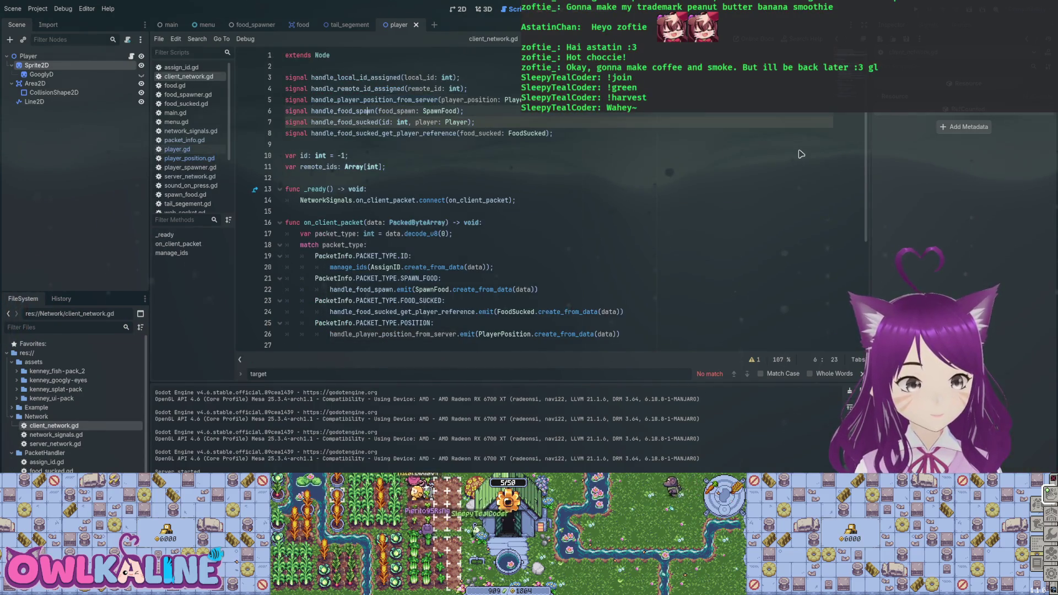
key(Down)
key(ctrl+d)
scroll(801, 154, down, 5)
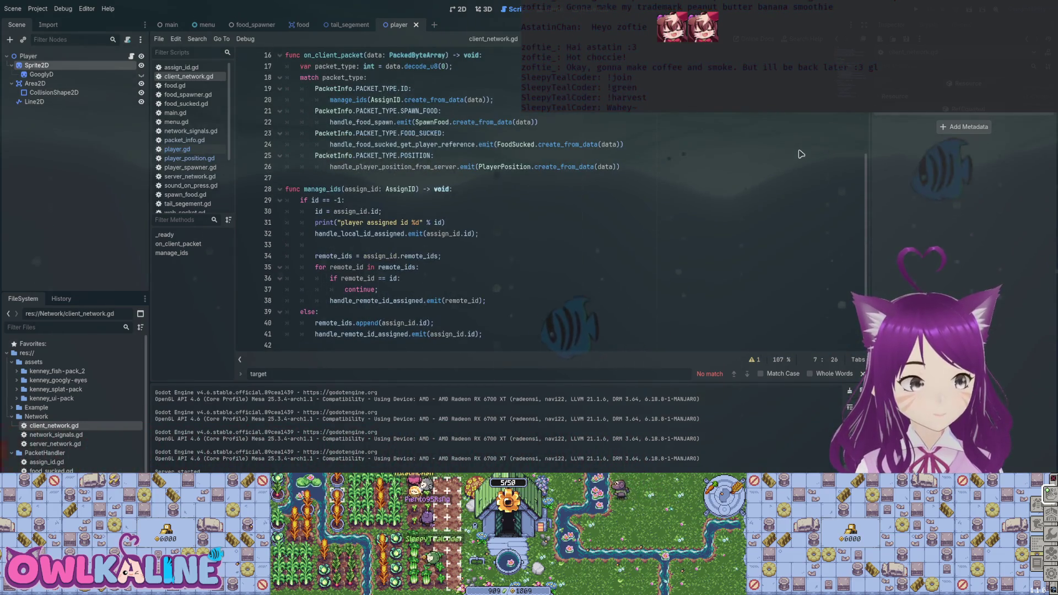
key(alt+Right)
scroll(801, 154, down, 2)
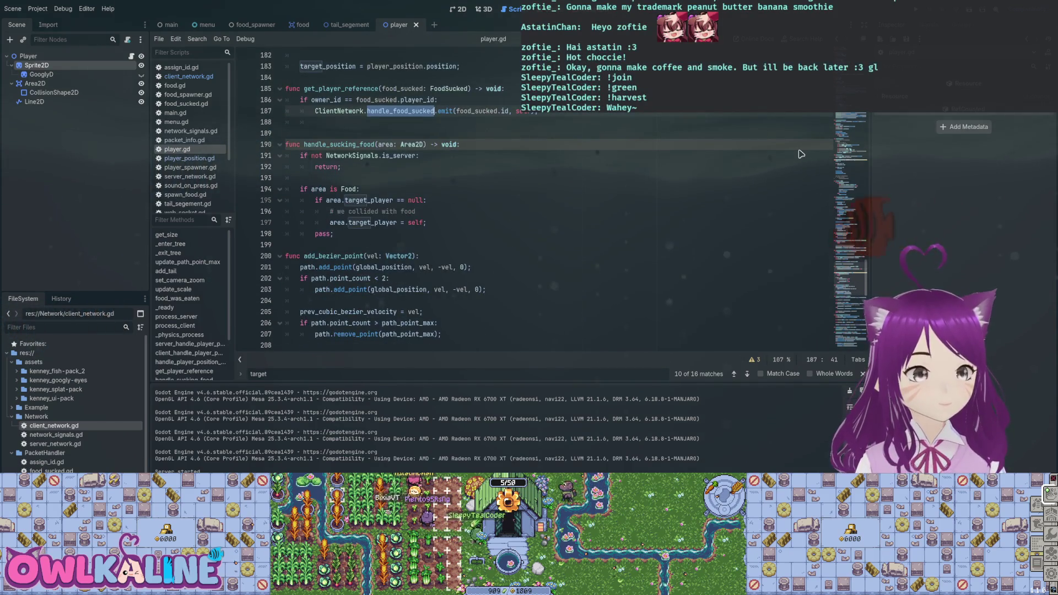
scroll(802, 154, down, 5)
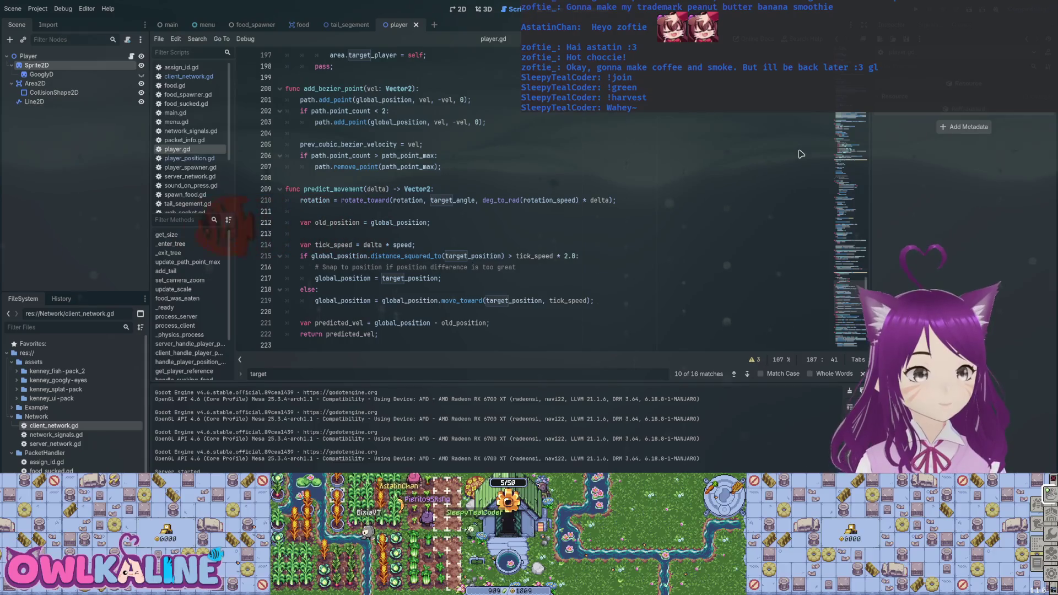
scroll(801, 154, up, 14)
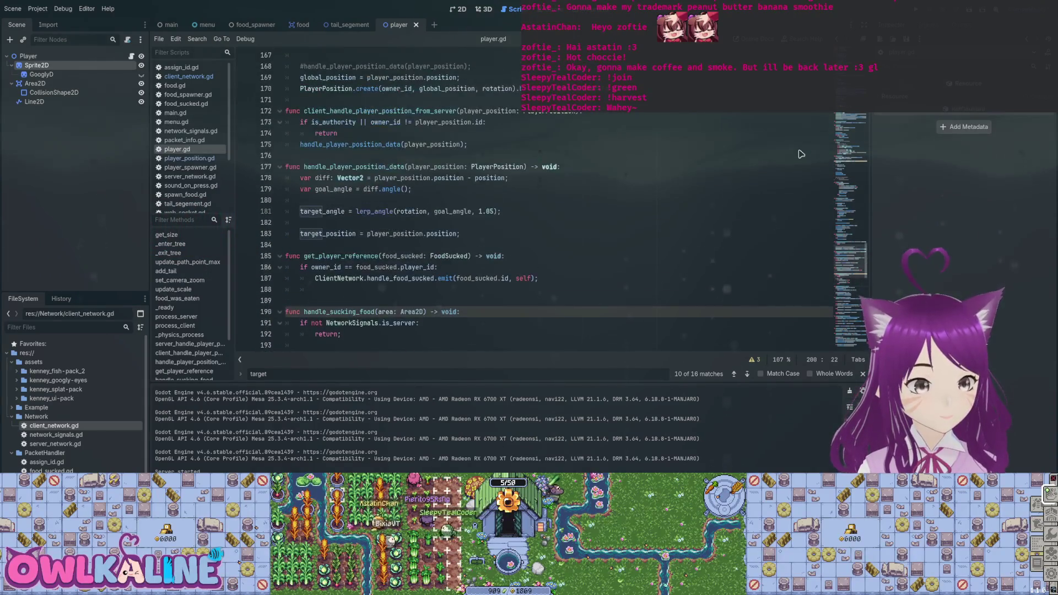
- Highlight the update_position and update_tail_curve calls on lines 152–153 and 130–131
scroll(801, 154, up, 6)
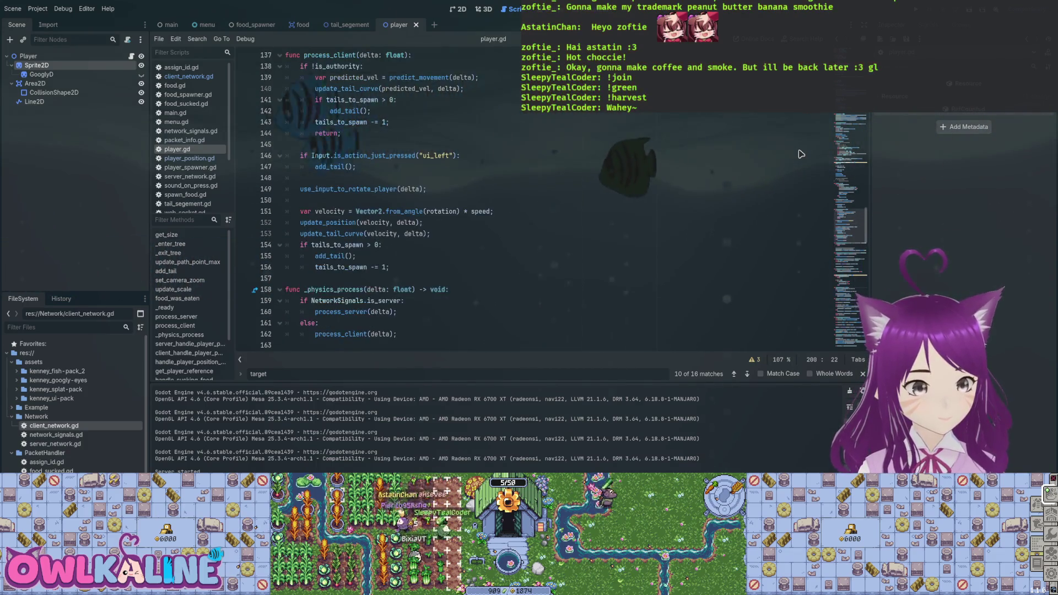
scroll(802, 154, up, 1)
double_click(328, 256)
double_click(332, 267)
scroll(801, 154, up, 2)
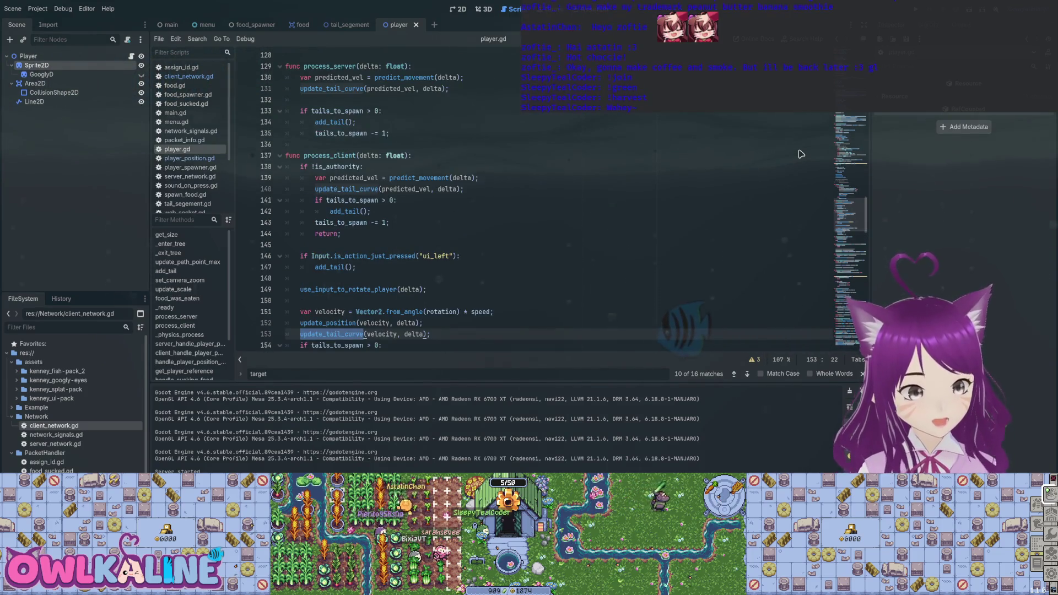
scroll(801, 154, up, 3)
double_click(404, 178)
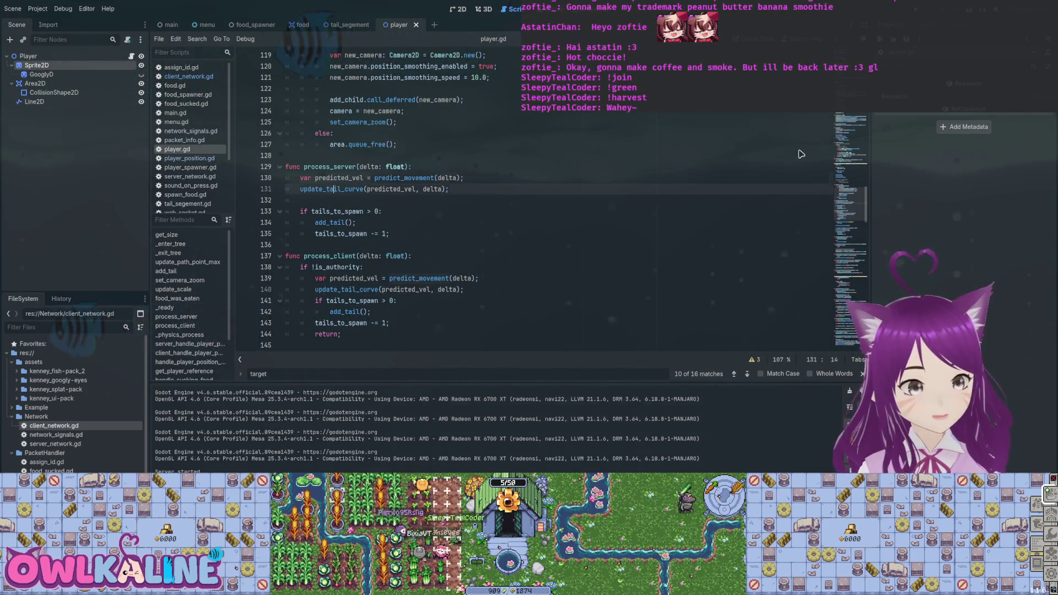
double_click(331, 189)
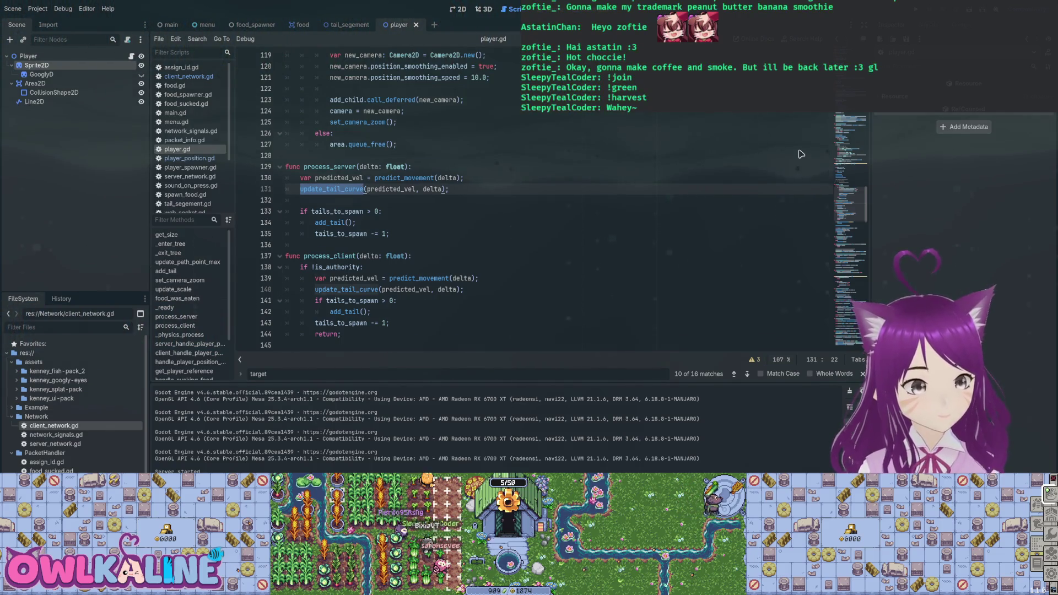
- Scroll player.gd to the update_tail_curve definition around line 238
scroll(801, 154, down, 11)
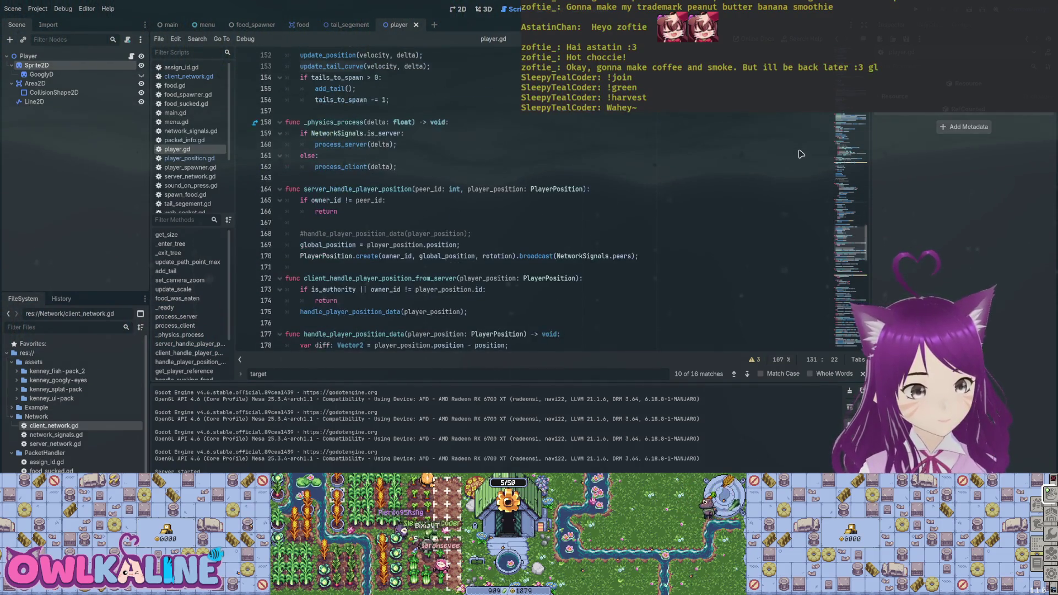
scroll(801, 154, up, 7)
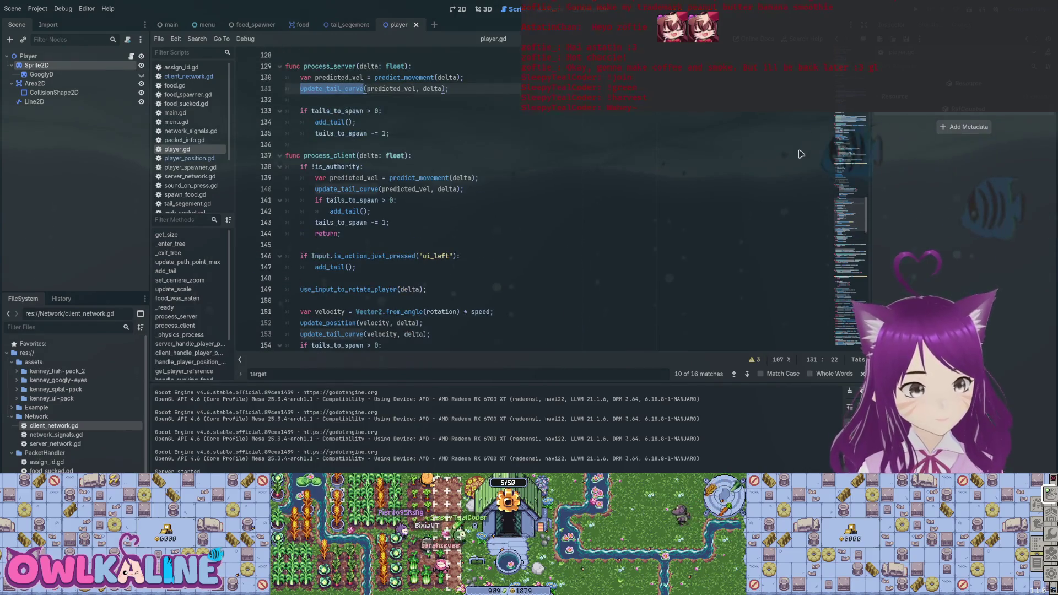
scroll(801, 153, up, 1)
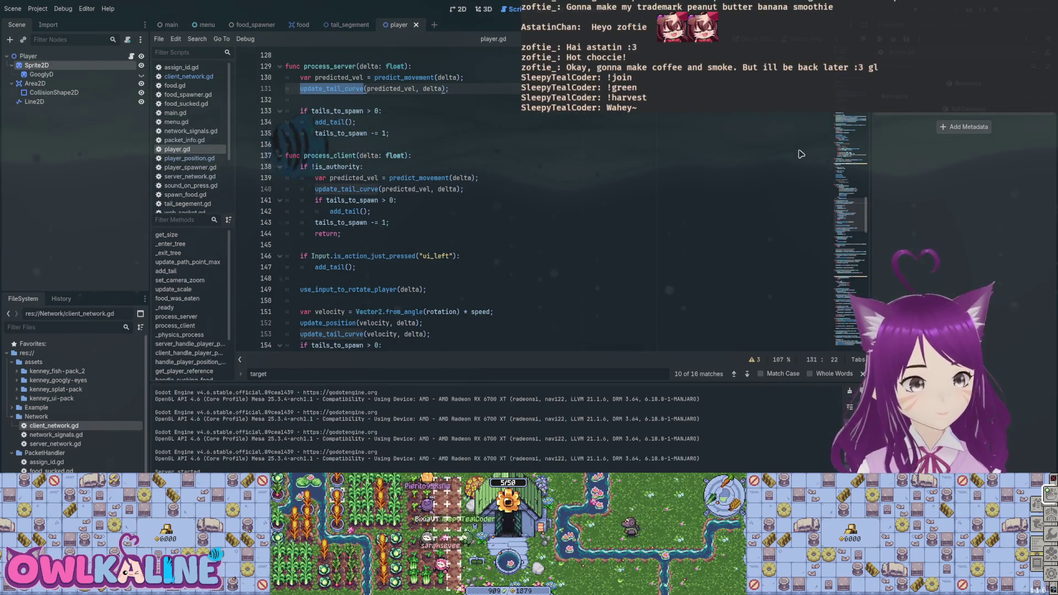
scroll(801, 154, up, 2)
scroll(801, 153, up, 1)
scroll(801, 154, up, 5)
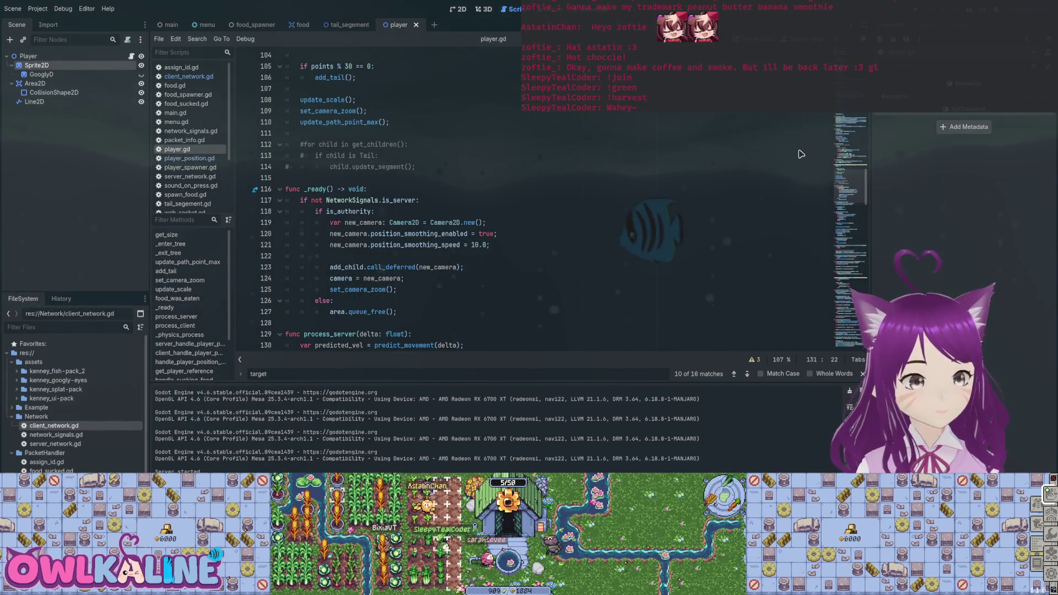
scroll(801, 154, up, 4)
scroll(801, 154, up, 3)
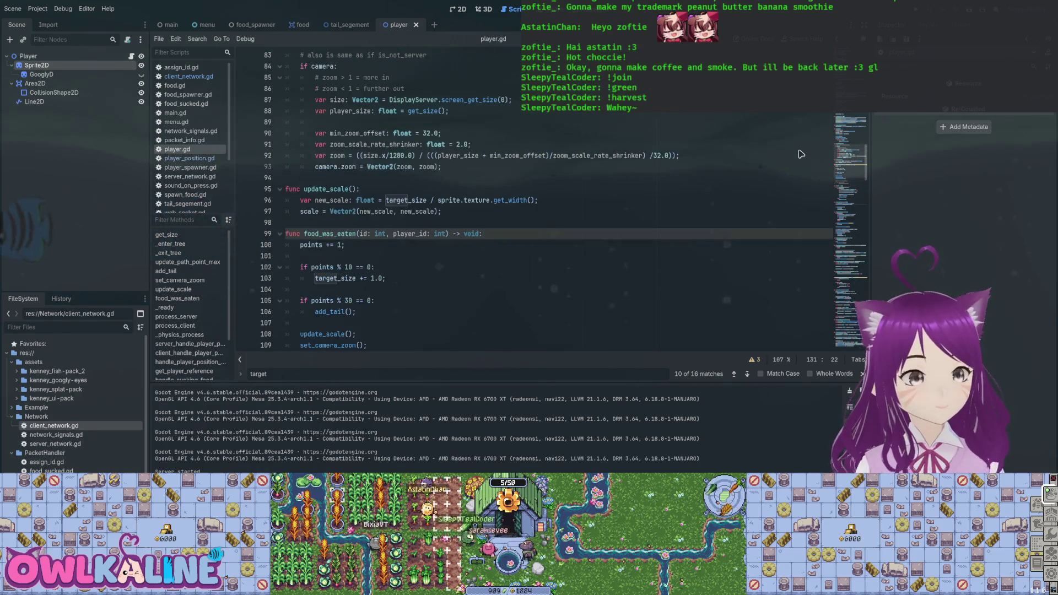
scroll(801, 154, up, 3)
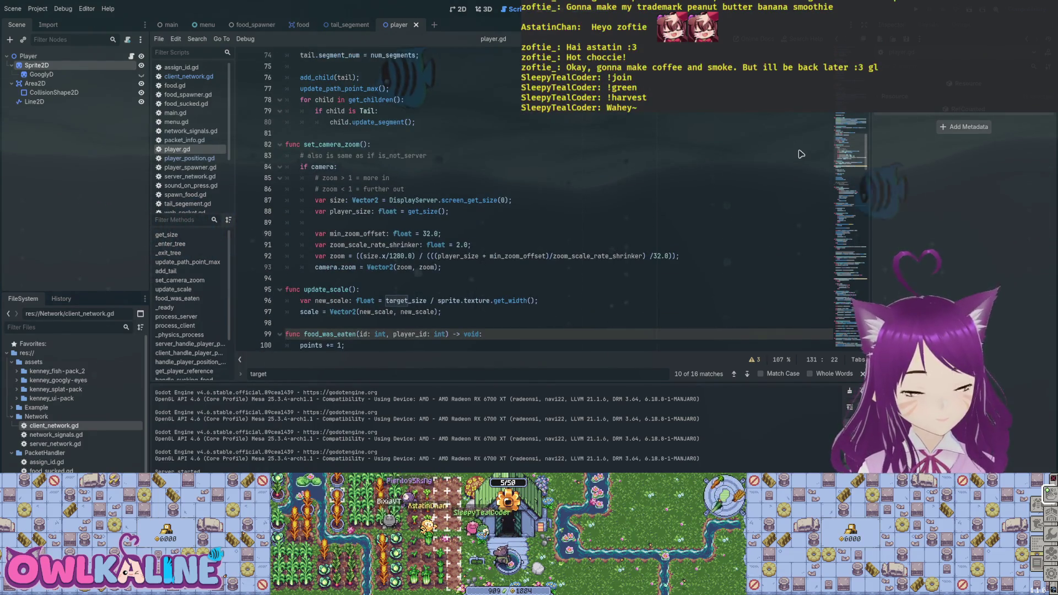
scroll(801, 154, up, 4)
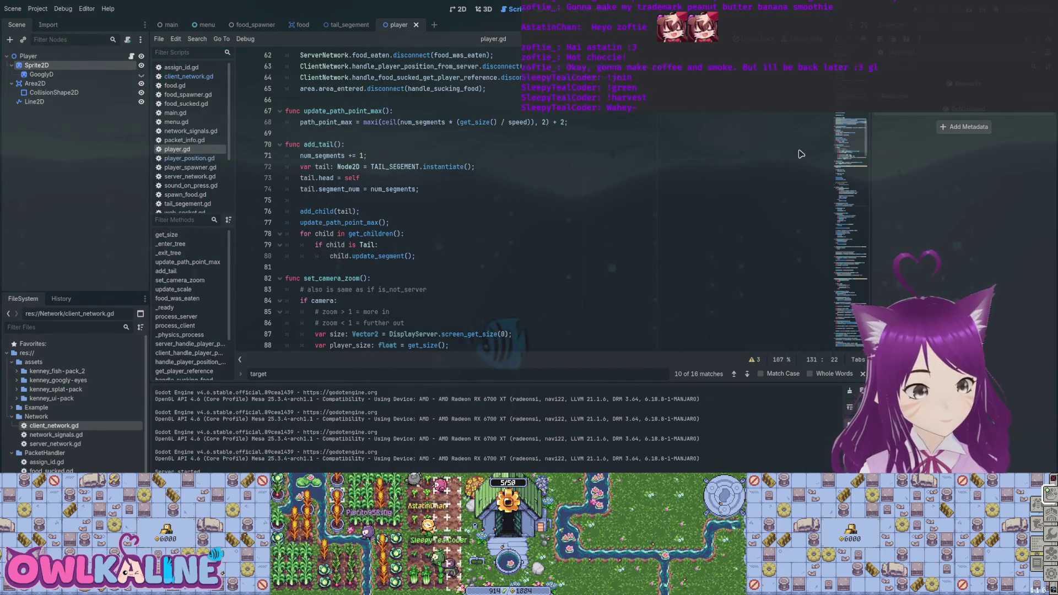
scroll(801, 154, up, 3)
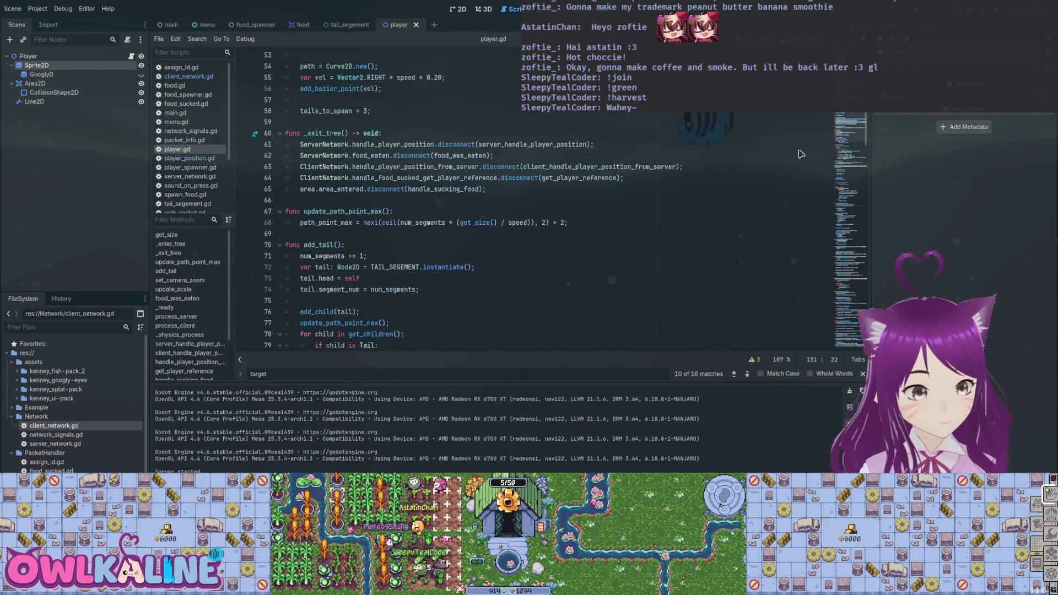
scroll(801, 154, up, 2)
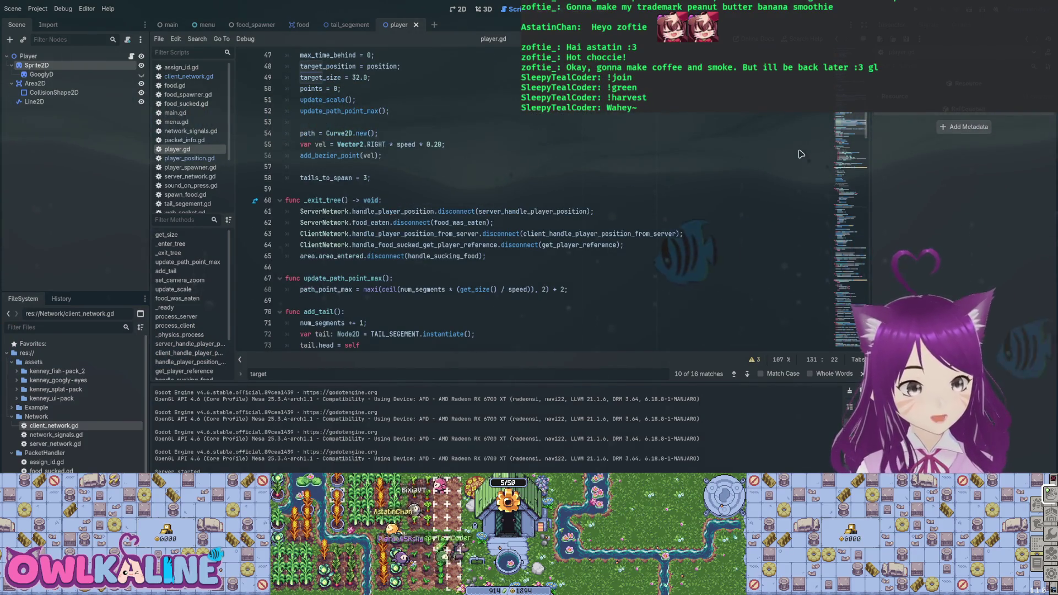
scroll(801, 154, down, 20)
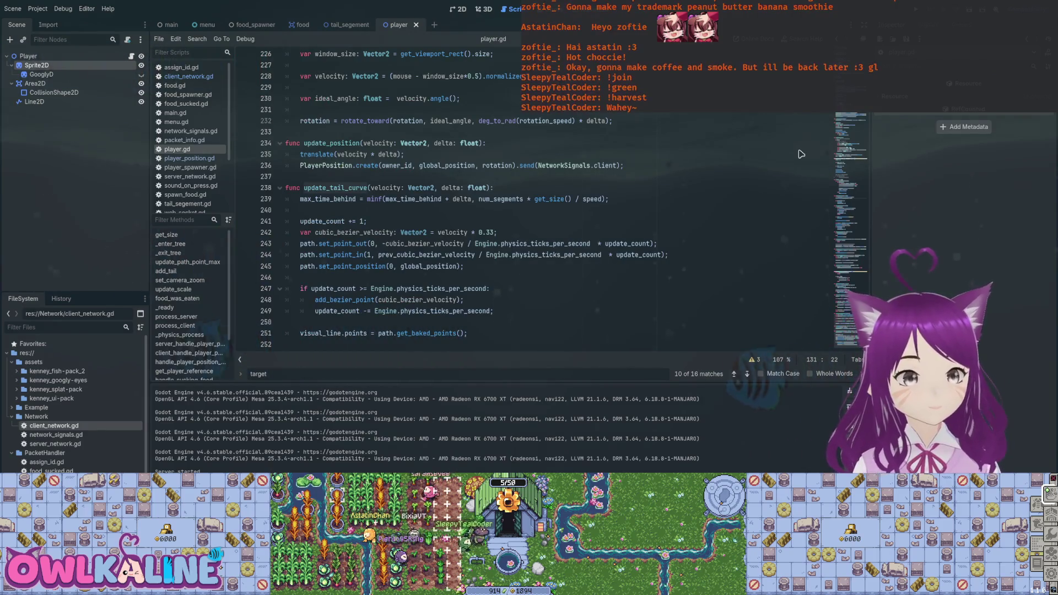
- Search player.gd for update_tail_curve, step through its calls, then show Line2D's properties
click(348, 188)
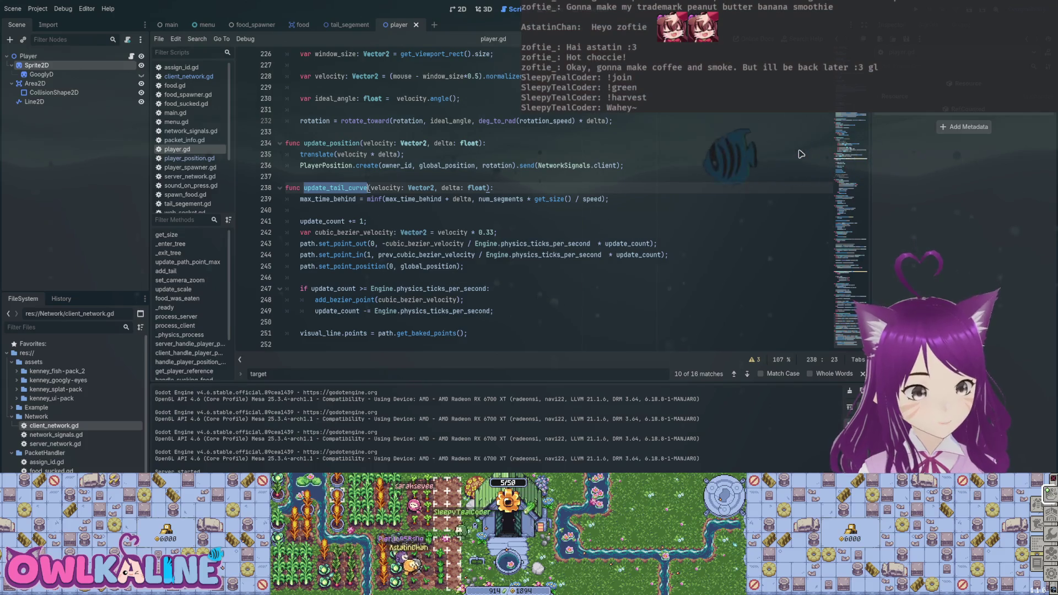
key(ctrl+f)
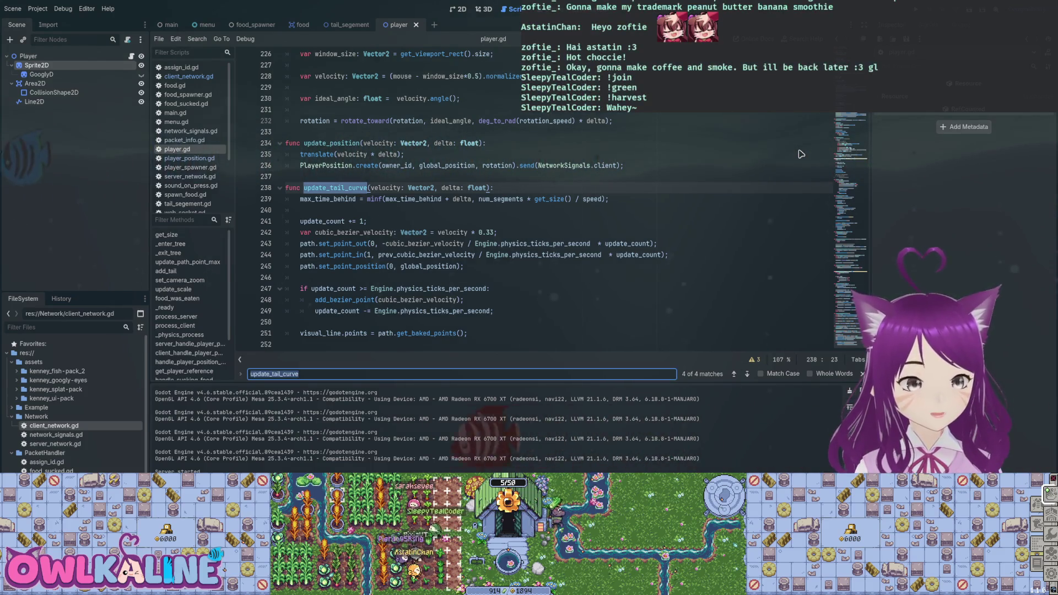
key(shift+Return)
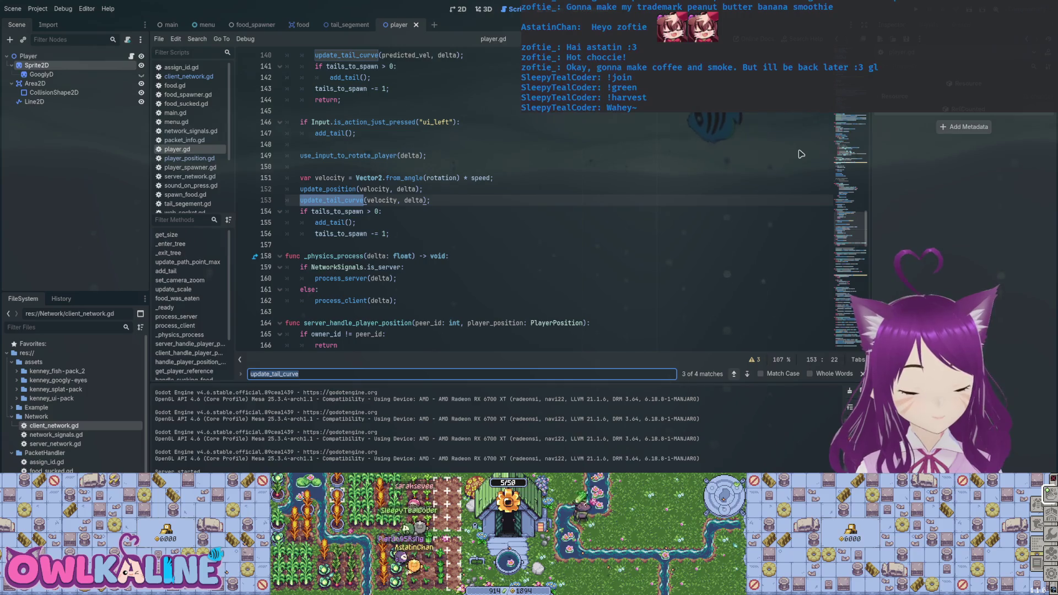
scroll(801, 154, up, 2)
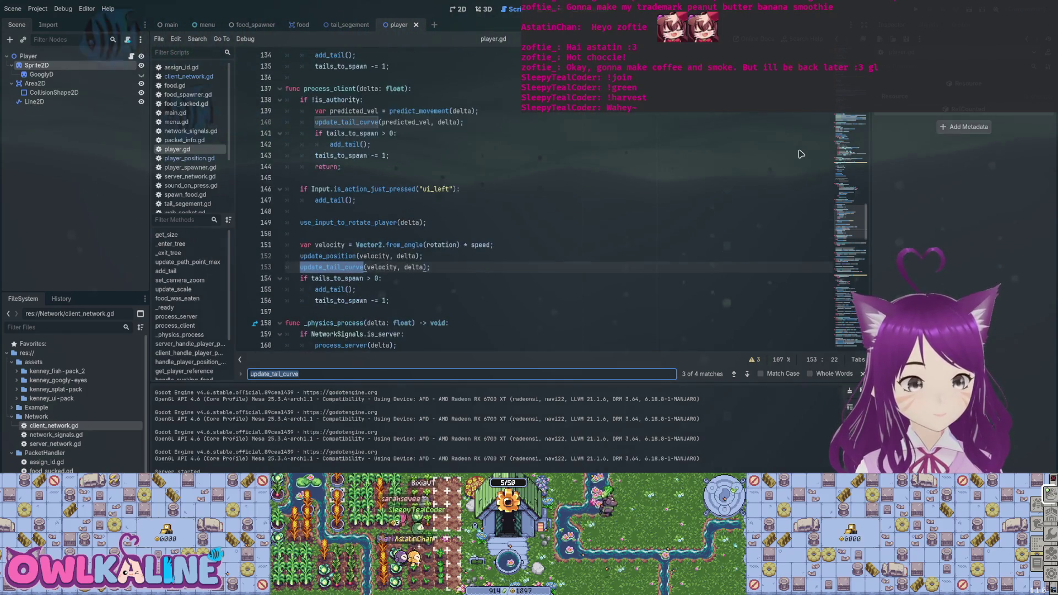
scroll(801, 154, up, 3)
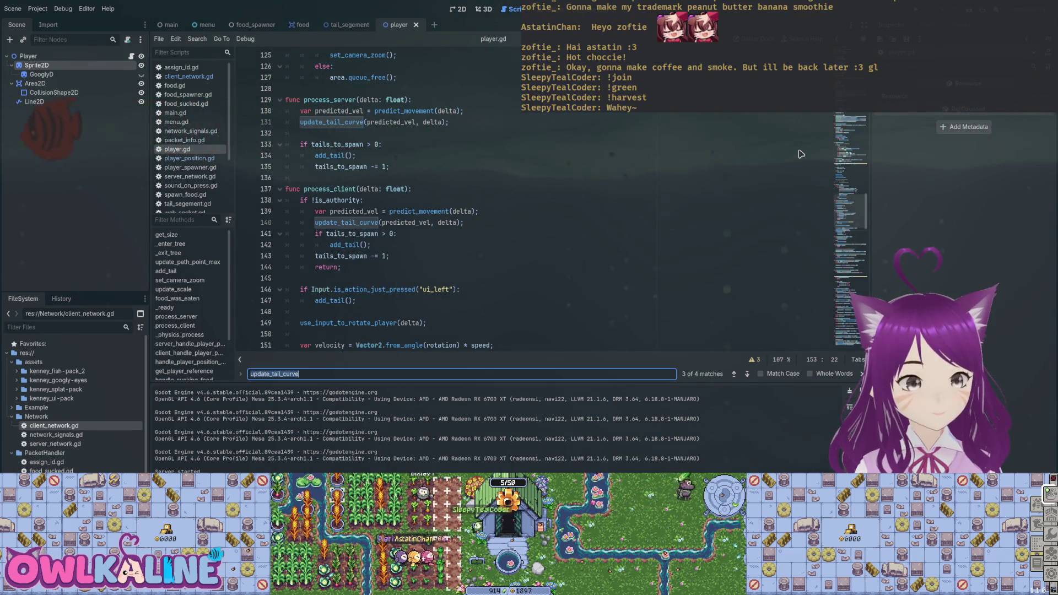
scroll(802, 154, down, 20)
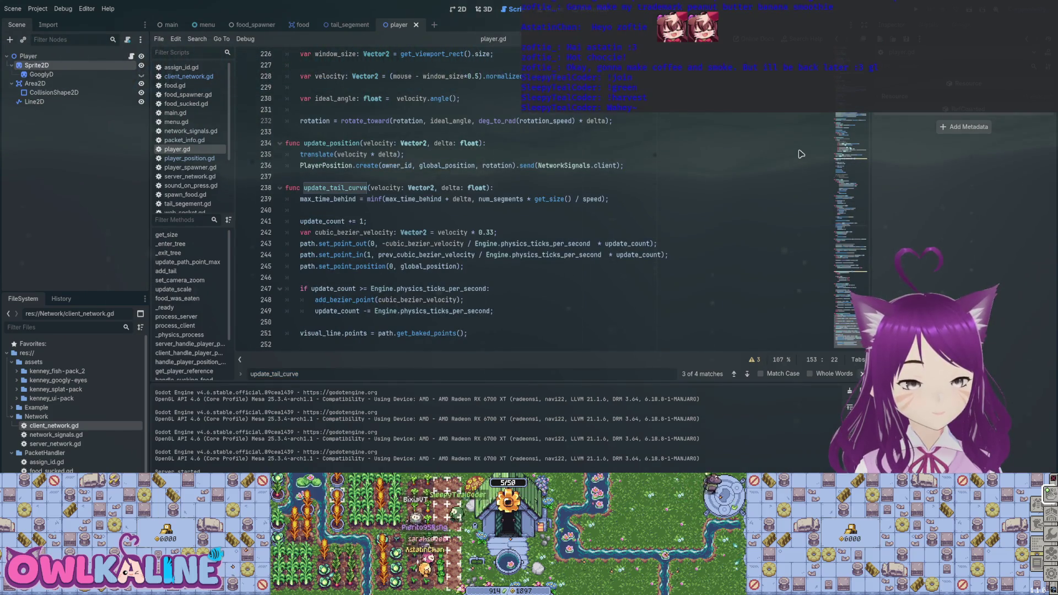
scroll(801, 154, up, 20)
key(Down)
key(Down)
key(Down)
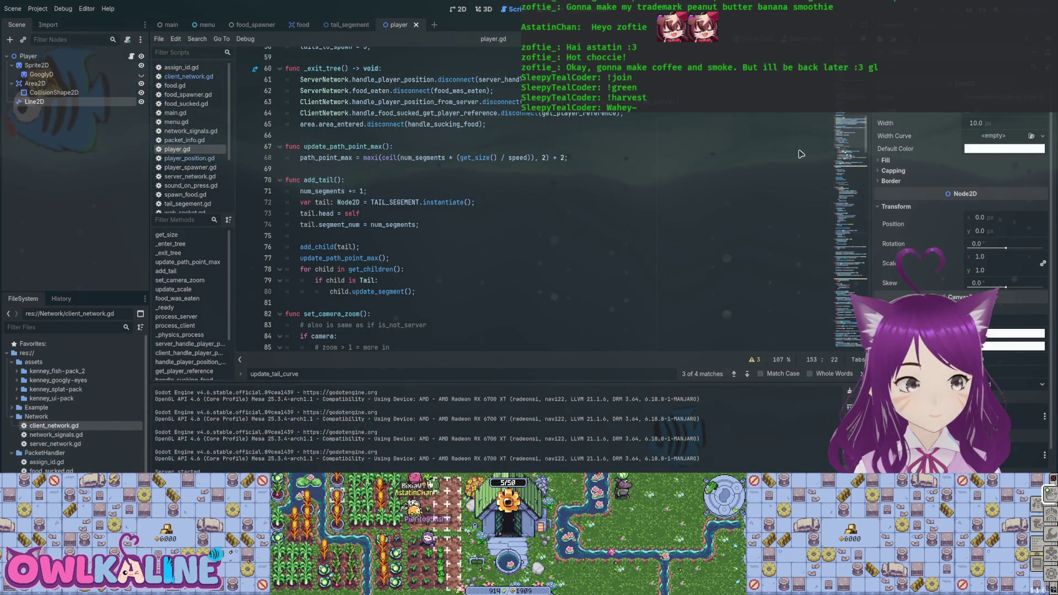
- Run the project with F5 to test the tails, then go back to editing player.gd
scroll(962, 220, down, 5)
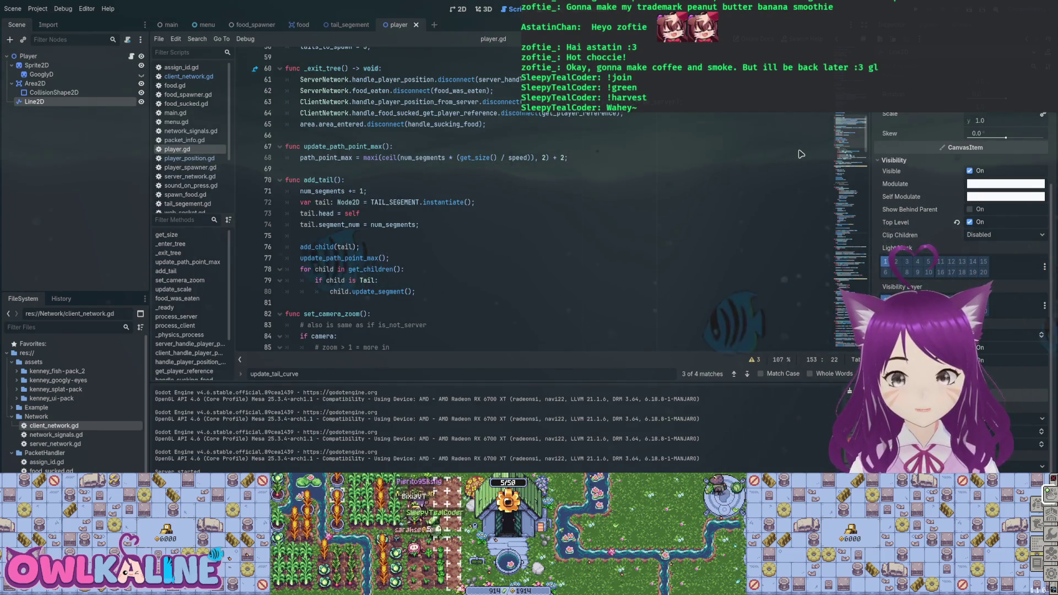
key(F5)
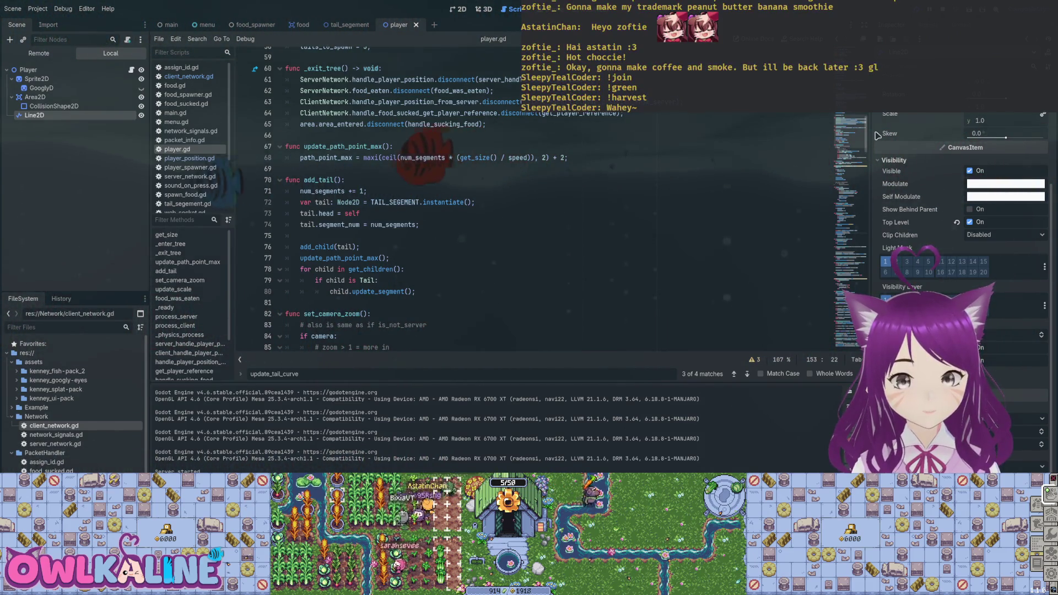
click(441, 224)
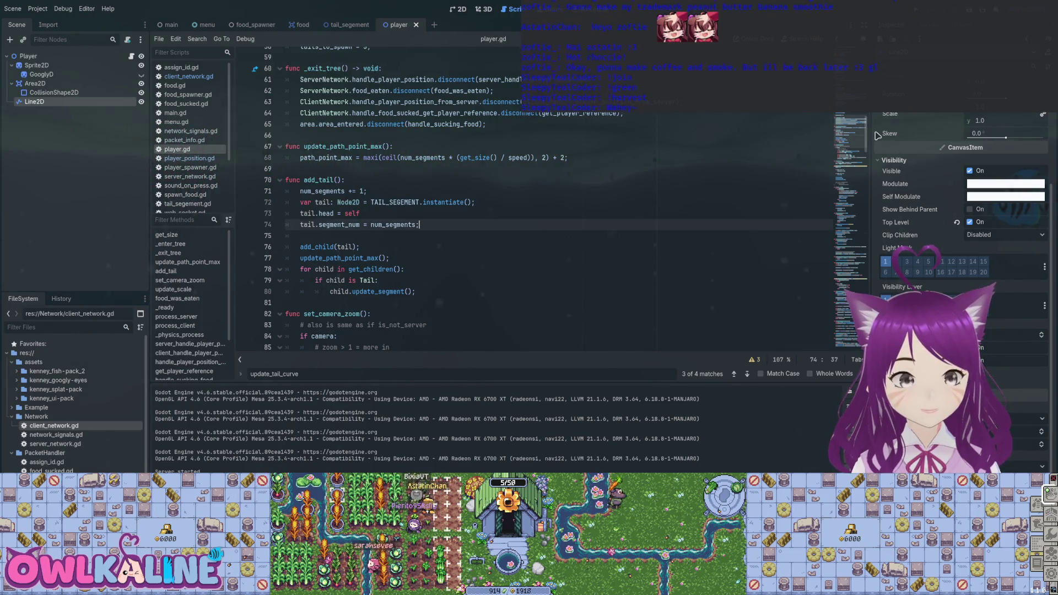
scroll(496, 220, down, 14)
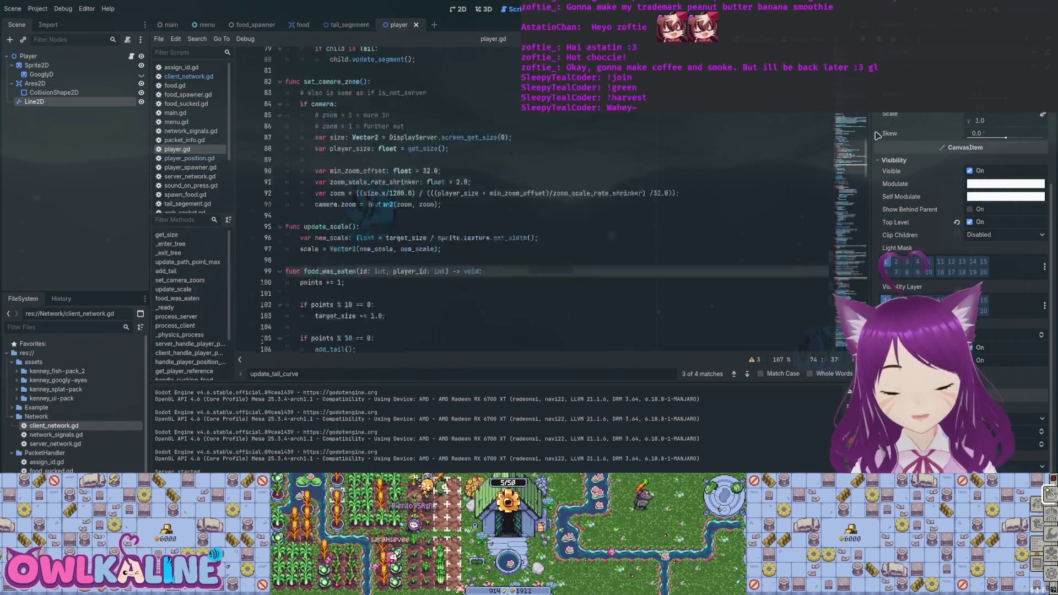
scroll(496, 220, up, 3)
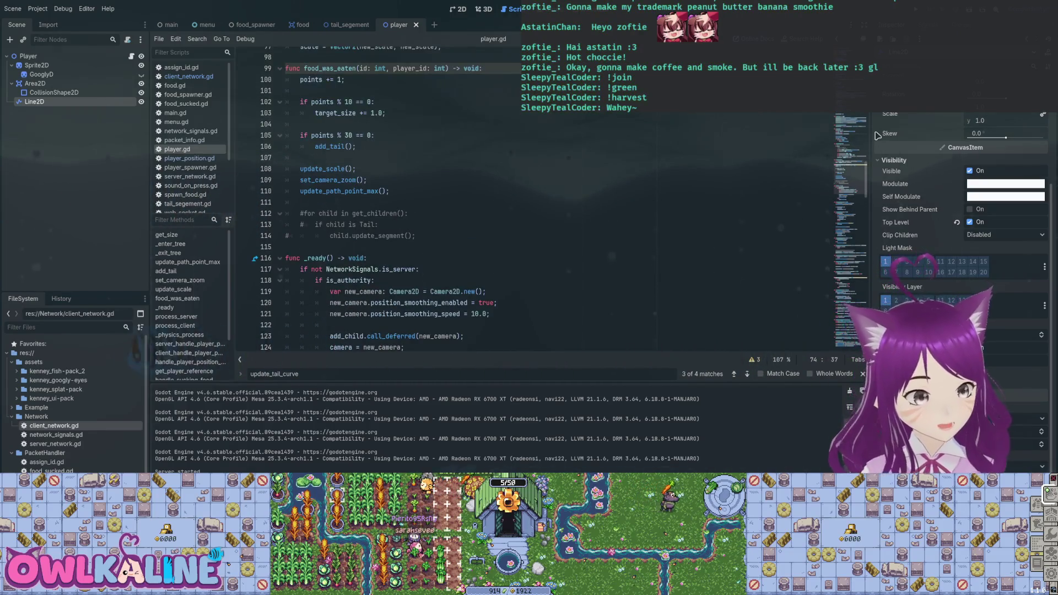
- Delete commented lines 112–114 from food_was_eaten, then review process_server and process_client
mouse_move(415, 236)
mouse_down()
mouse_move(309, 214)
mouse_move(390, 191)
mouse_up()
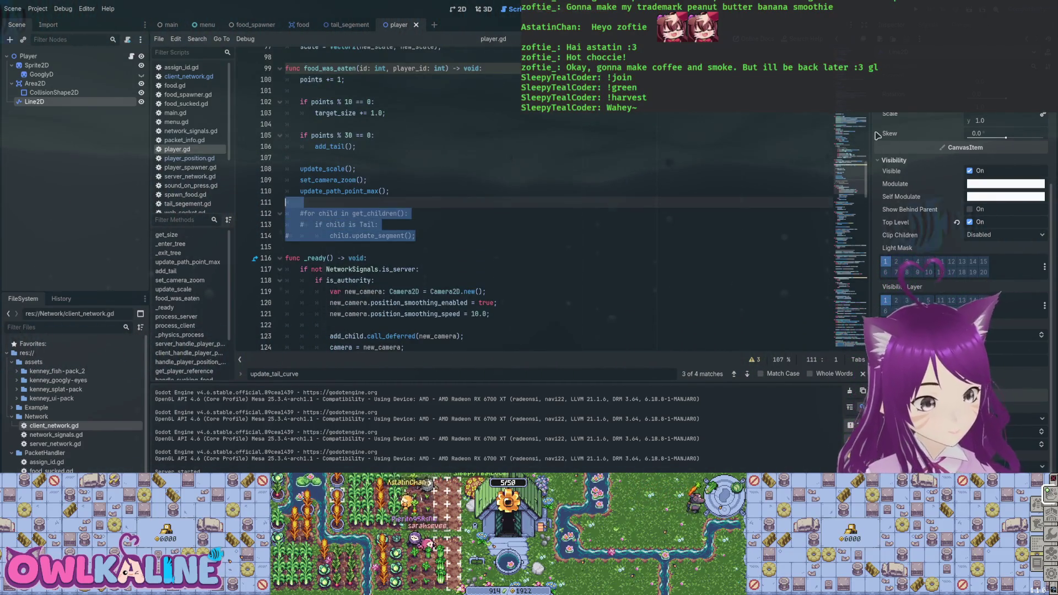
key(BackSpace)
scroll(496, 221, up, 5)
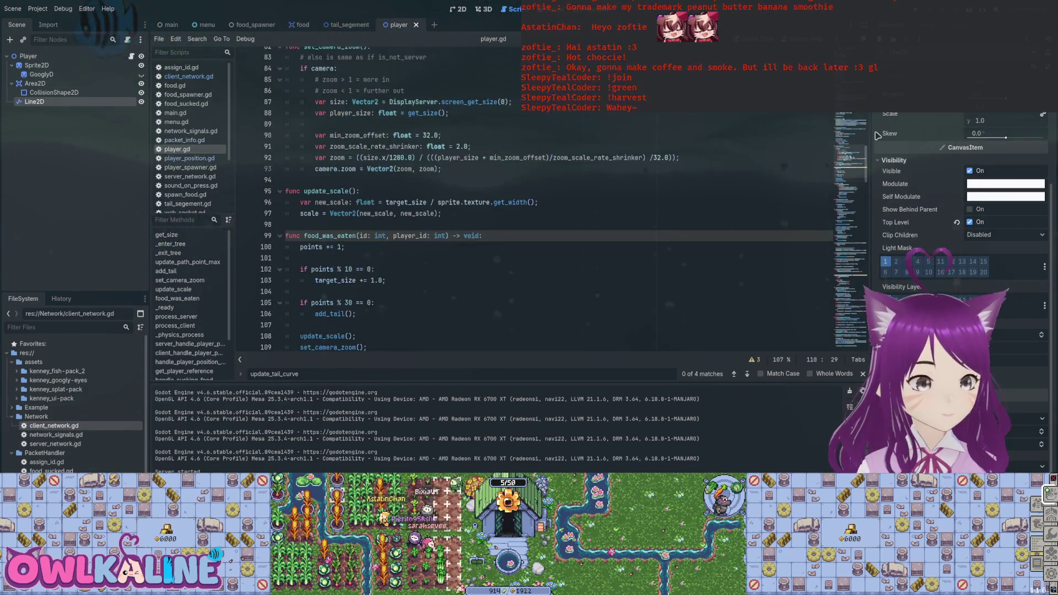
scroll(496, 220, down, 8)
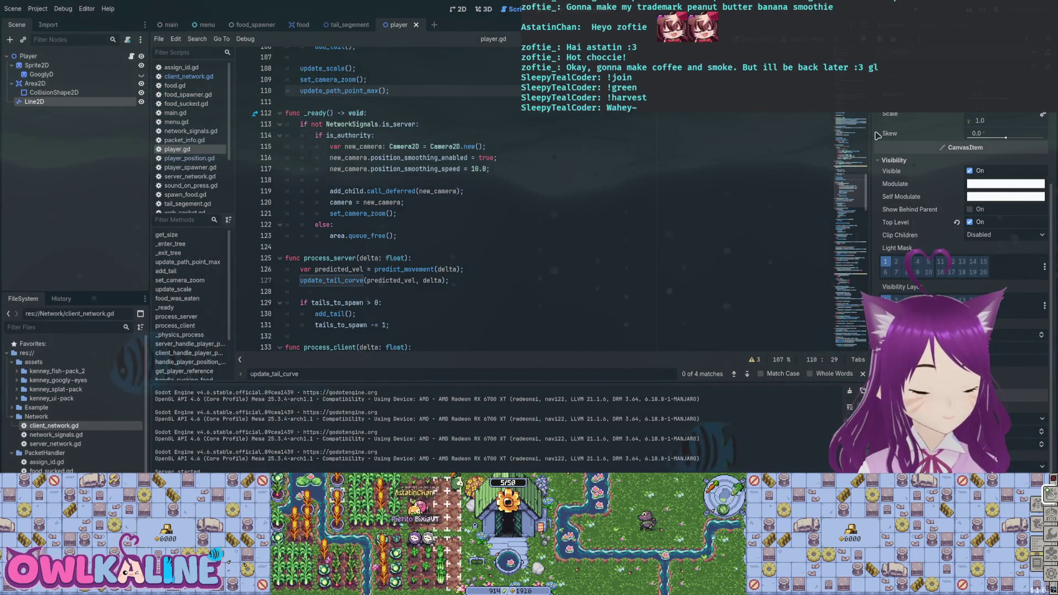
scroll(497, 220, down, 1)
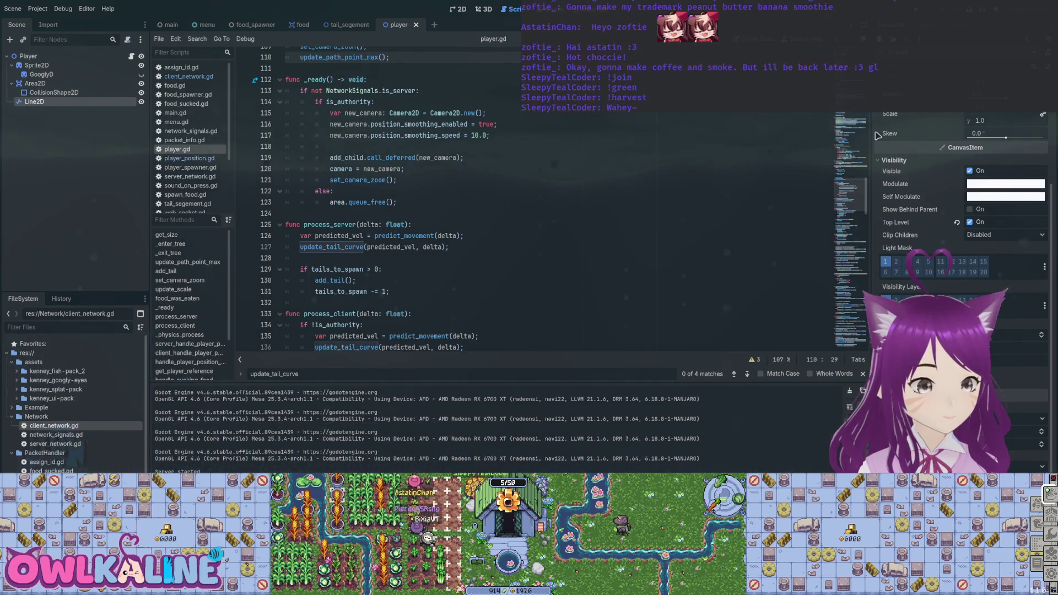
scroll(496, 220, down, 2)
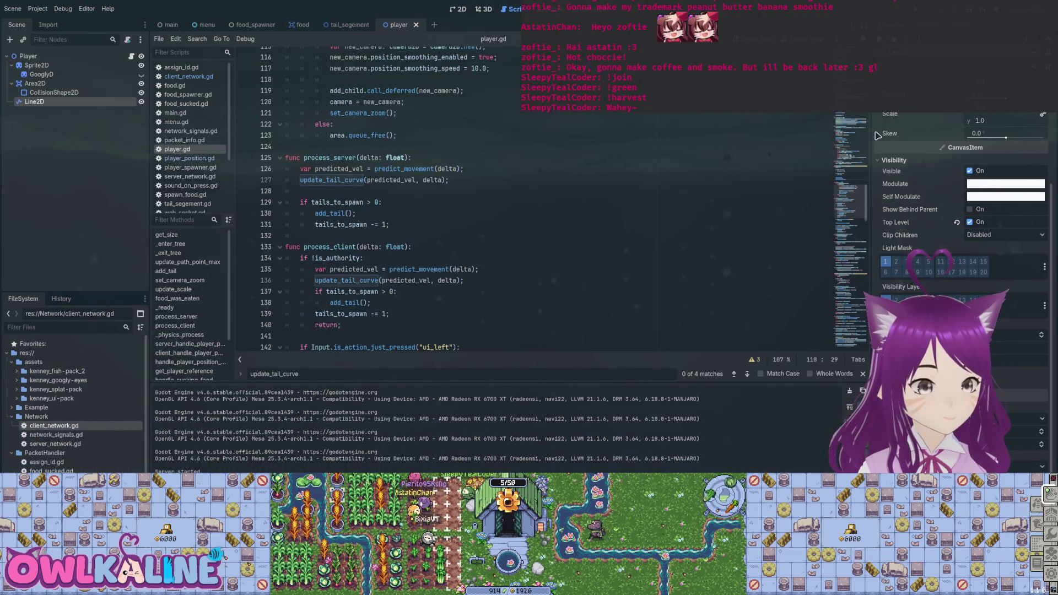
scroll(496, 221, down, 2)
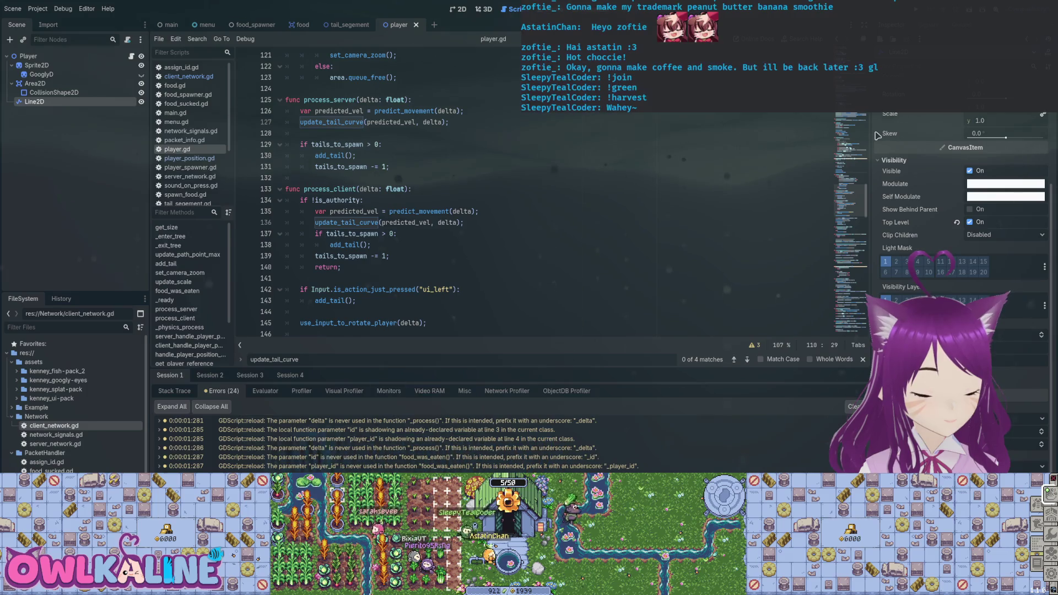
- Comment out process_server's predict_movement and update_tail_curve lines 126–127, then run the game
scroll(496, 193, down, 3)
scroll(496, 193, down, 4)
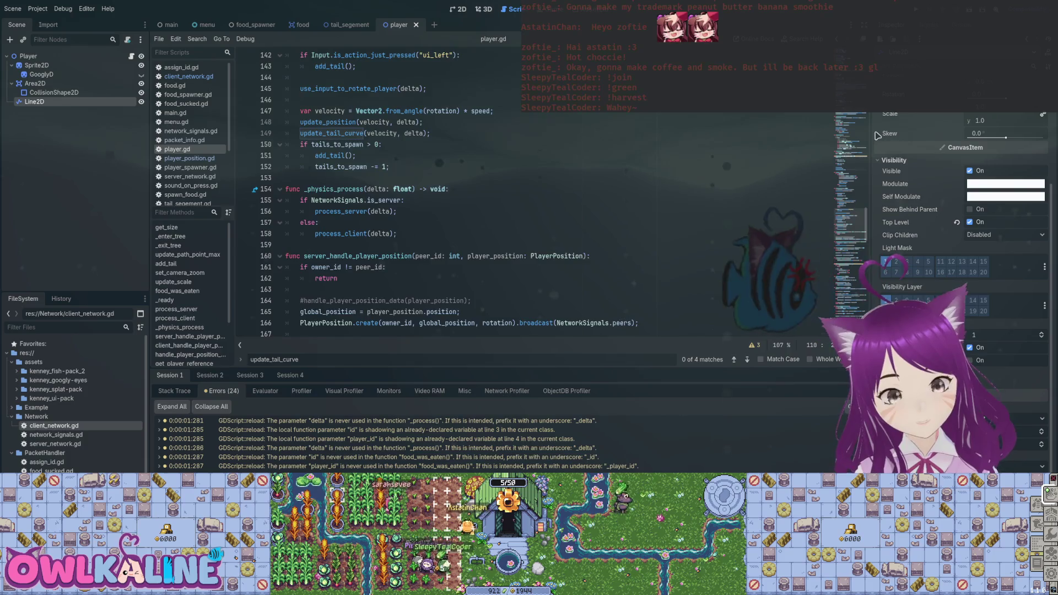
scroll(496, 193, down, 4)
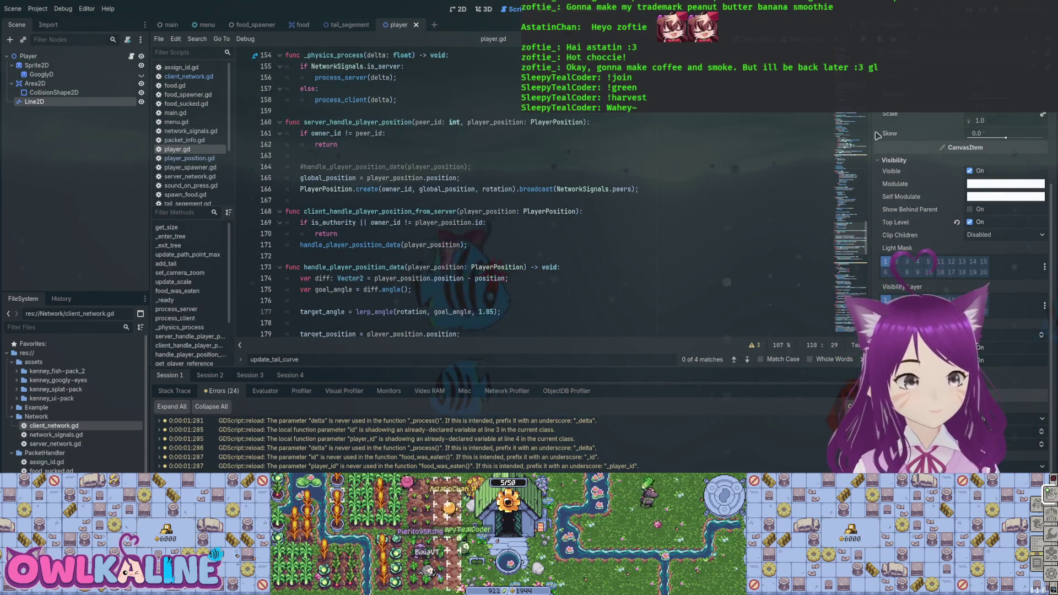
drag(456, 177, 285, 177)
scroll(496, 193, up, 9)
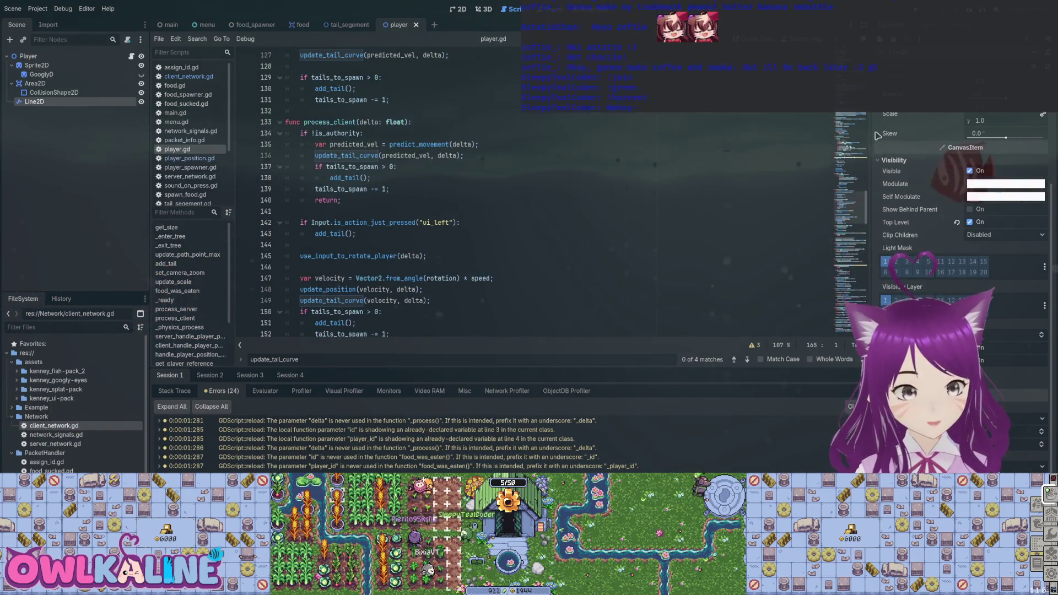
scroll(386, 193, up, 2)
click(300, 111)
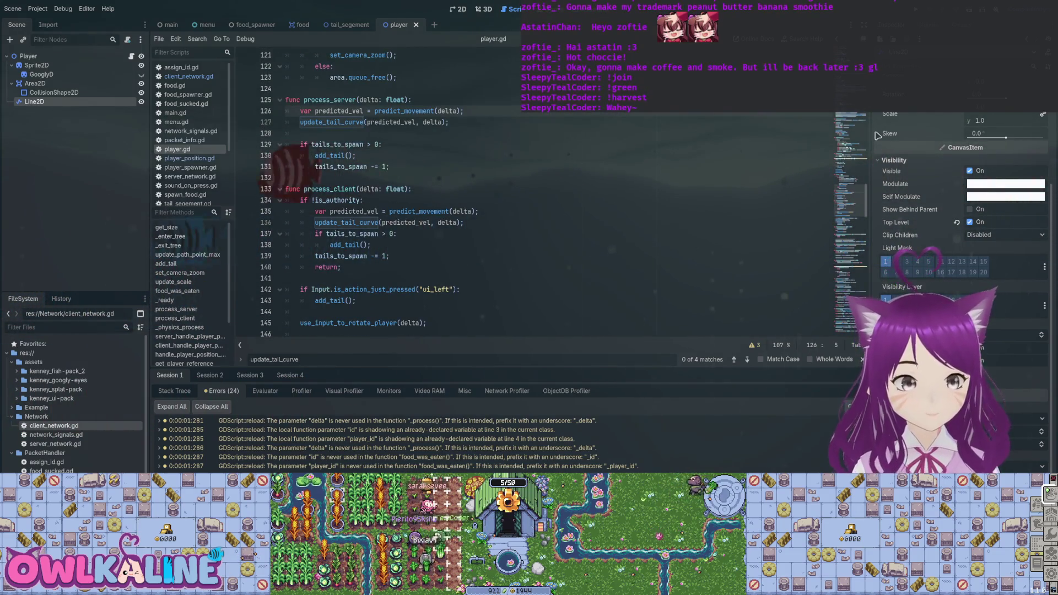
text(#)
key(ctrl+k)
key(Down)
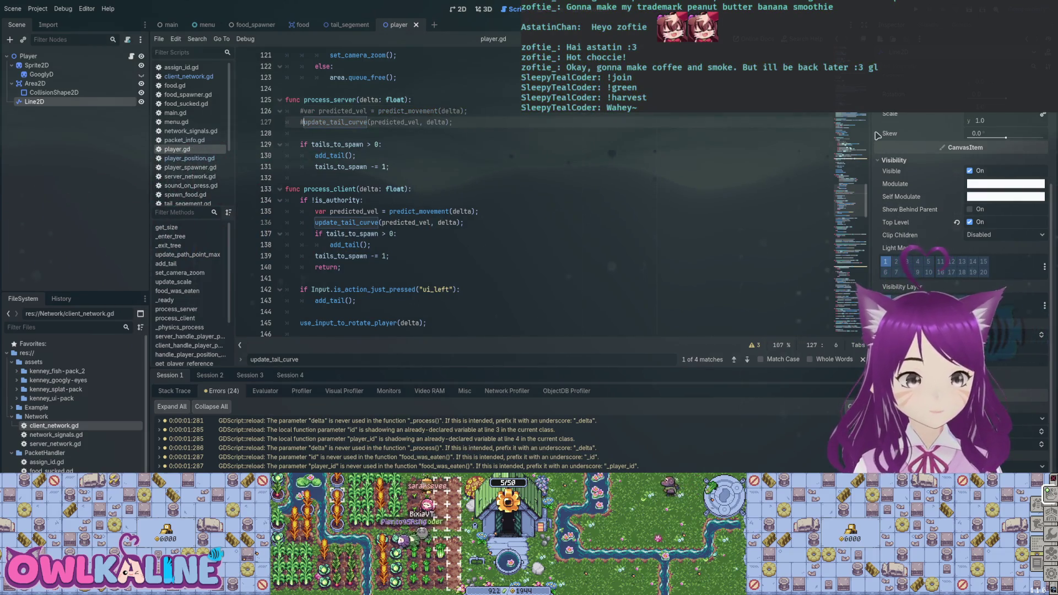
scroll(496, 193, down, 2)
key(F5)
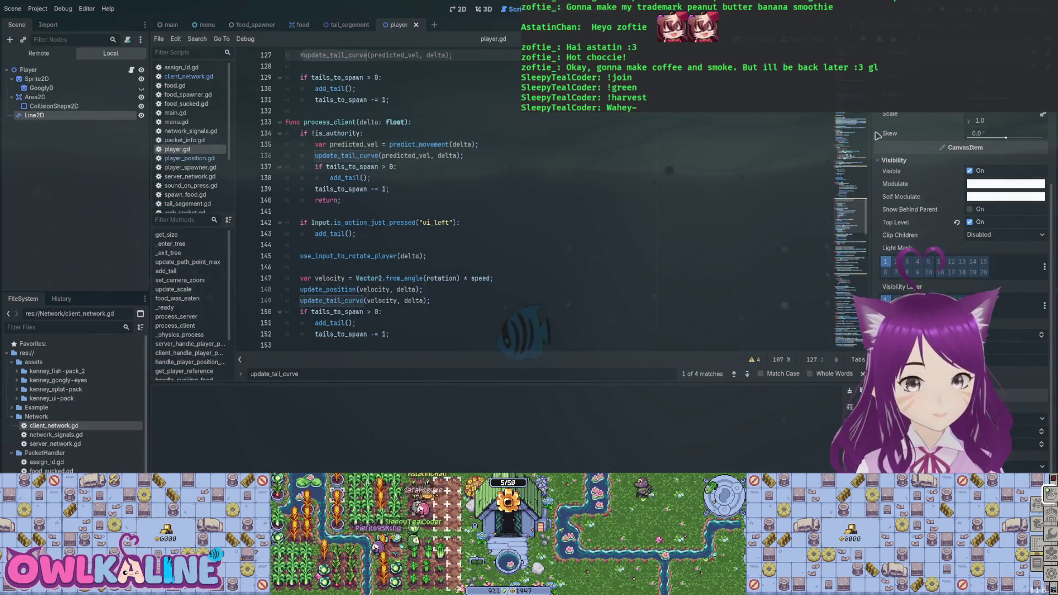
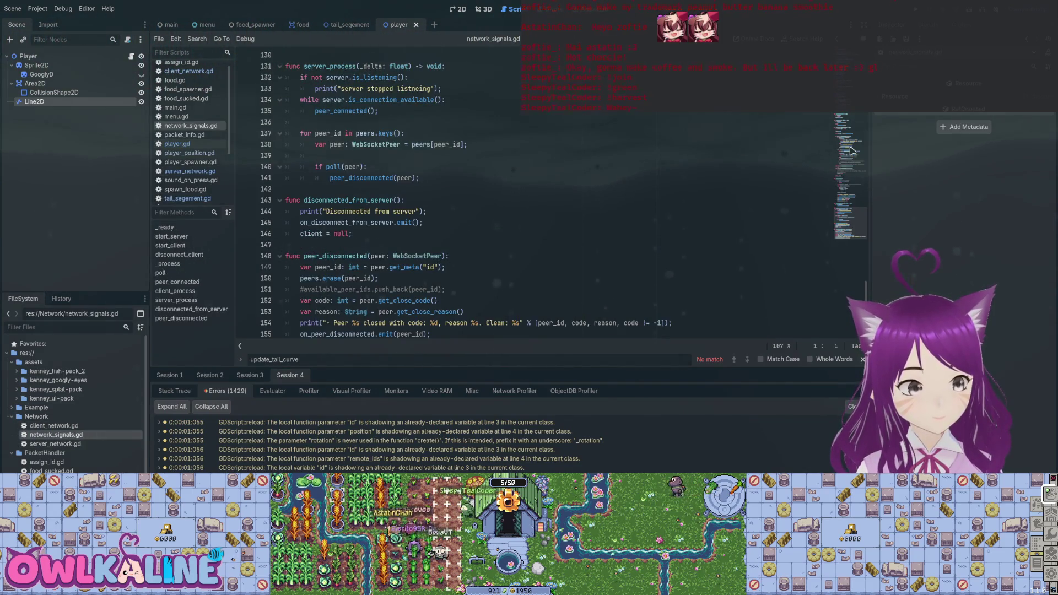
- Add push_warning("Starting Client"); as the first line of client_process
scroll(852, 150, up, 5)
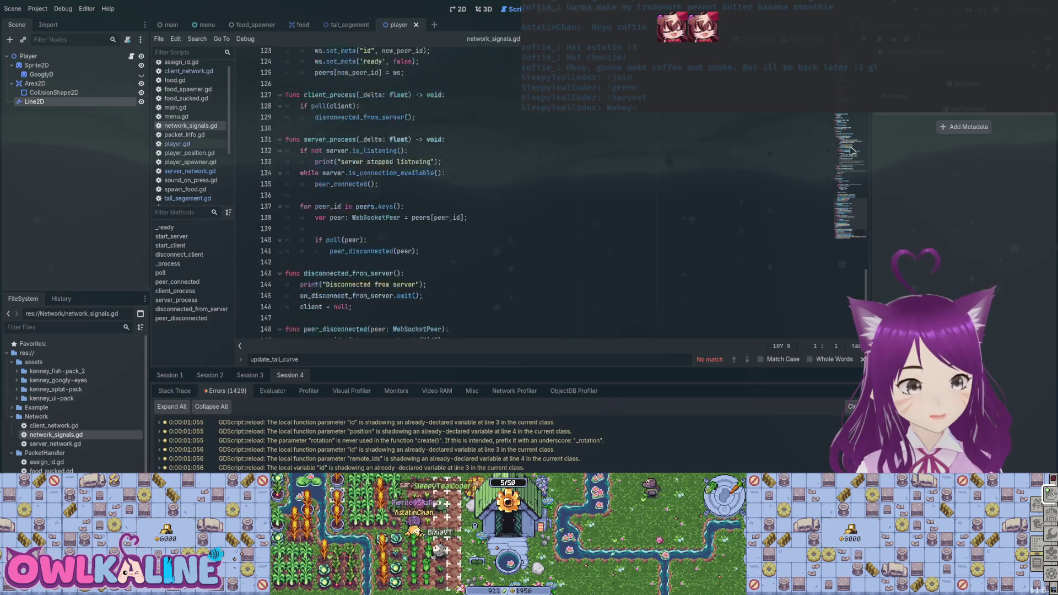
scroll(852, 150, up, 2)
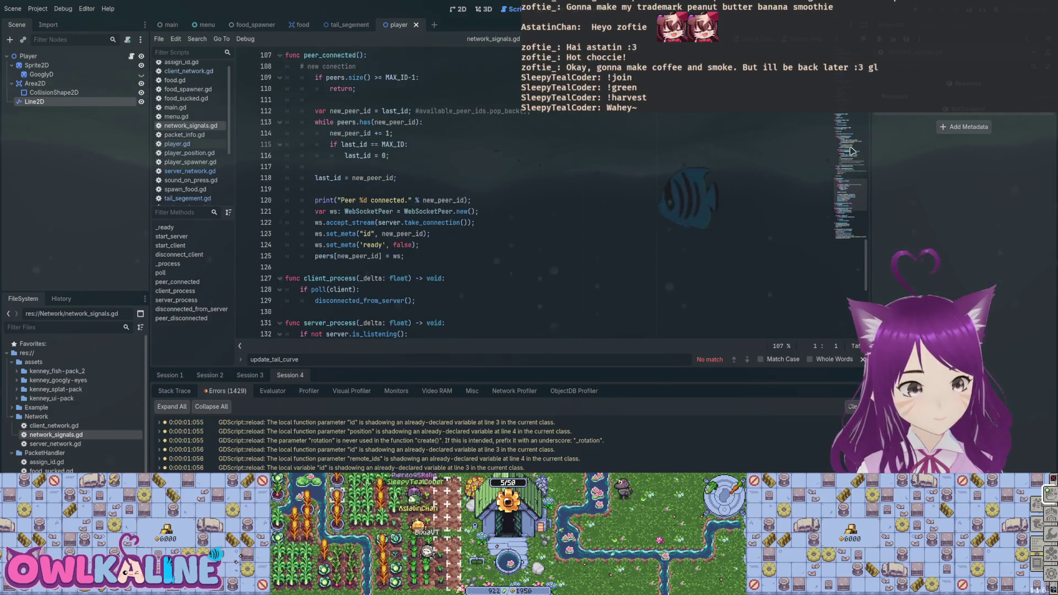
scroll(852, 150, down, 3)
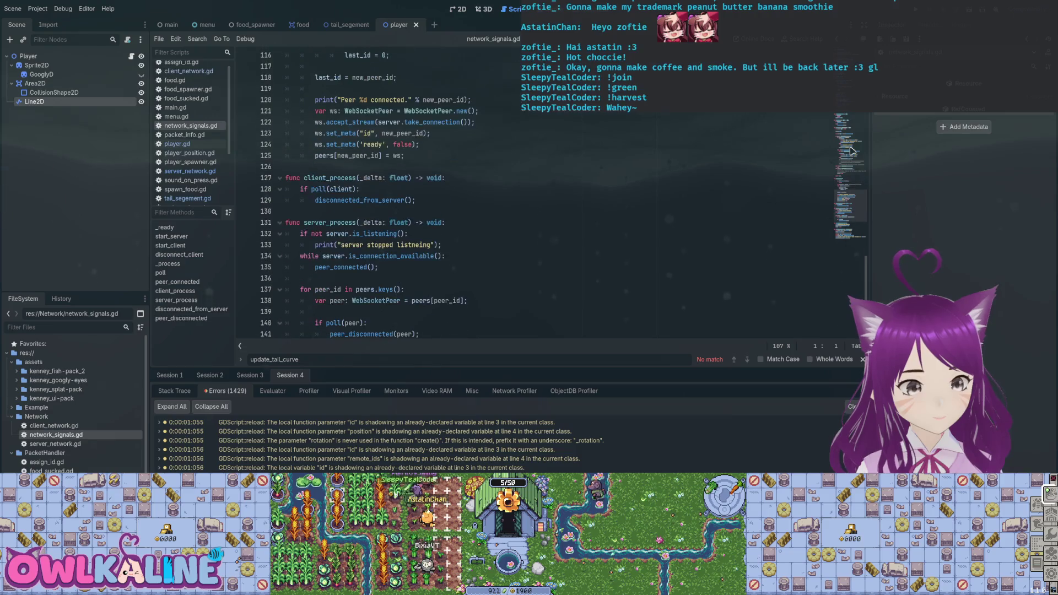
scroll(852, 150, down, 3)
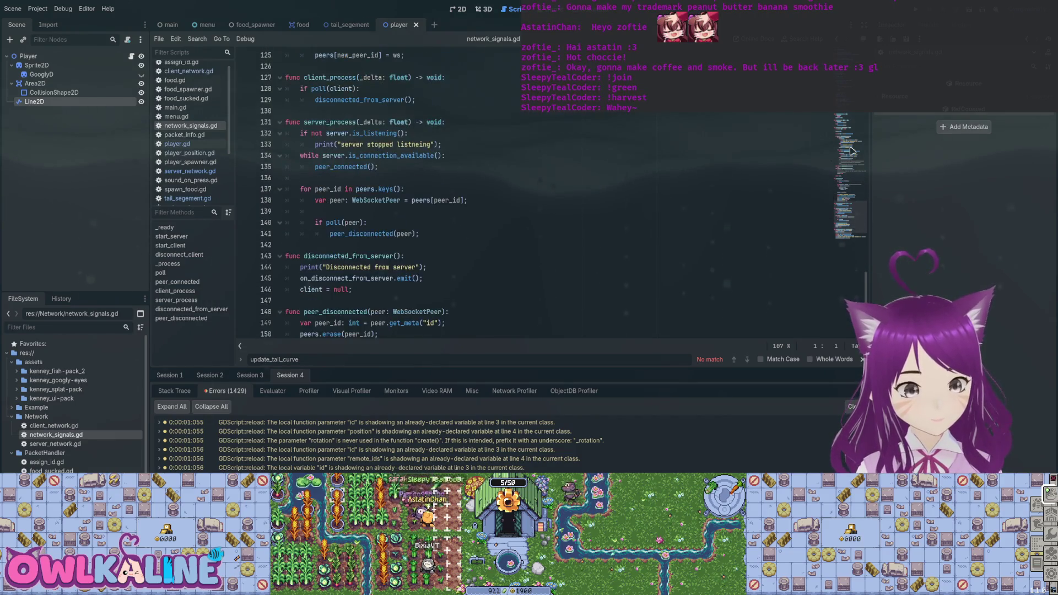
scroll(851, 151, up, 2)
click(851, 150)
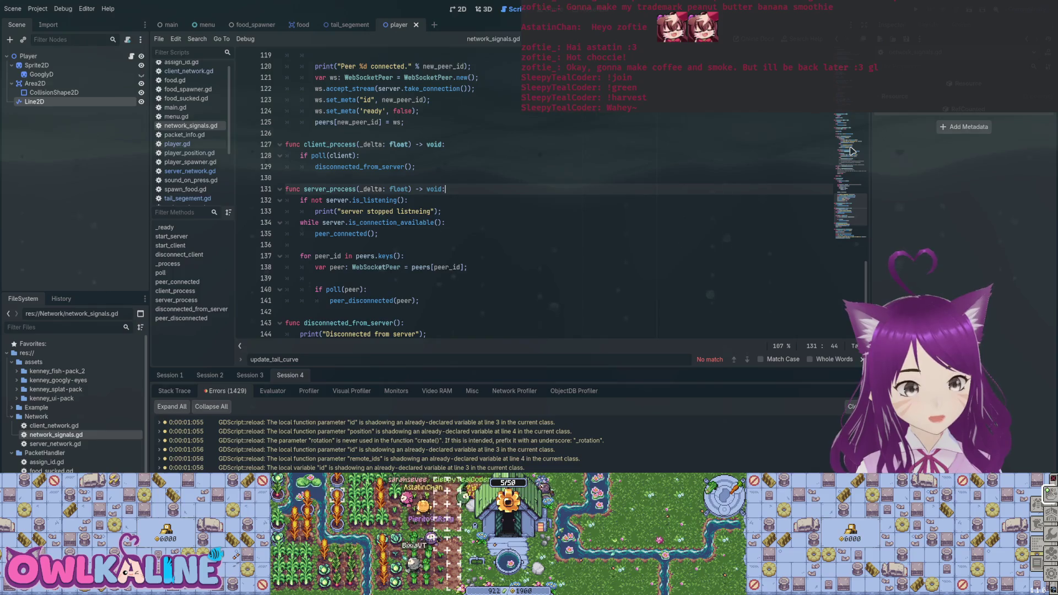
key(Up)
key(Up)
key(Up)
key(Return)
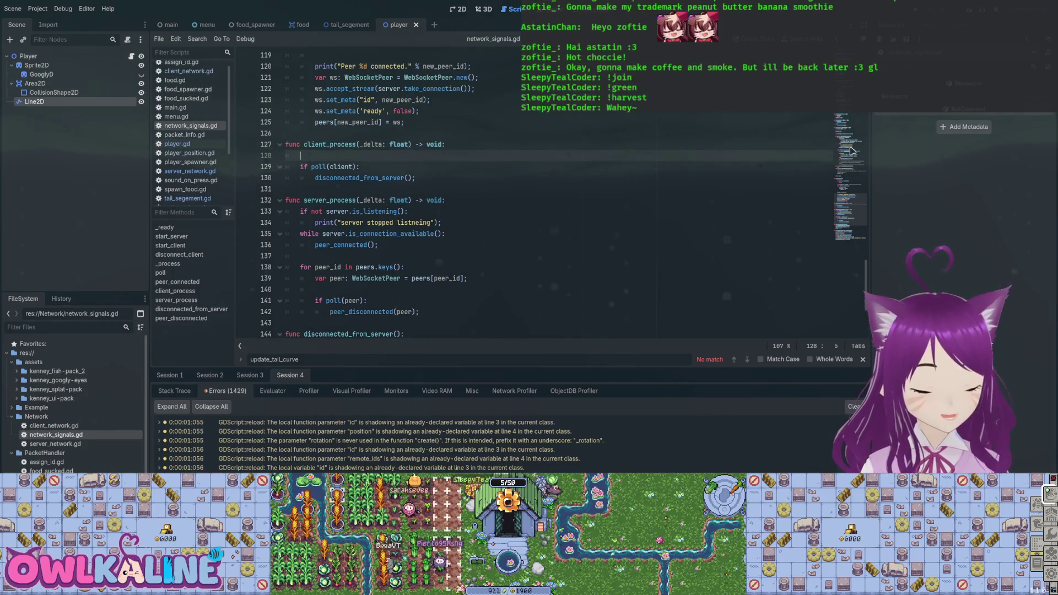
text(push)
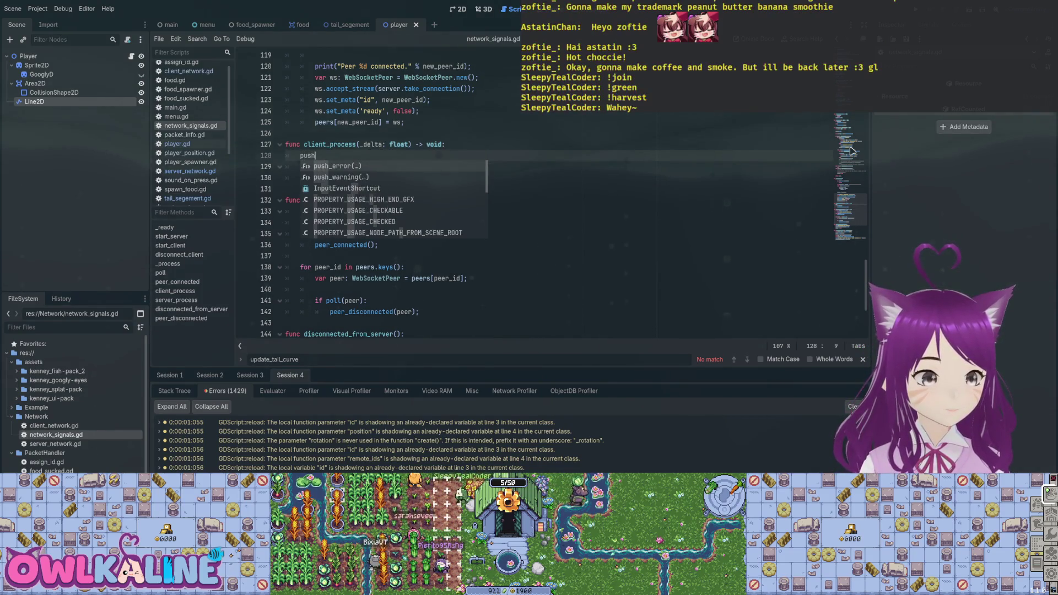
key(Down)
key(Return)
text(")
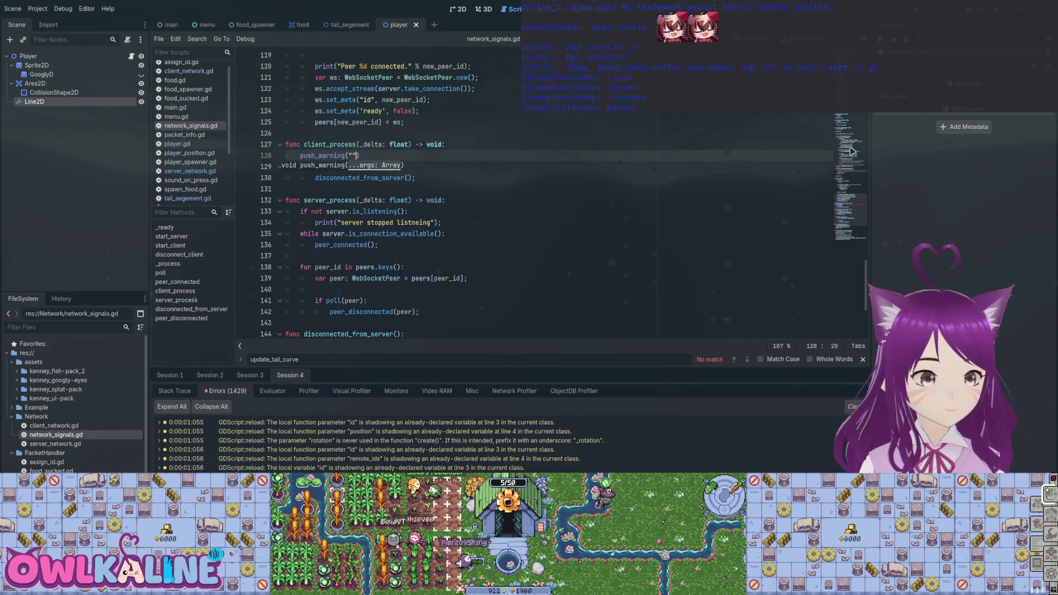
text(Starting Clien)
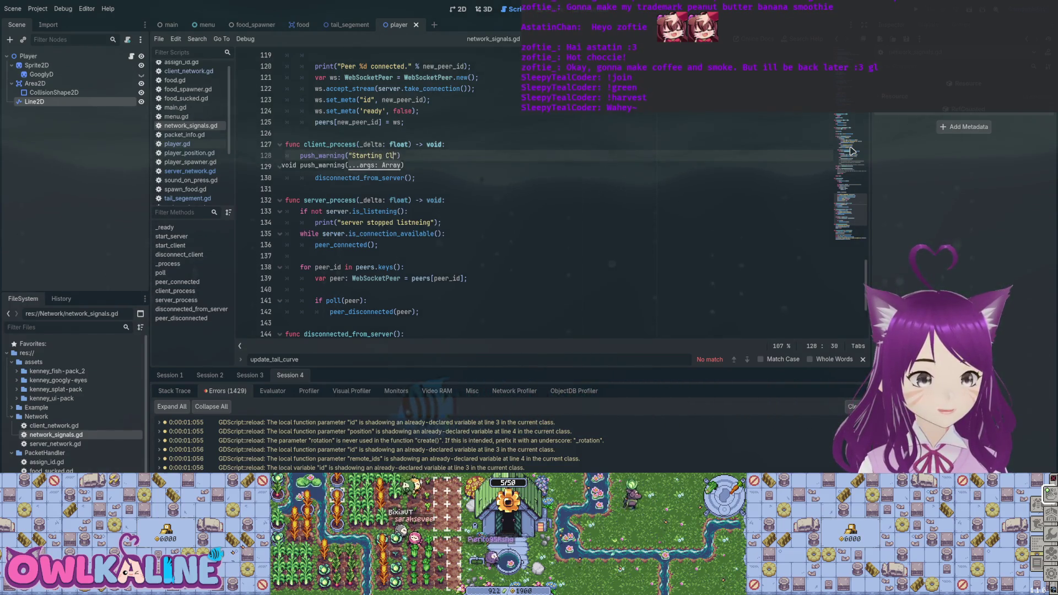
text(t)
key(End)
text(;)
- Copy the warning into server_process as "Starting Server" and save network_signals.gd
key(shift+Home)
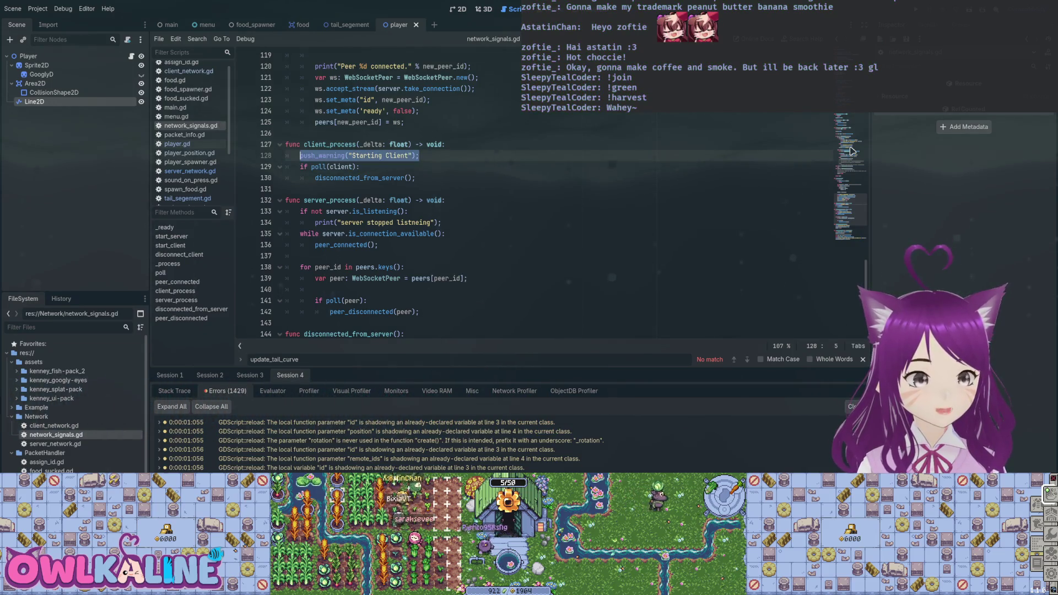
key(ctrl+c)
key(Down)
key(Down)
key(Down)
key(End)
key(Return)
key(ctrl+v)
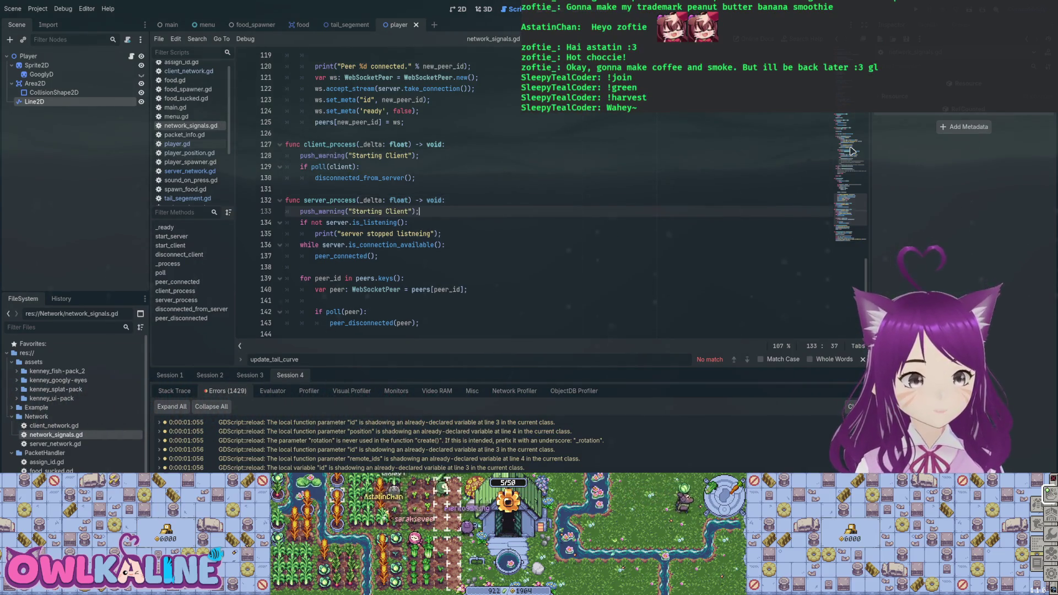
text(erver)
key(Escape)
key(Up)
key(Up)
key(Up)
key(End)
key(ctrl+s)
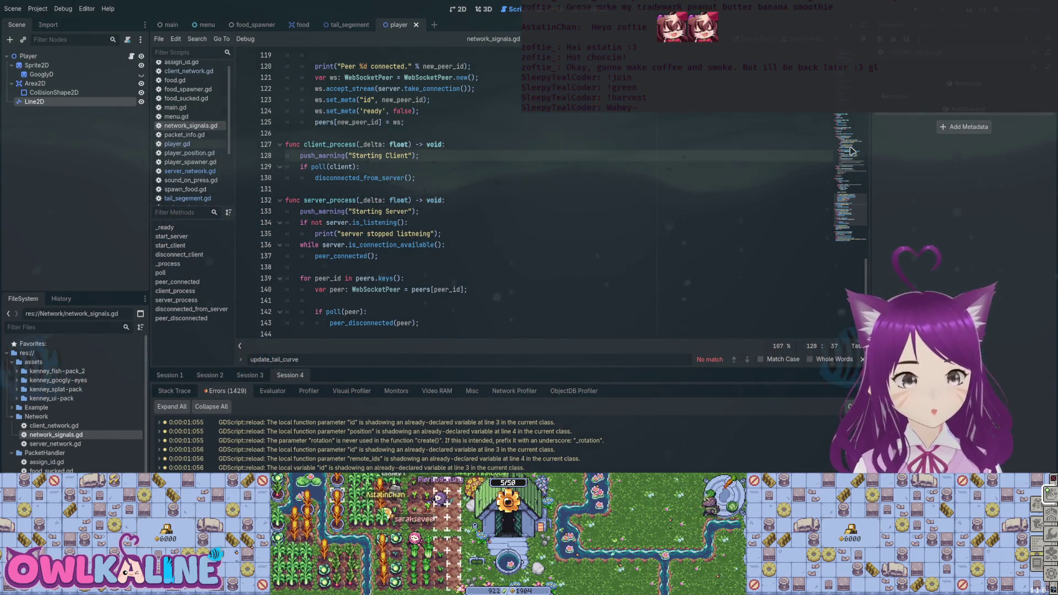
key(Down)
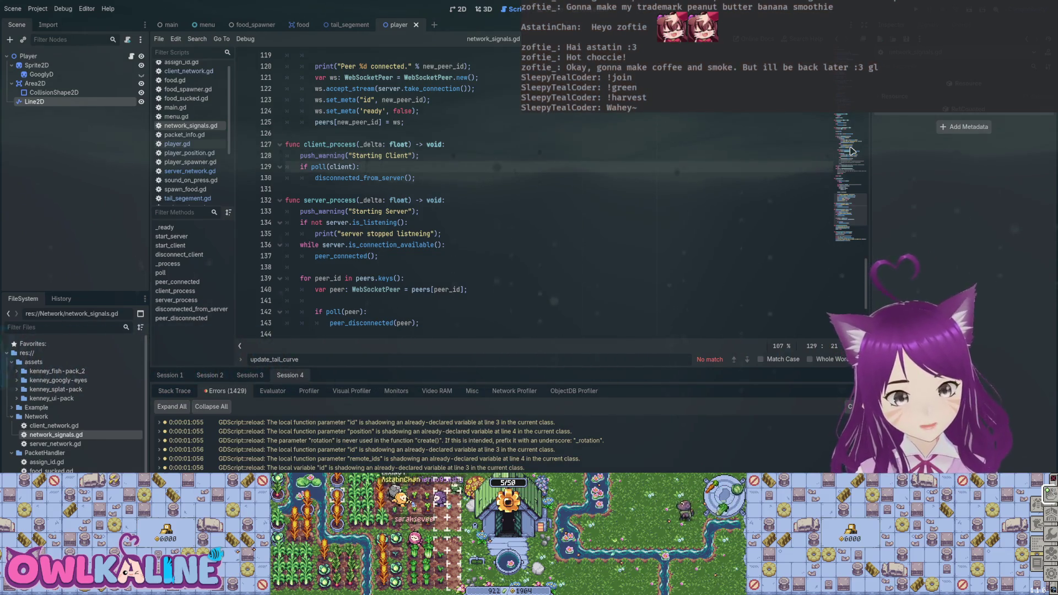
scroll(851, 150, up, 1)
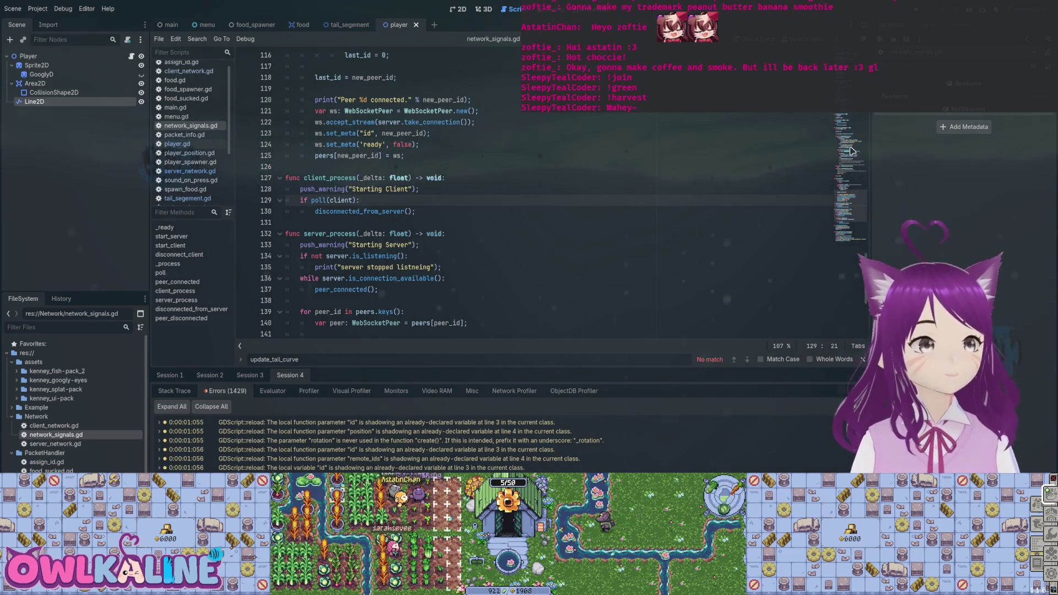
- Search the script for 'poll' to locate the socket.poll() call
key(Down)
key(ctrl+d)
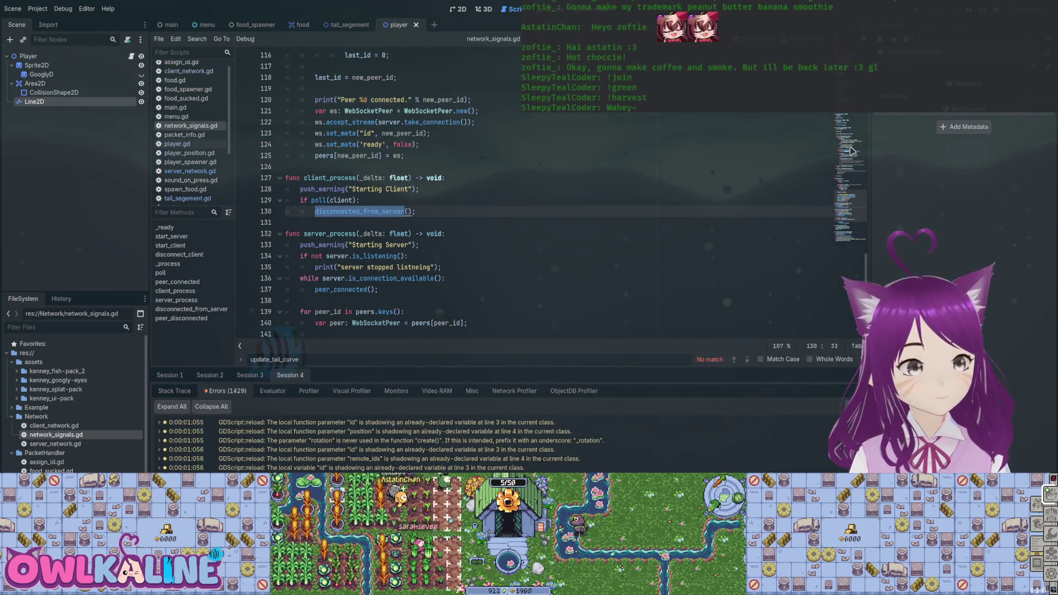
key(ctrl+f)
text(poll)
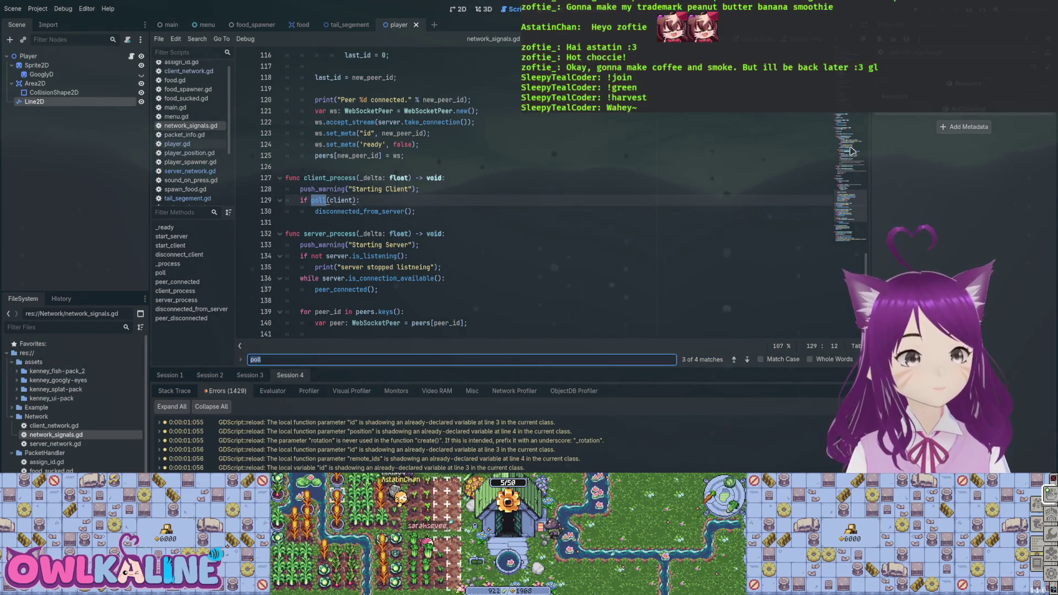
key(shift+Return)
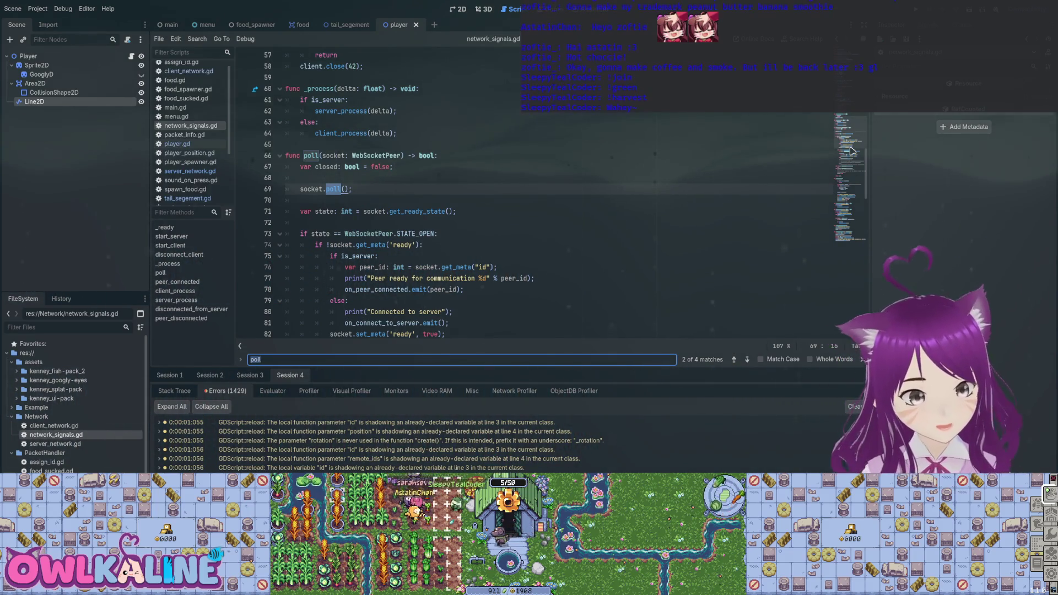
scroll(852, 151, down, 2)
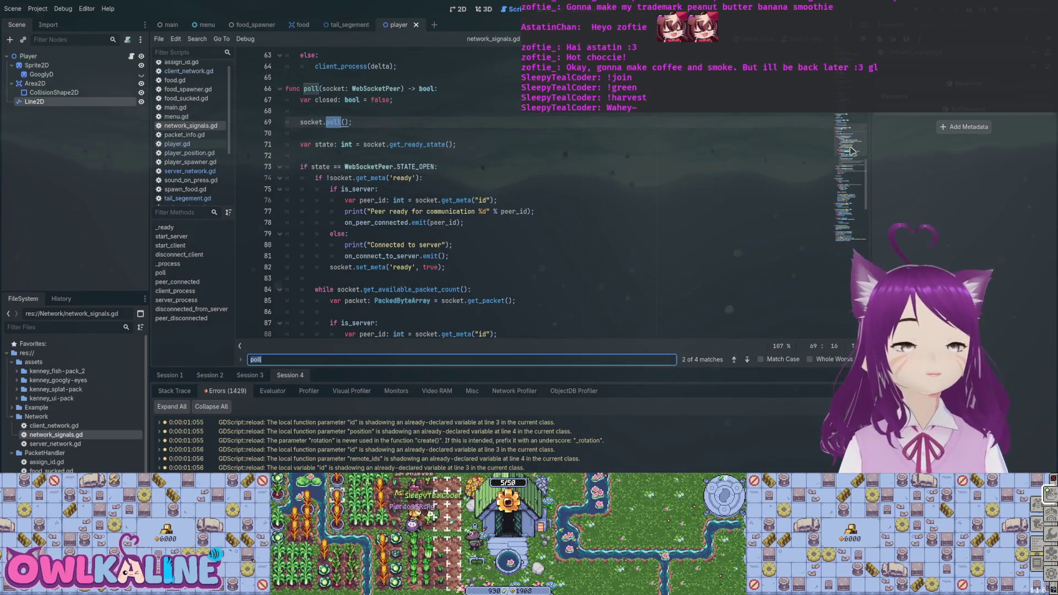
- Run the project until it hits the null-value poll error, then stop it
key(F5)
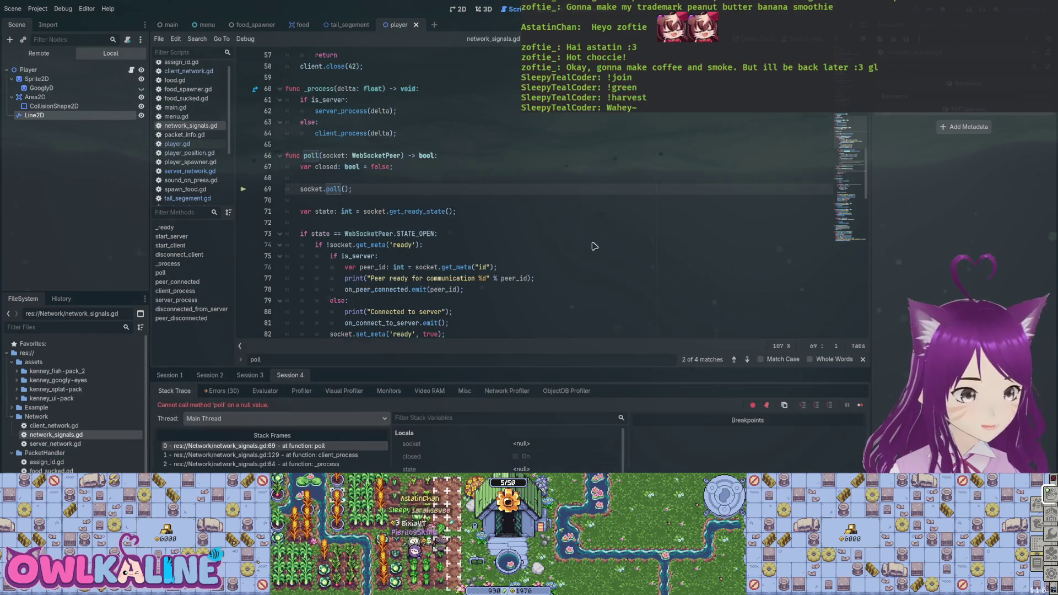
click(338, 55)
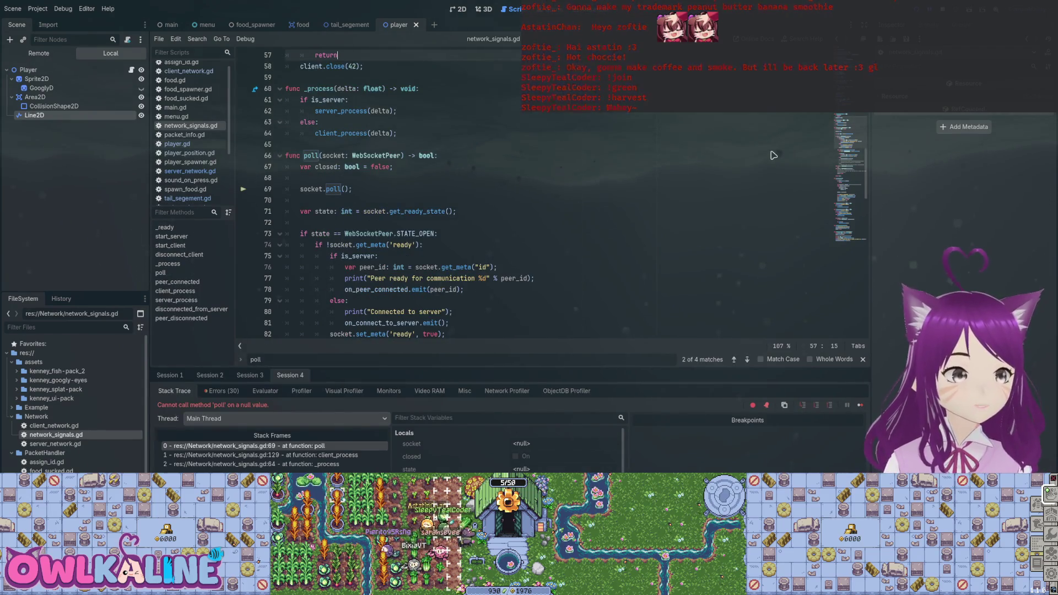
key(F8)
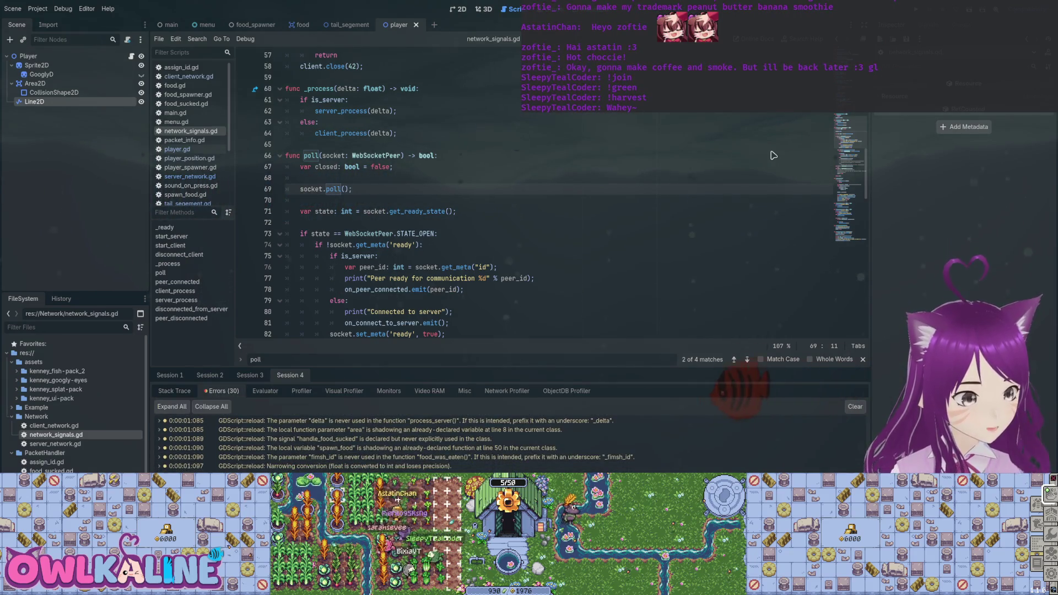
- Select the Starting Client warning line in client_process and scroll to start_client
key(shift+F3)
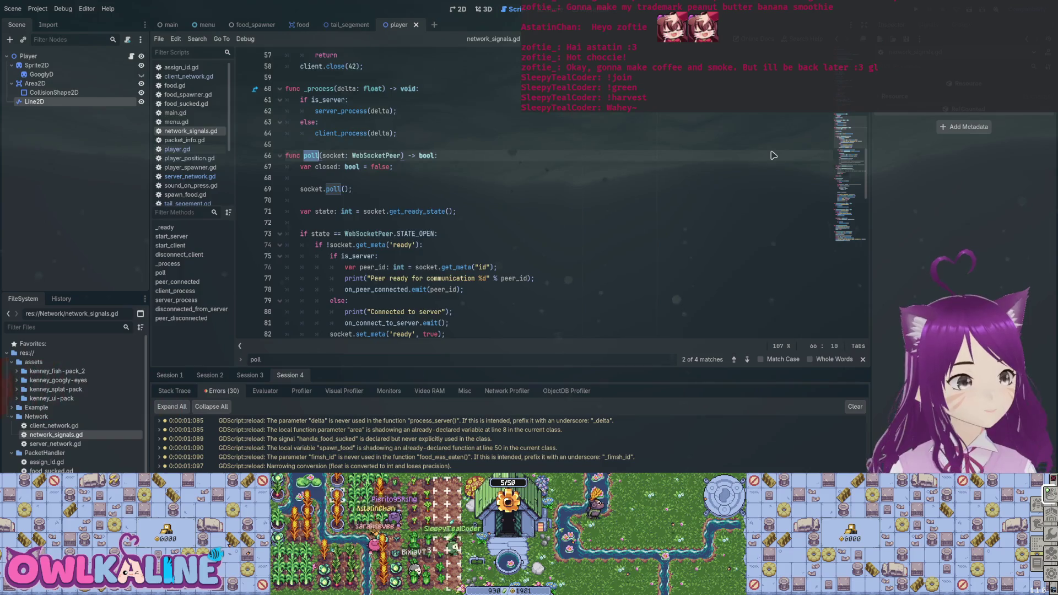
scroll(774, 156, down, 15)
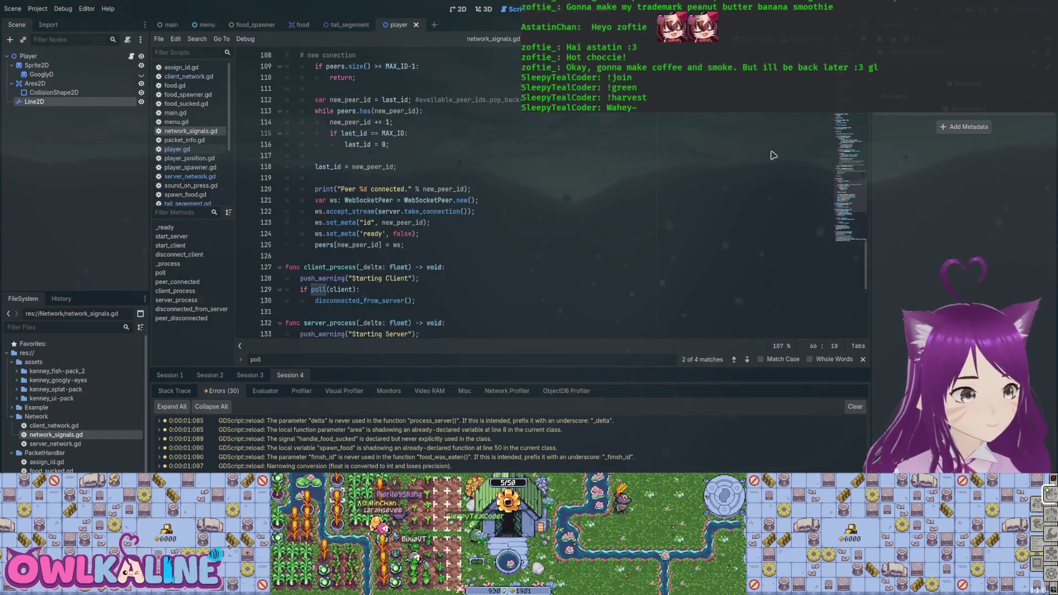
scroll(774, 155, down, 2)
scroll(774, 155, up, 5)
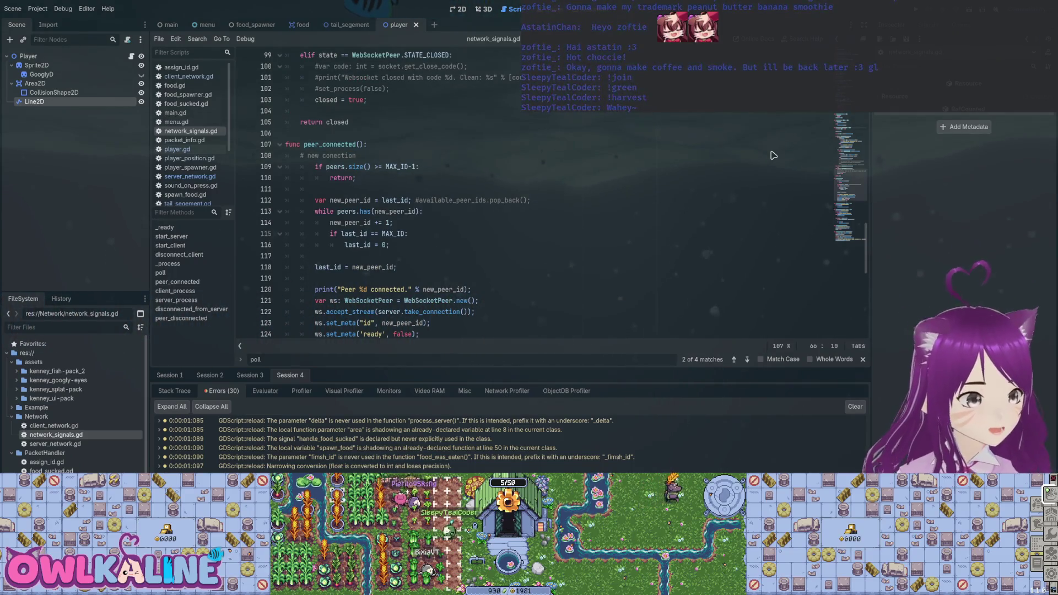
scroll(774, 156, up, 8)
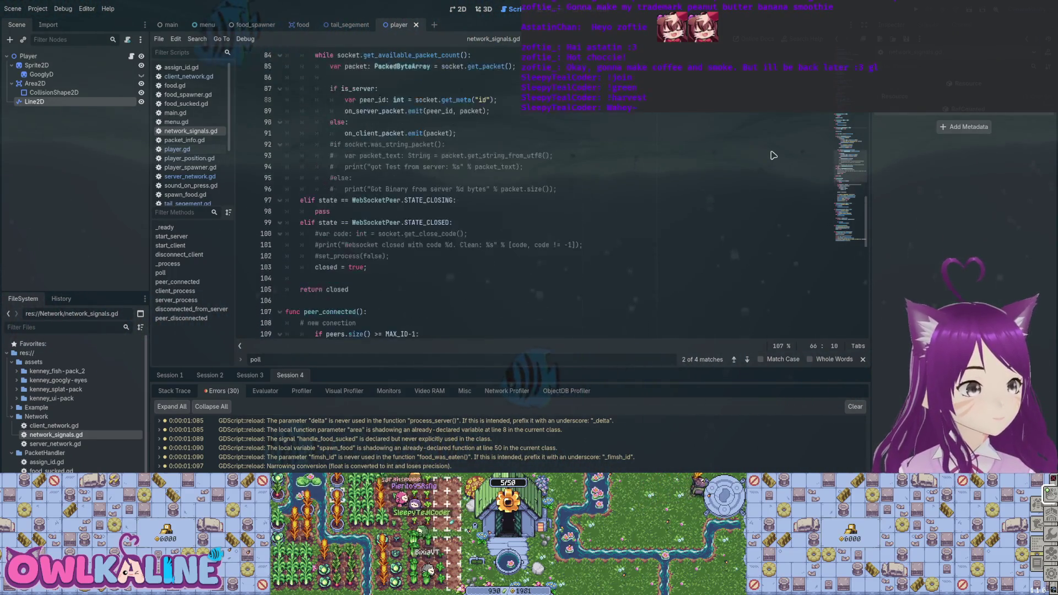
scroll(774, 155, down, 17)
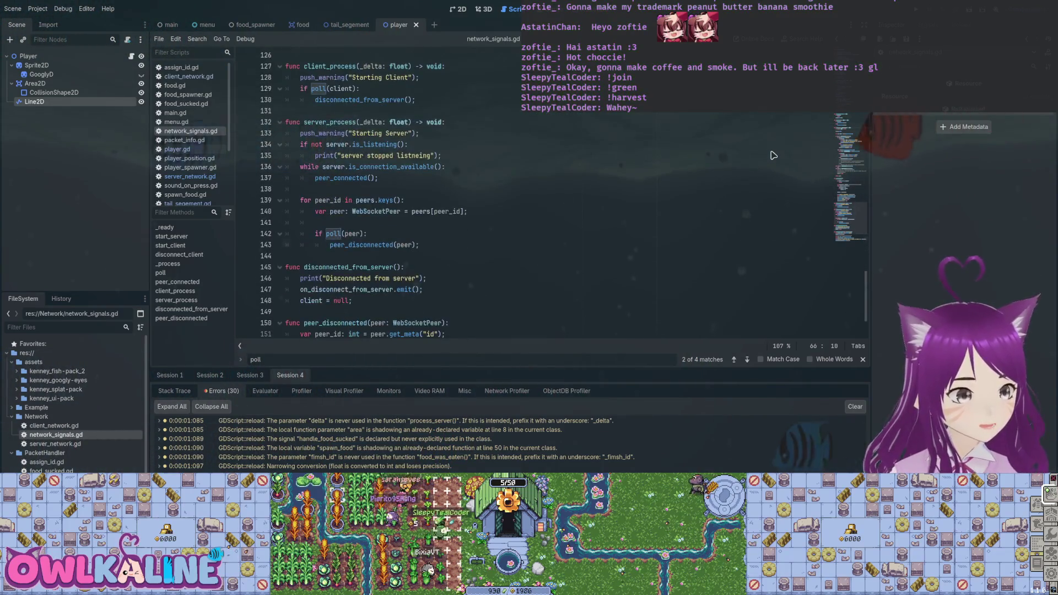
scroll(774, 155, up, 2)
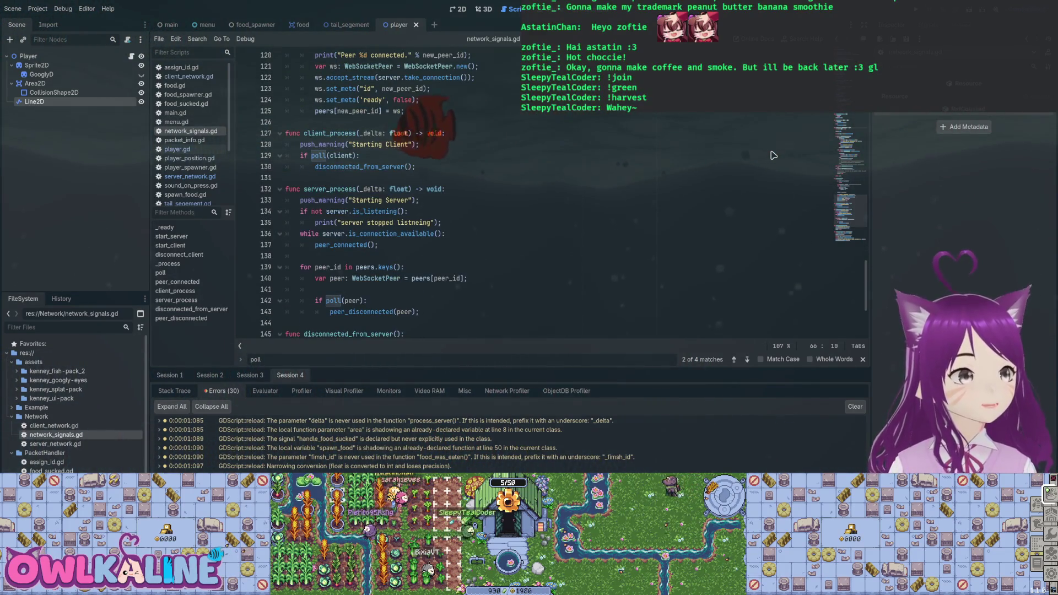
drag(419, 144, 301, 144)
key(ctrl+c)
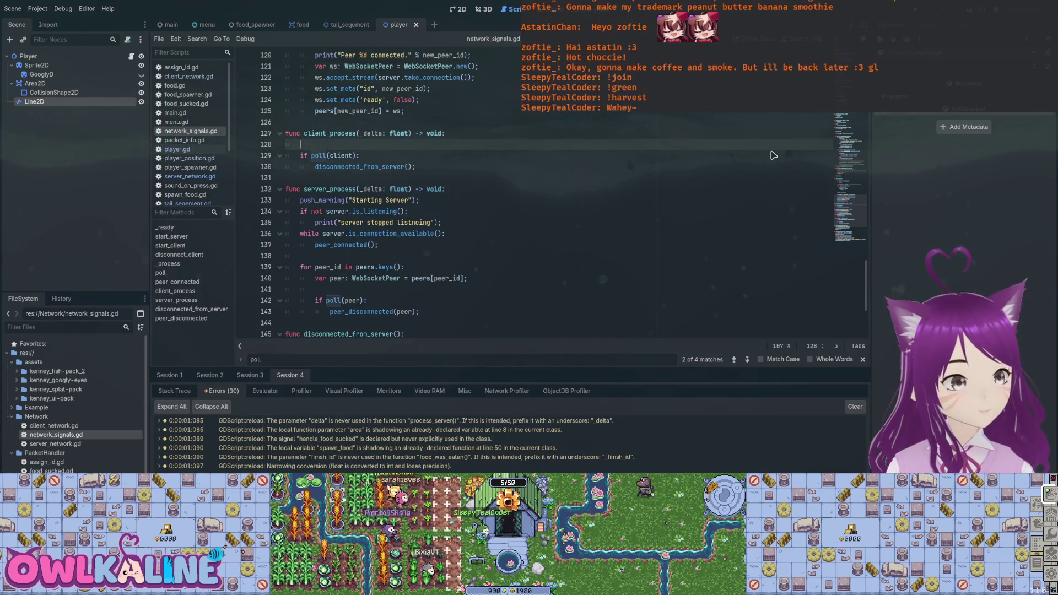
scroll(774, 155, down, 4)
scroll(774, 155, down, 1)
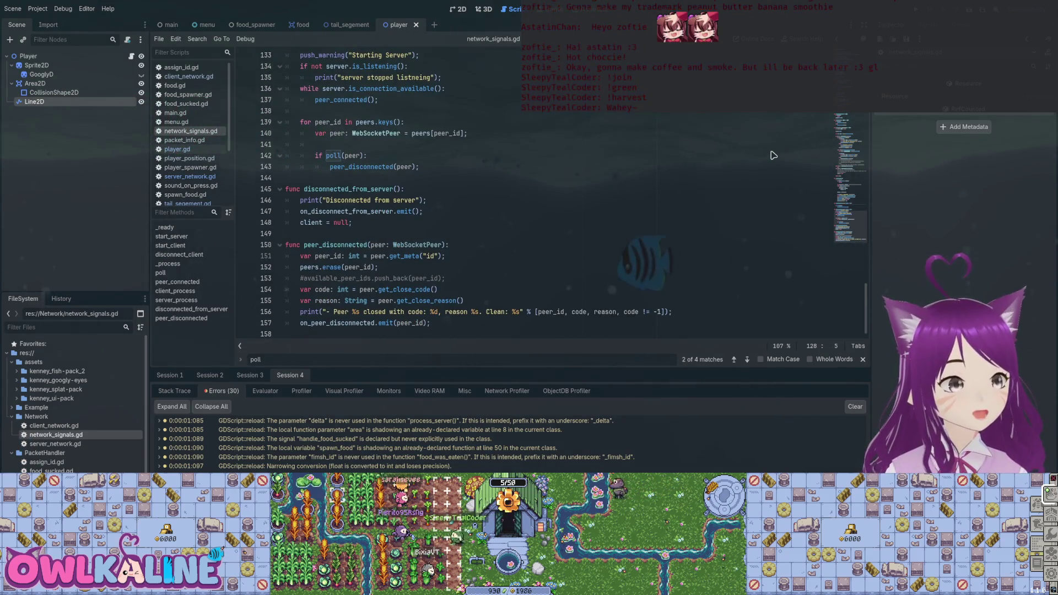
scroll(774, 155, up, 20)
scroll(774, 155, up, 10)
scroll(774, 156, up, 2)
scroll(774, 155, down, 3)
scroll(774, 155, down, 4)
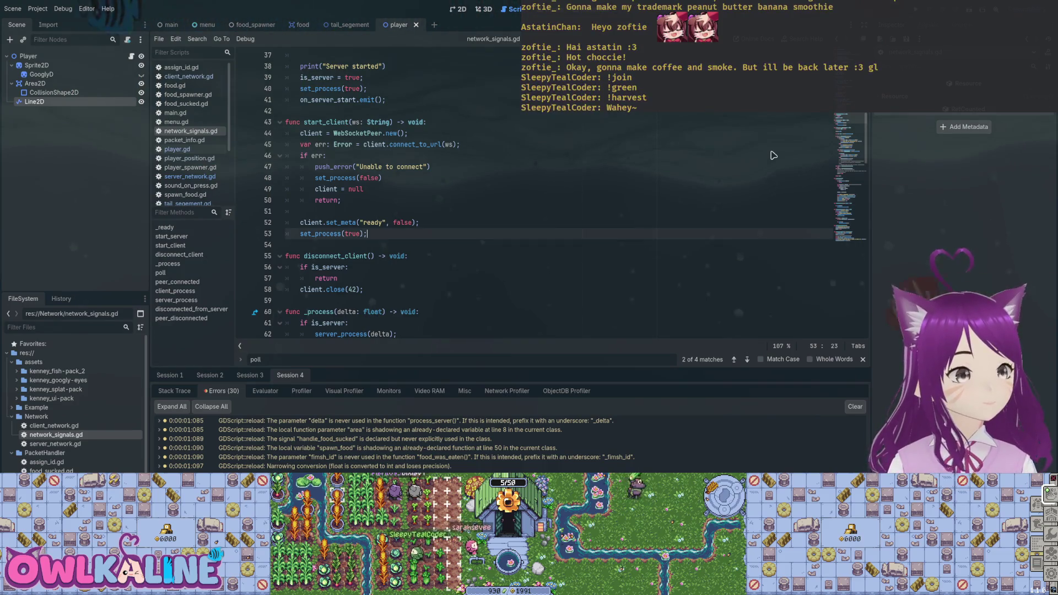
- Paste the Starting Client warning into start_client after set_process
click(420, 234)
key(Return)
key(ctrl+v)
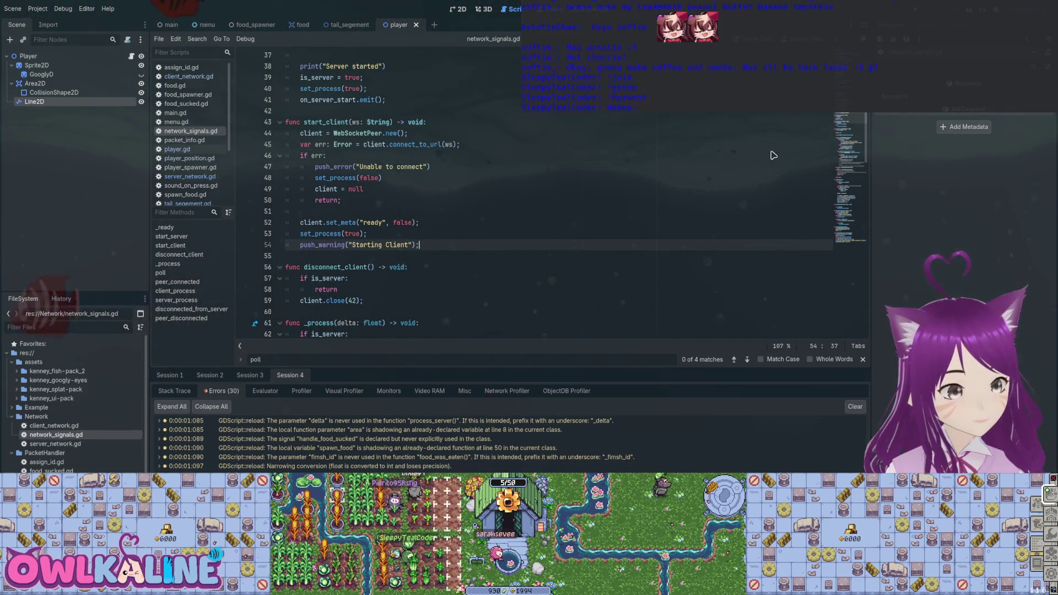
key(Up)
key(Up)
key(Up)
key(End)
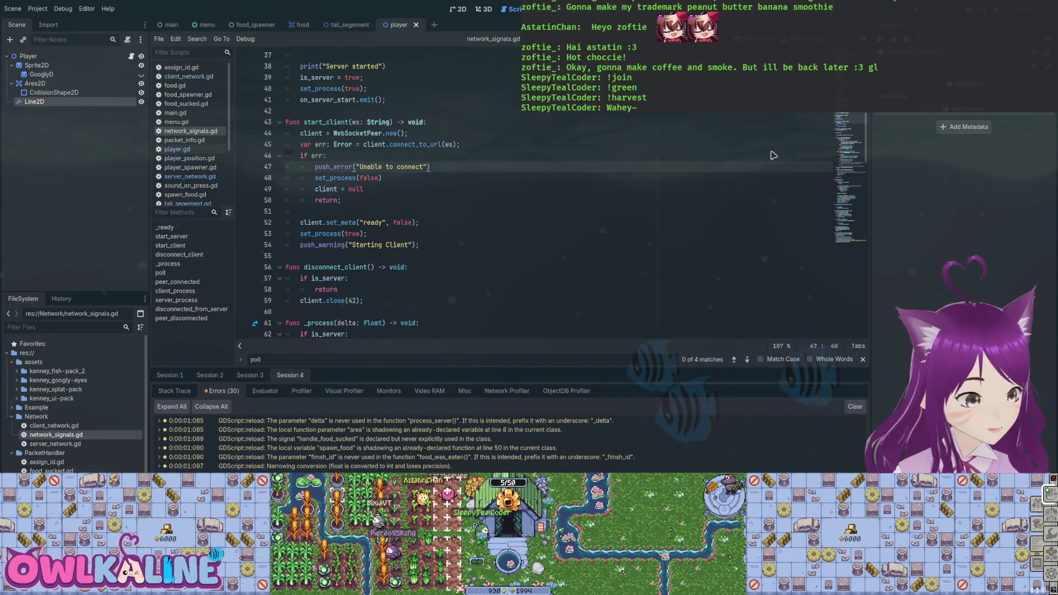
- Replace start_server's print with push_warning("Starting Server")
scroll(773, 156, up, 2)
key(Up)
key(Up)
key(Up)
scroll(773, 155, up, 1)
key(Up)
key(Up)
key(Up)
key(Home)
key(shift+End)
key(ctrl+v)
key(Left)
key(Left)
key(Left)
key(ctrl+shift+Left)
text(Server)
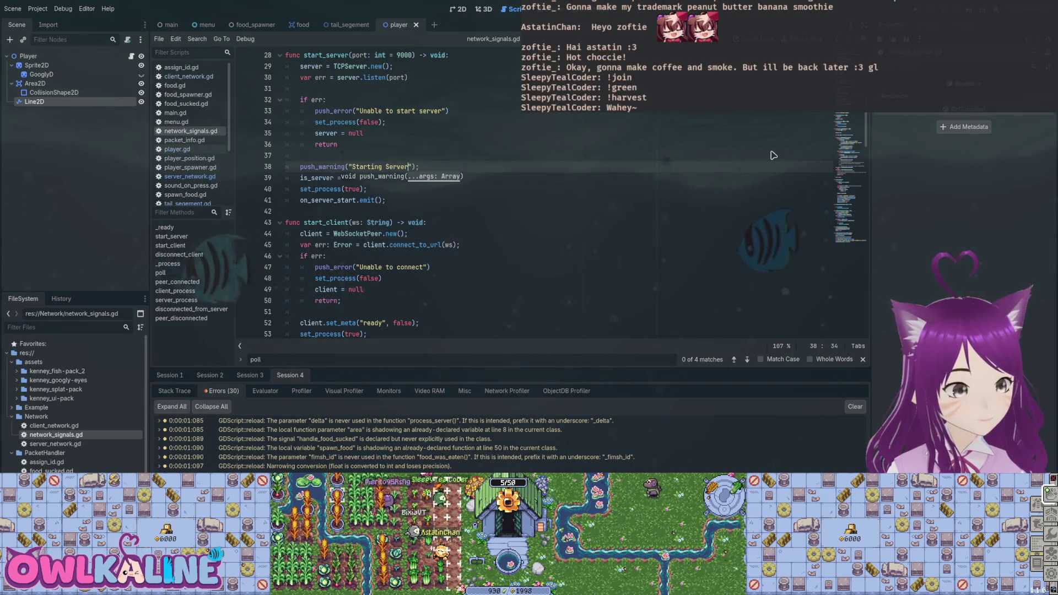
- Delete the duplicate Starting Server warning from server_process and save the script
key(Up)
key(Up)
key(Up)
scroll(774, 156, up, 2)
scroll(773, 155, down, 3)
scroll(773, 156, down, 17)
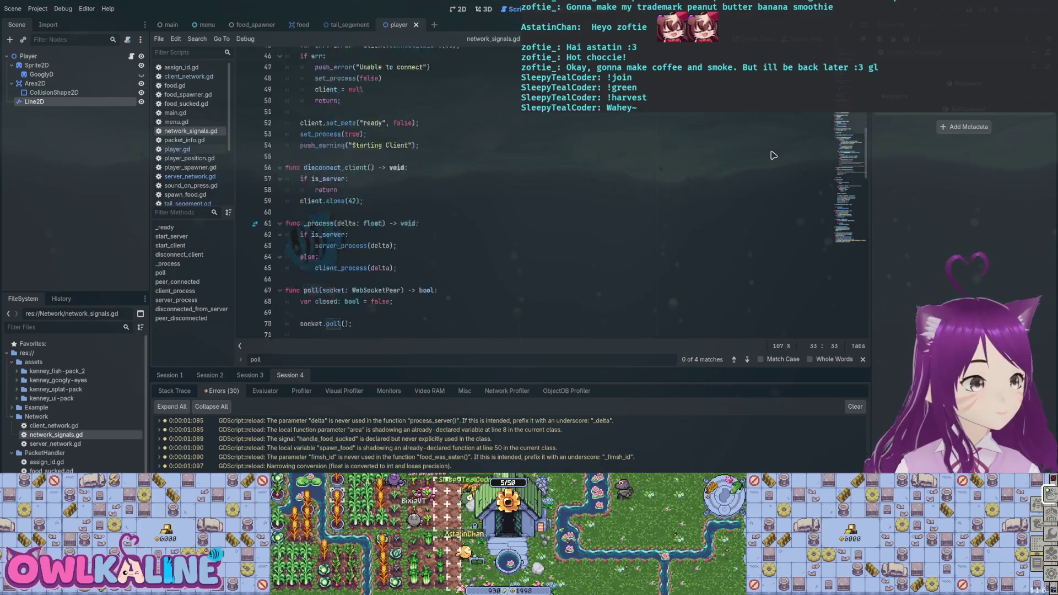
scroll(773, 156, down, 10)
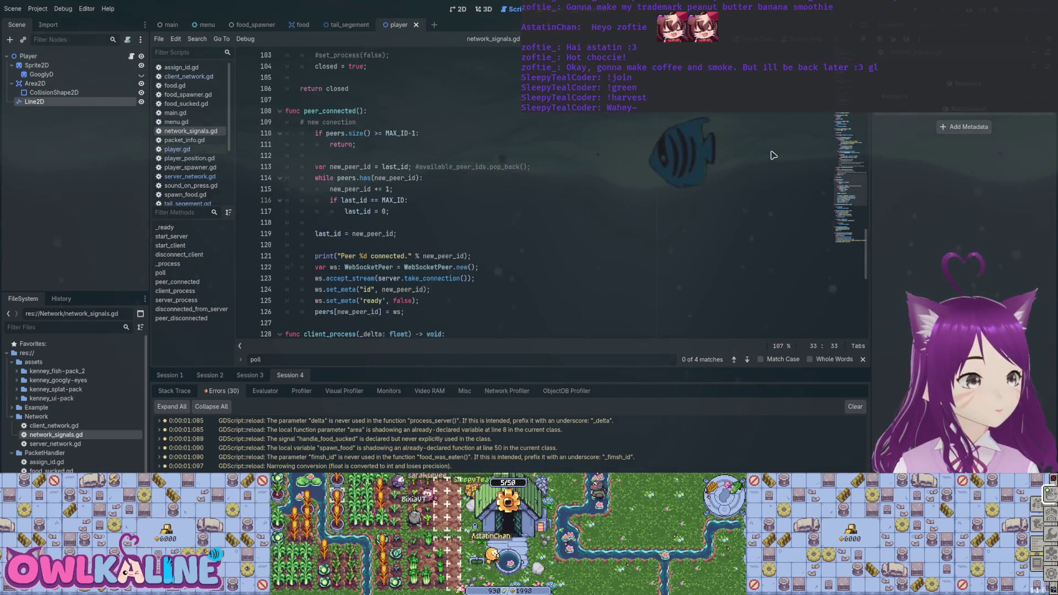
click(266, 267)
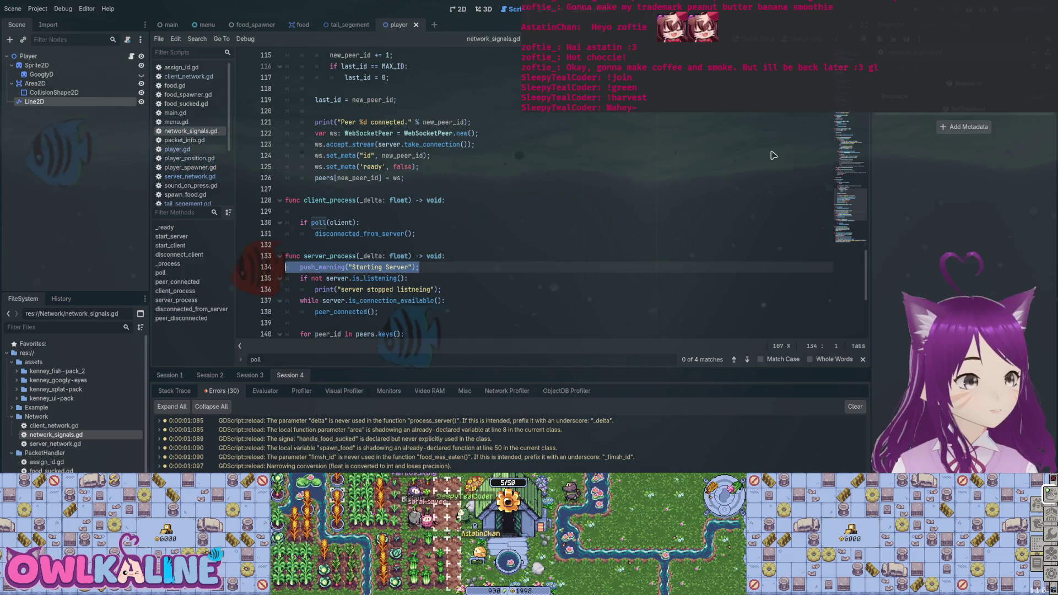
key(BackSpace)
key(BackSpace)
key(ctrl+s)
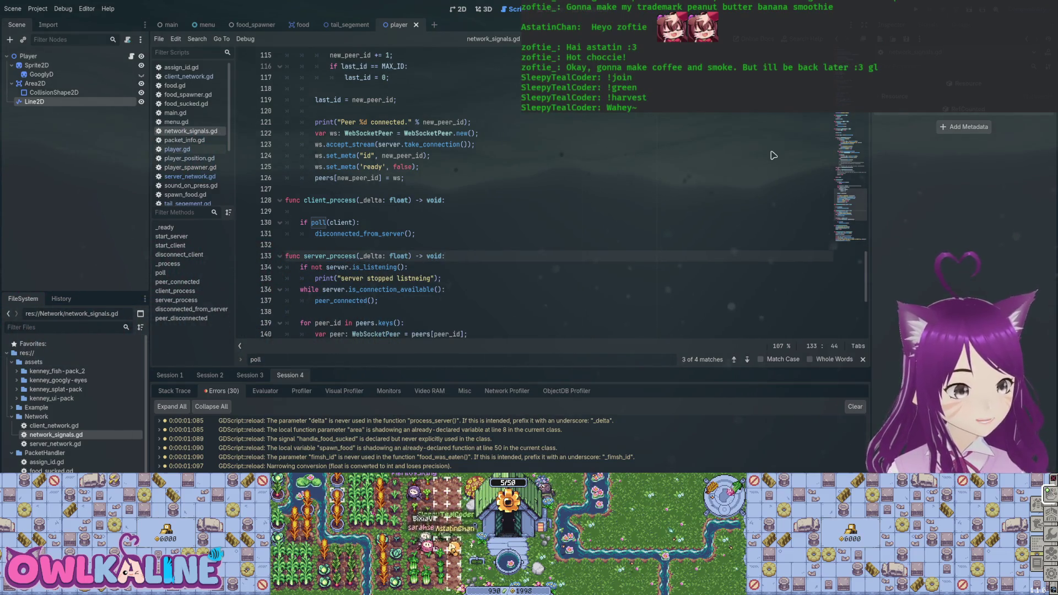
- Remove the leftover blank line in client_process
scroll(774, 155, down, 3)
scroll(773, 156, up, 4)
key(Up)
key(Up)
key(Up)
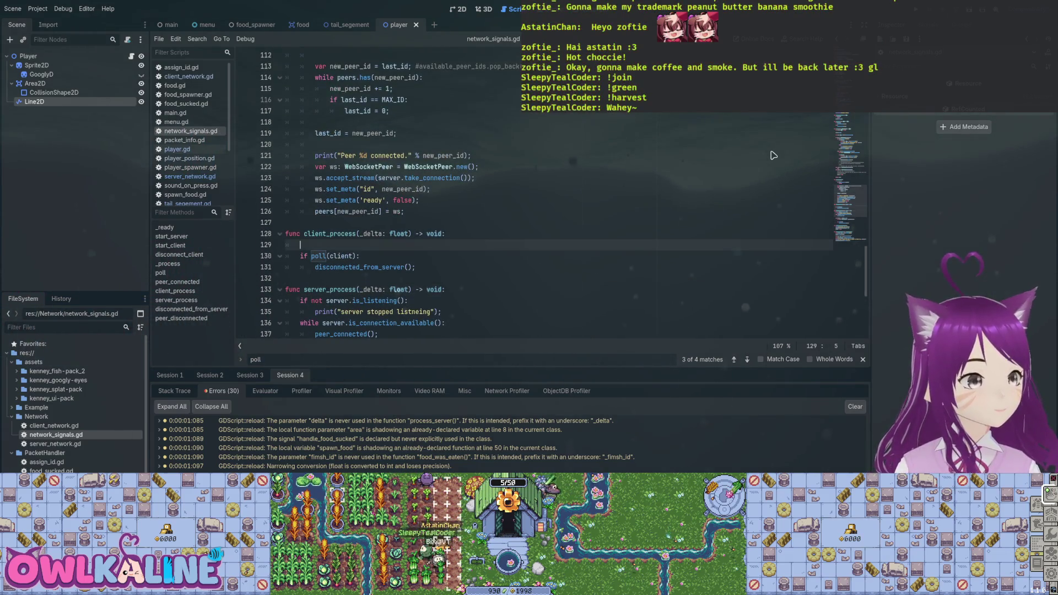
key(BackSpace)
key(BackSpace)
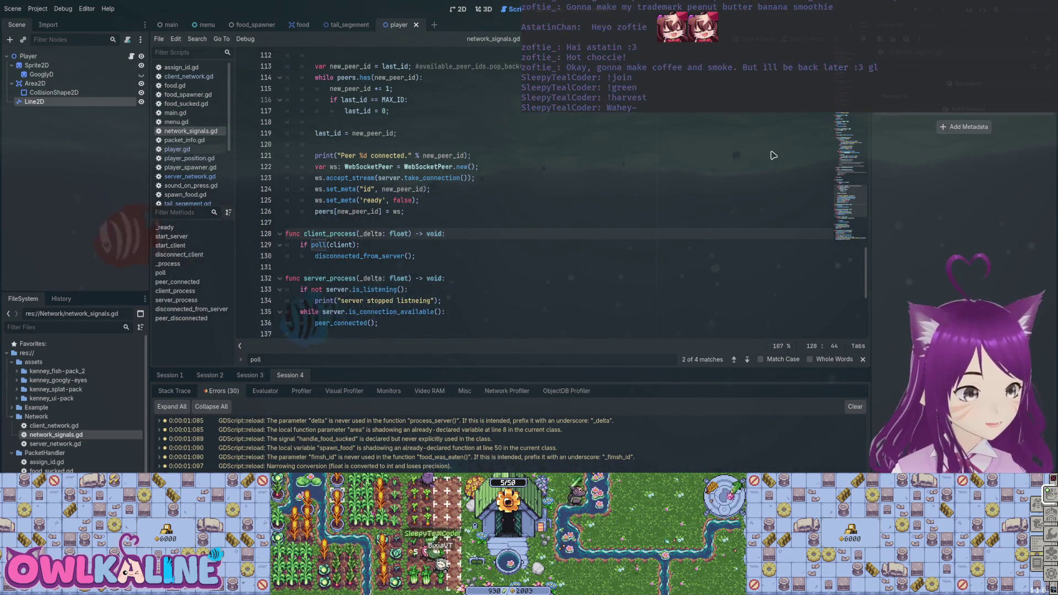
- Search for client_process and jump to its other match near the is_server check
key(ctrl+f)
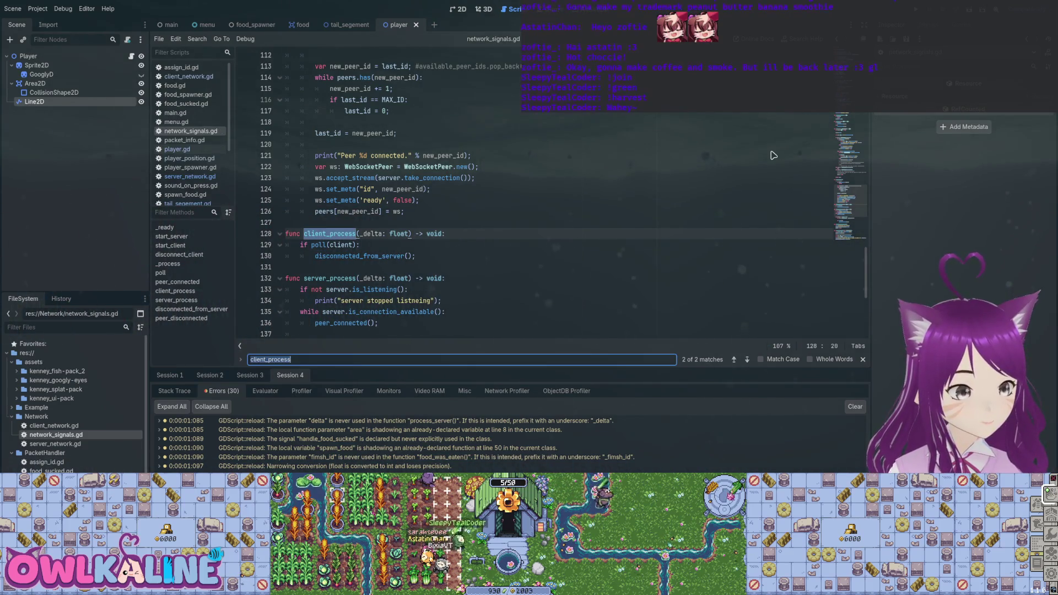
scroll(773, 156, down, 1)
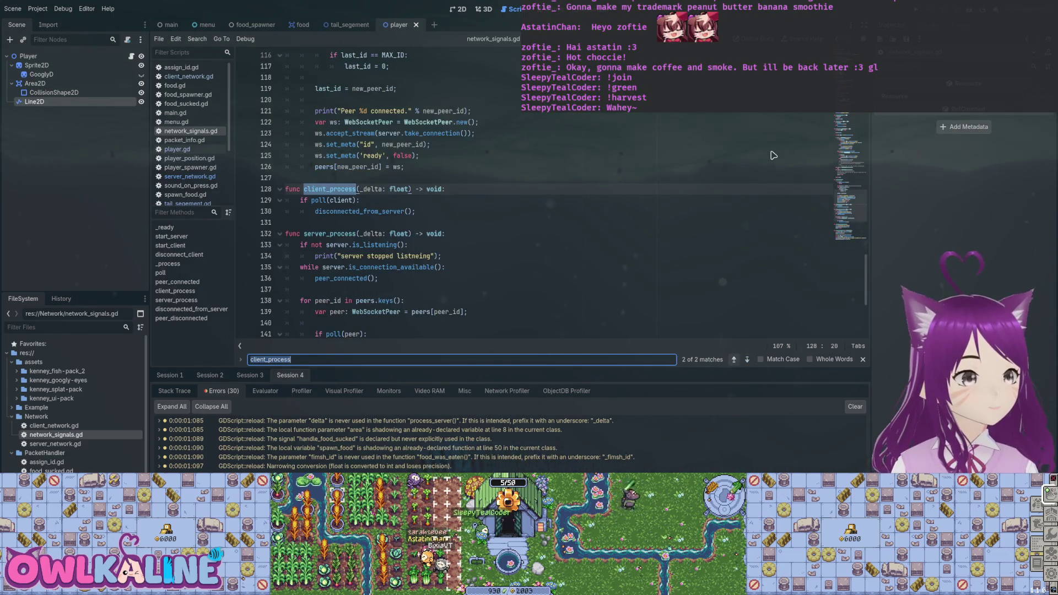
key(Return)
key(Escape)
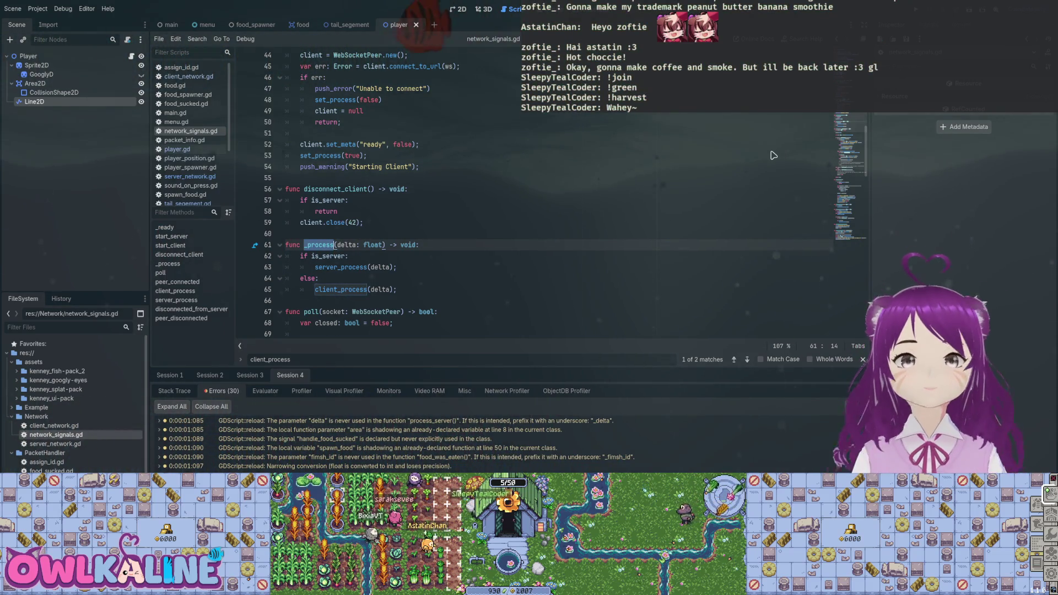
key(Down)
key(End)
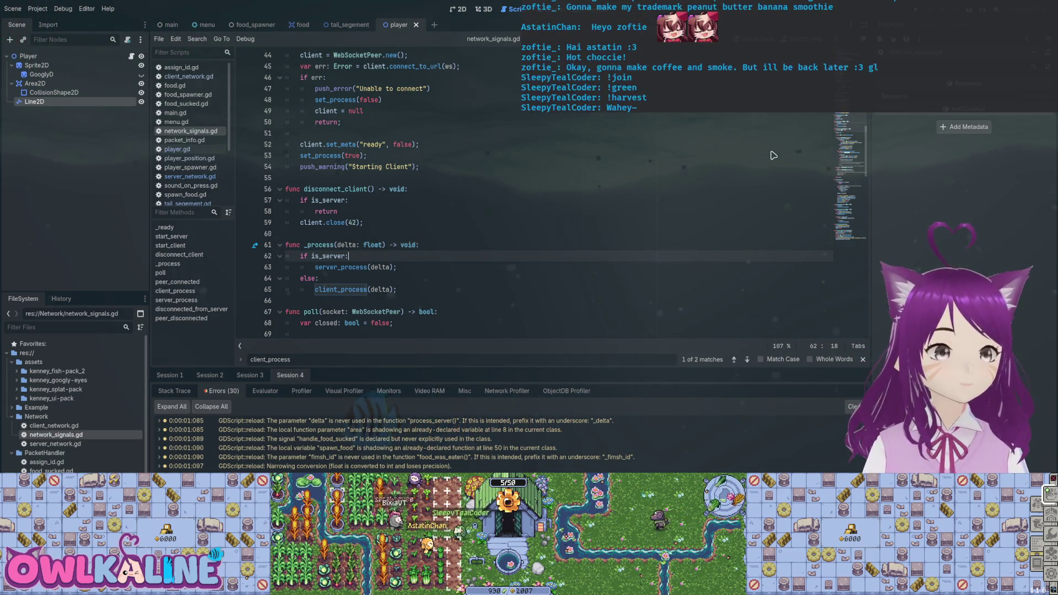
- Run the project, hit the null-value poll error at line 70, and stop it
key(F5)
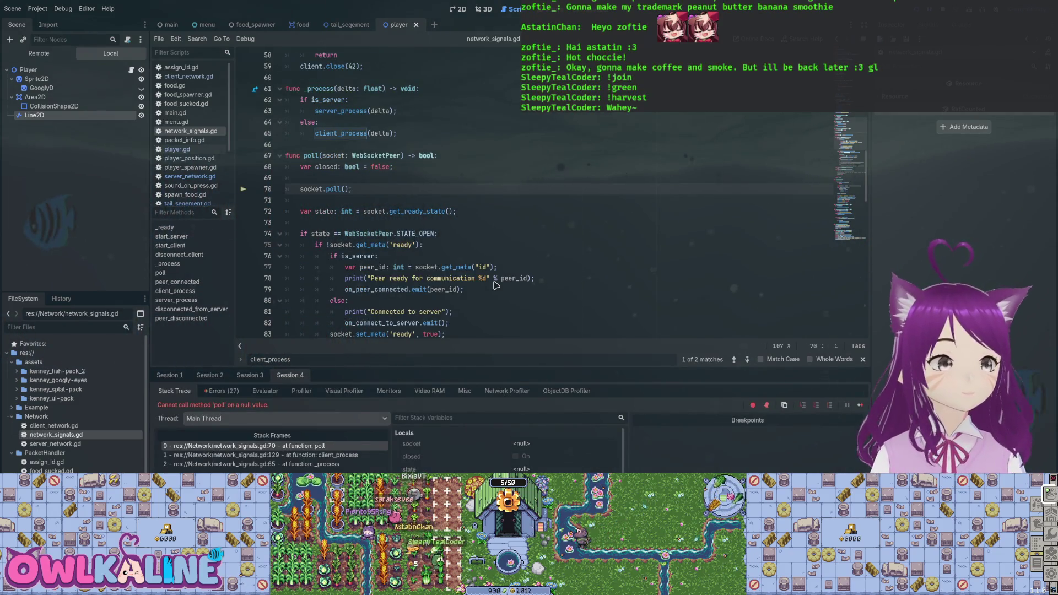
key(F8)
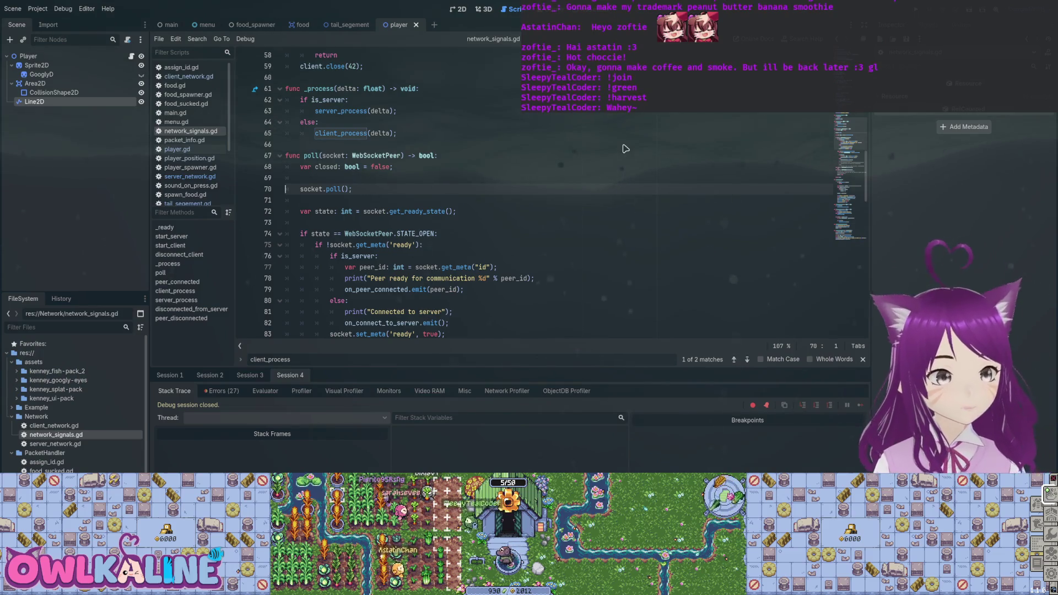
scroll(626, 149, up, 4)
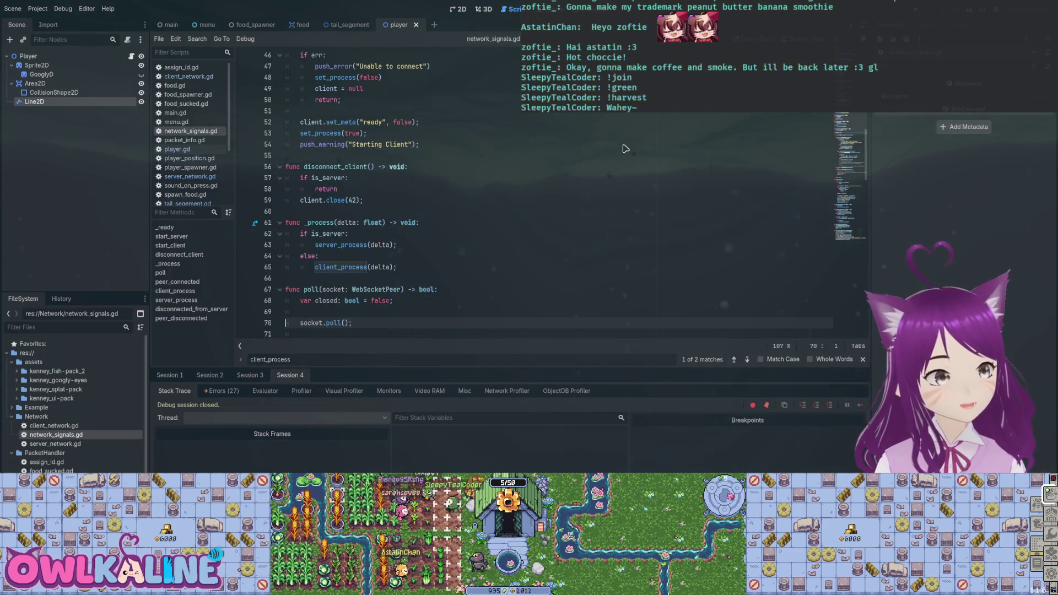
scroll(625, 149, up, 5)
click(330, 201)
drag(315, 244, 383, 244)
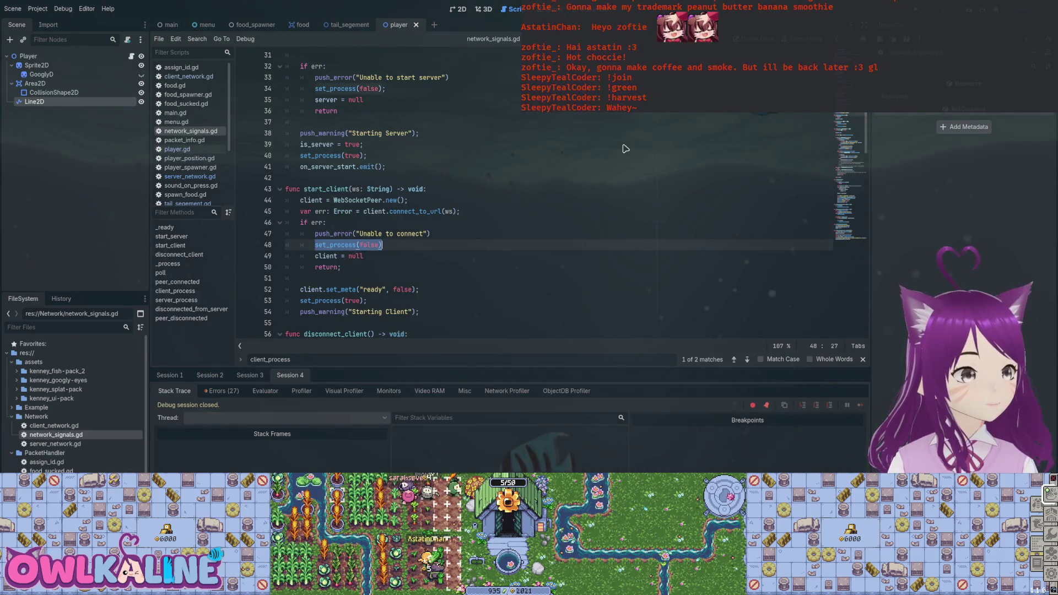
scroll(626, 149, down, 1)
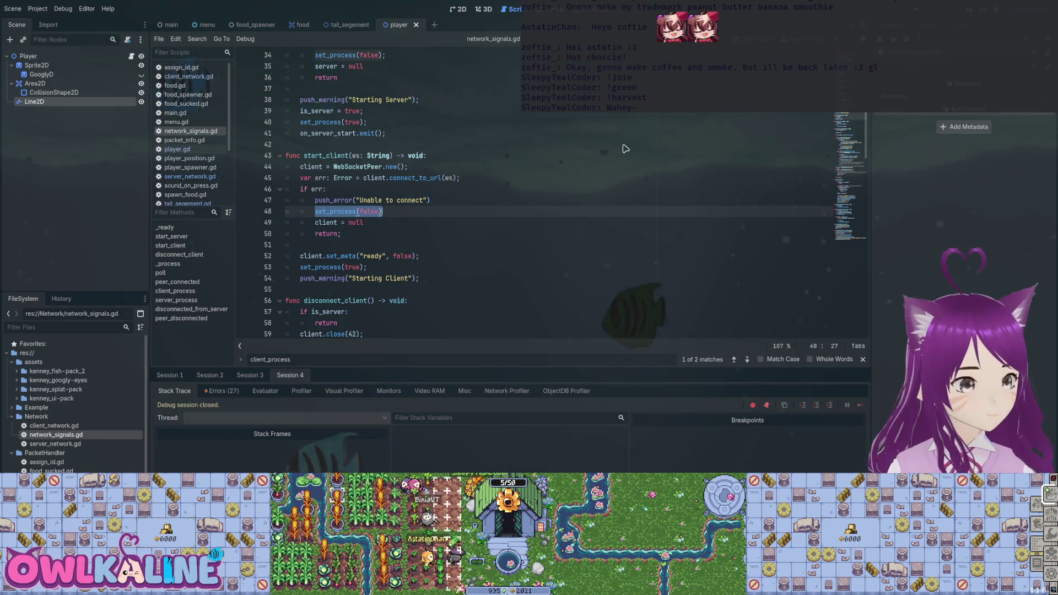
drag(363, 222, 305, 189)
double_click(320, 267)
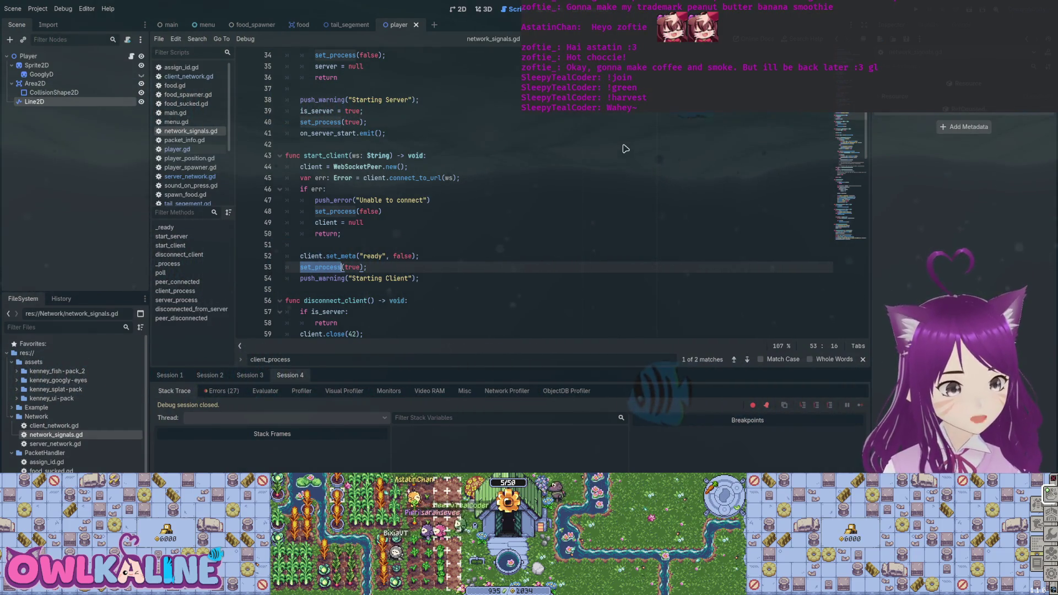
key(Up)
key(Up)
key(Up)
scroll(626, 149, down, 4)
scroll(625, 149, down, 6)
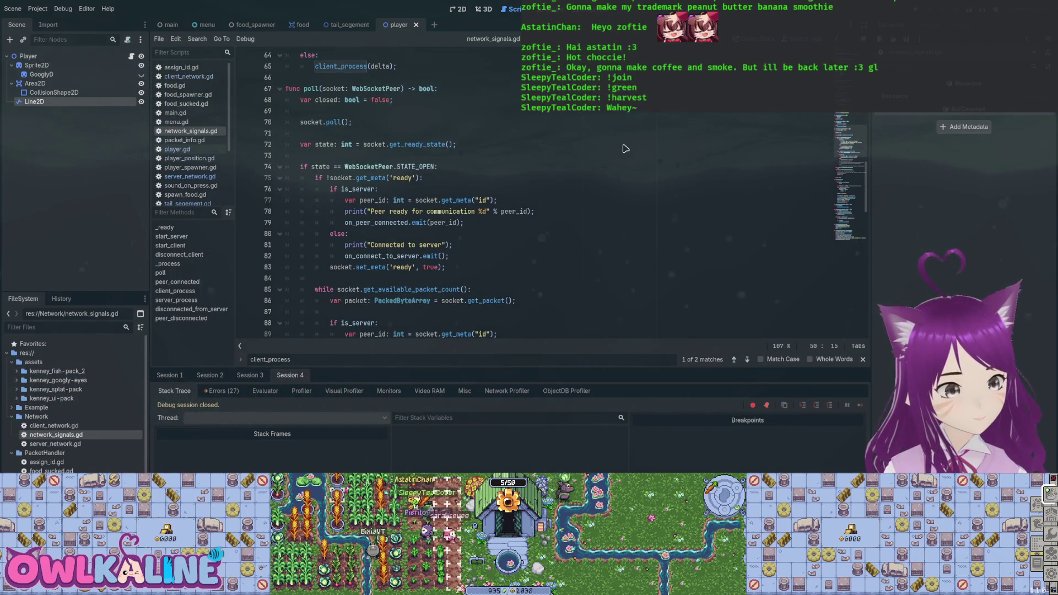
scroll(626, 149, up, 1)
scroll(625, 149, down, 2)
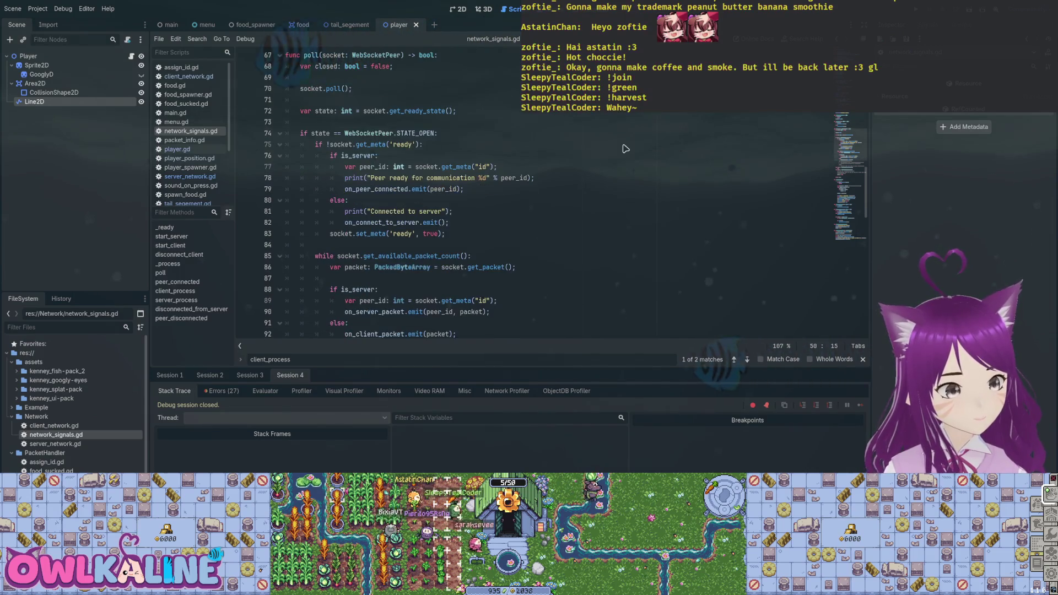
scroll(626, 149, down, 2)
scroll(626, 149, down, 1)
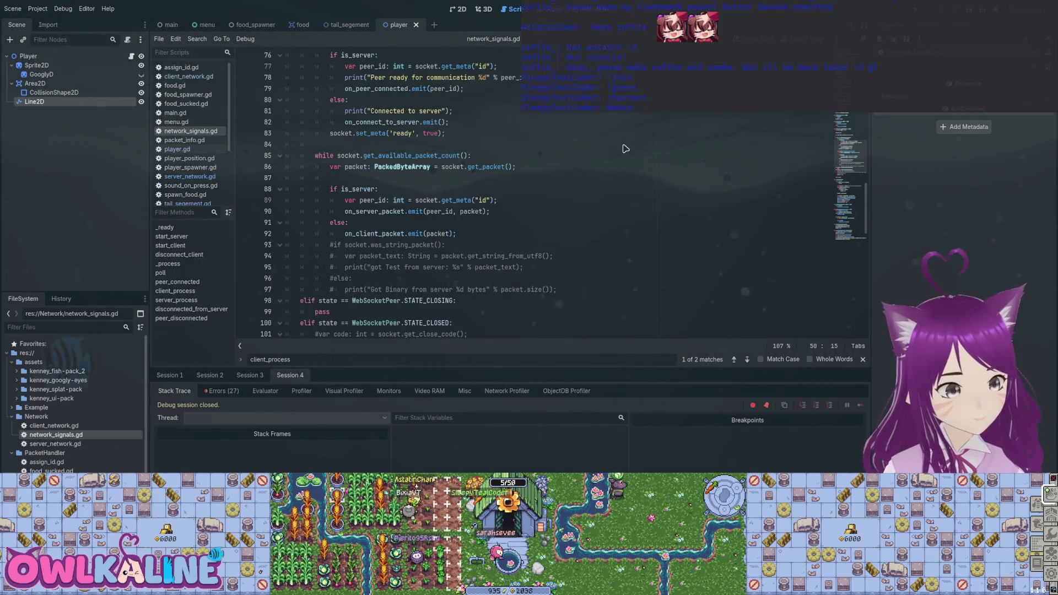
scroll(625, 148, down, 1)
scroll(626, 149, down, 2)
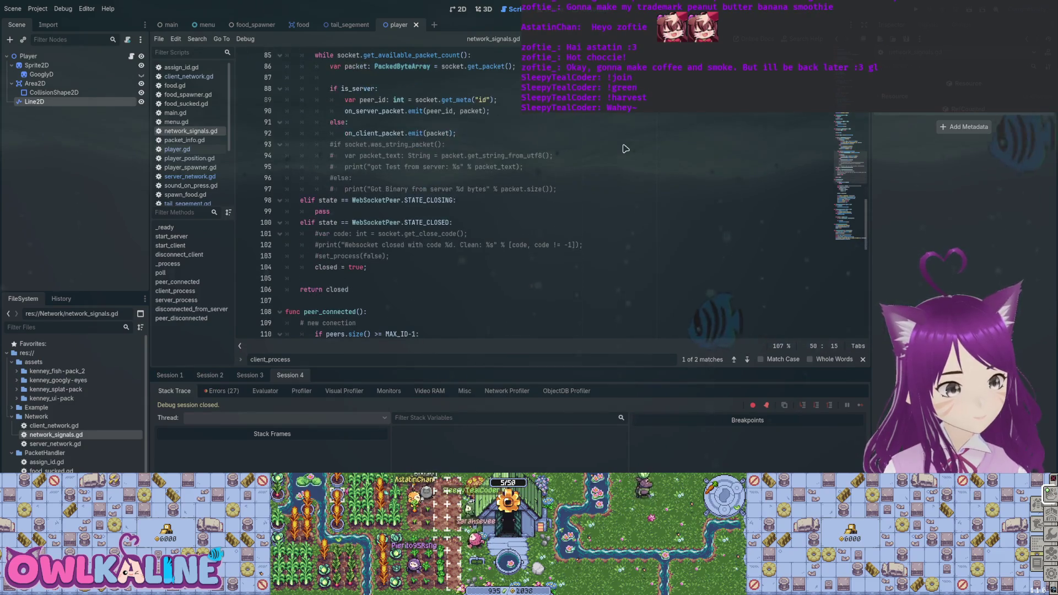
- Add push_error("Connection closed") on a new line after closed = true
click(309, 278)
key(Tab)
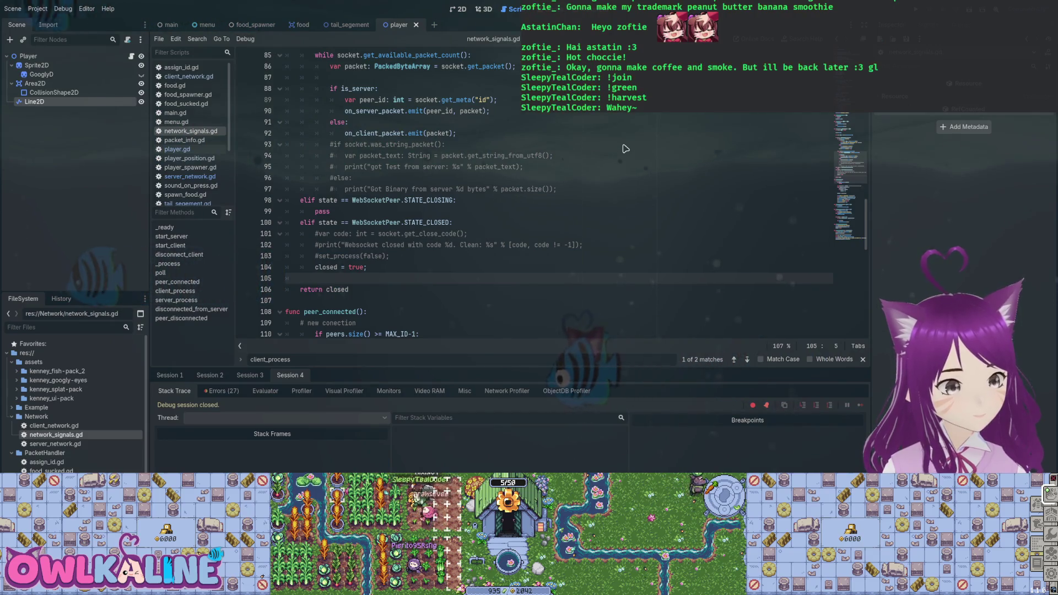
text(pr)
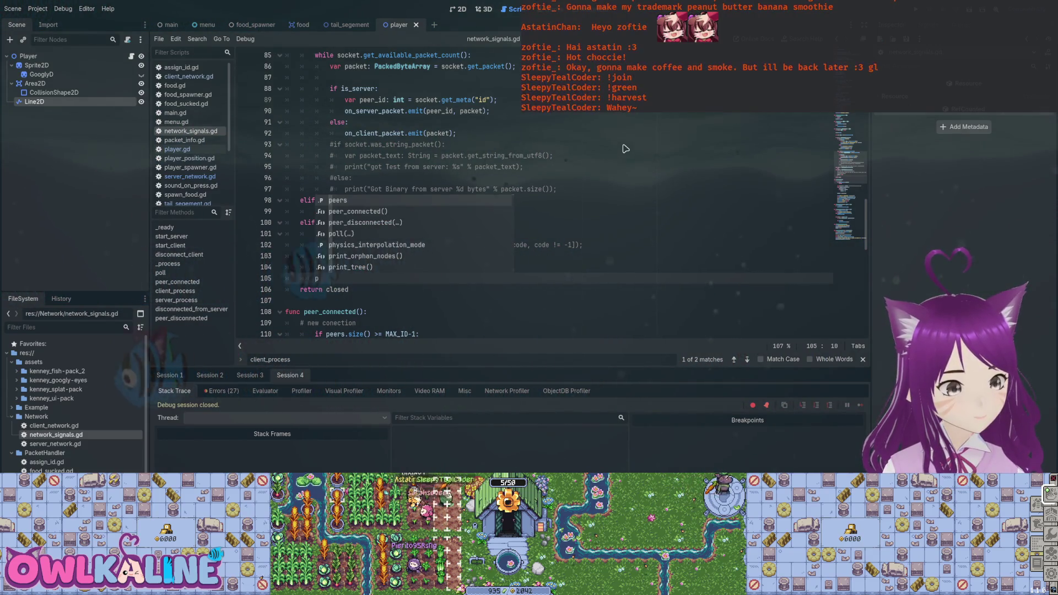
key(BackSpace)
key(BackSpace)
key(BackSpace)
text(ush_e)
key(Return)
text("")
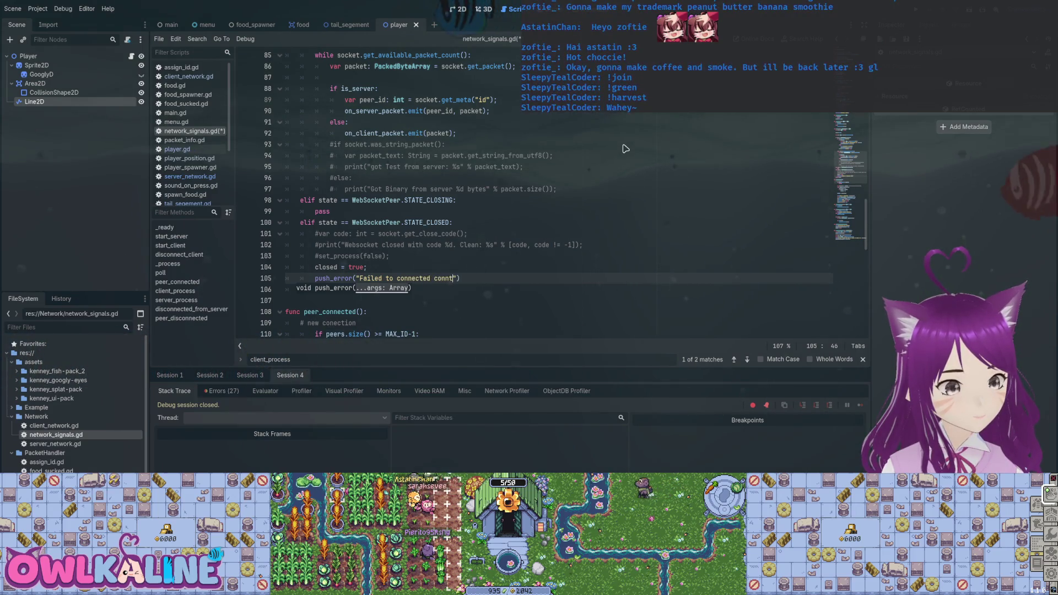
key(BackSpace)
key(BackSpace)
key(BackSpace)
key(ctrl+BackSpace)
key(ctrl+BackSpace)
key(ctrl+BackSpace)
text(Connection closed)
- Save the script, run the project again, and stop it
key(ctrl+s)
key(Up)
key(Up)
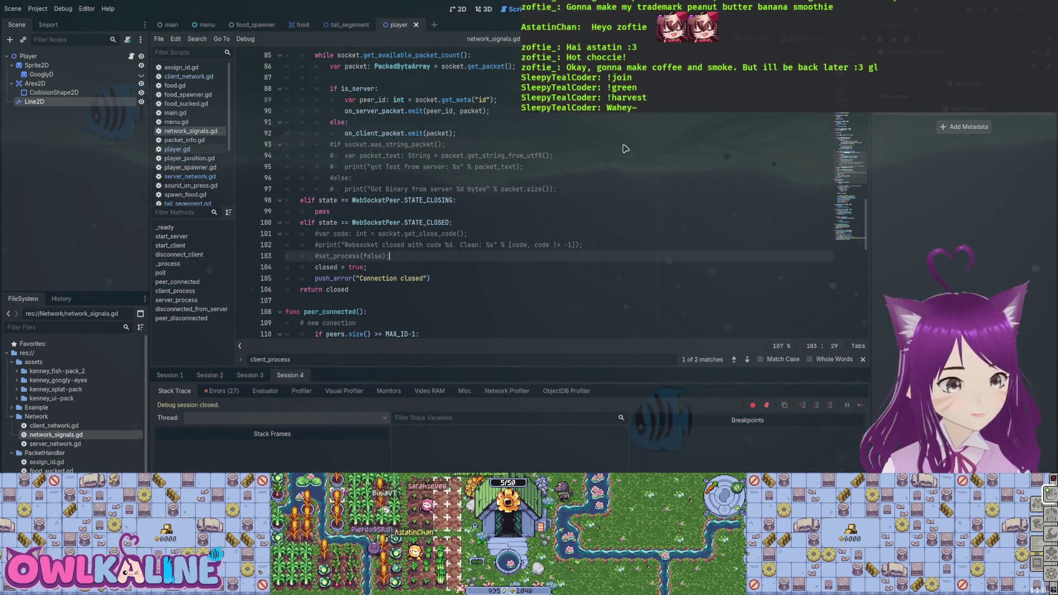
key(F5)
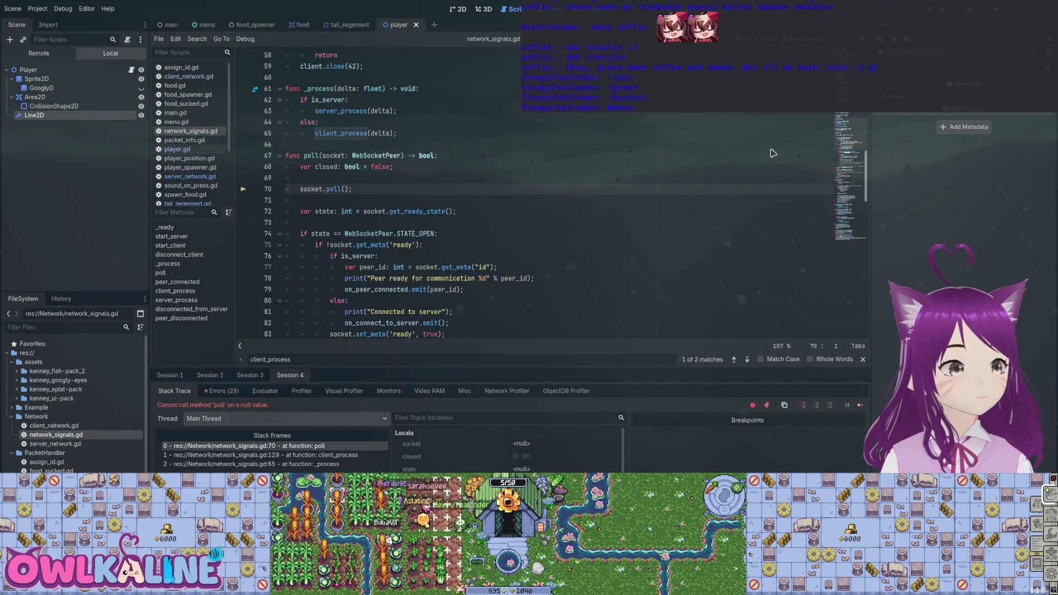
key(F8)
- Replace the Connection closed error with an uncommented set_process(false), then rerun the project
scroll(773, 154, down, 5)
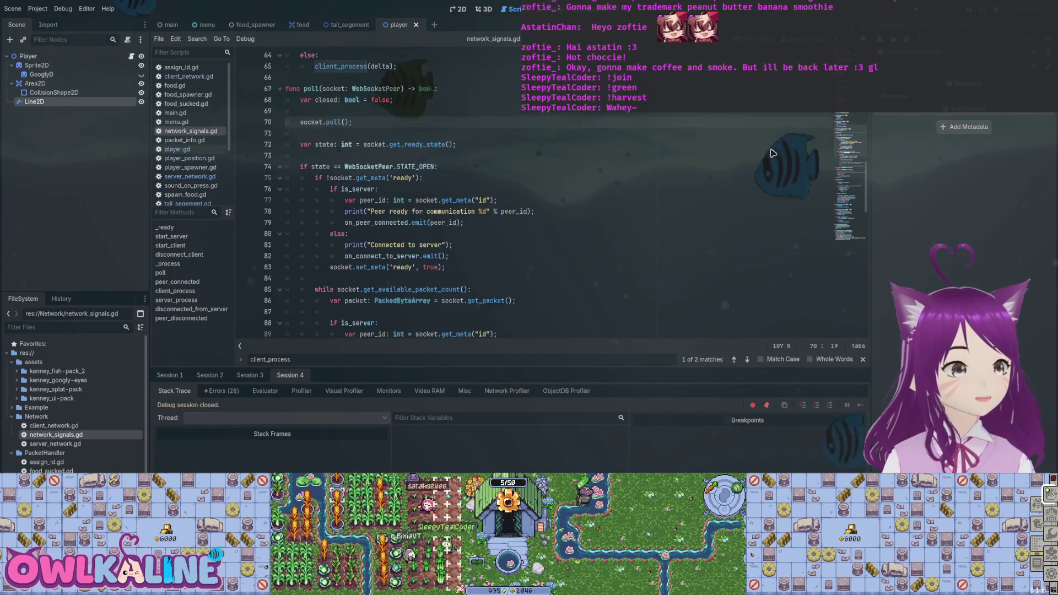
scroll(773, 153, down, 4)
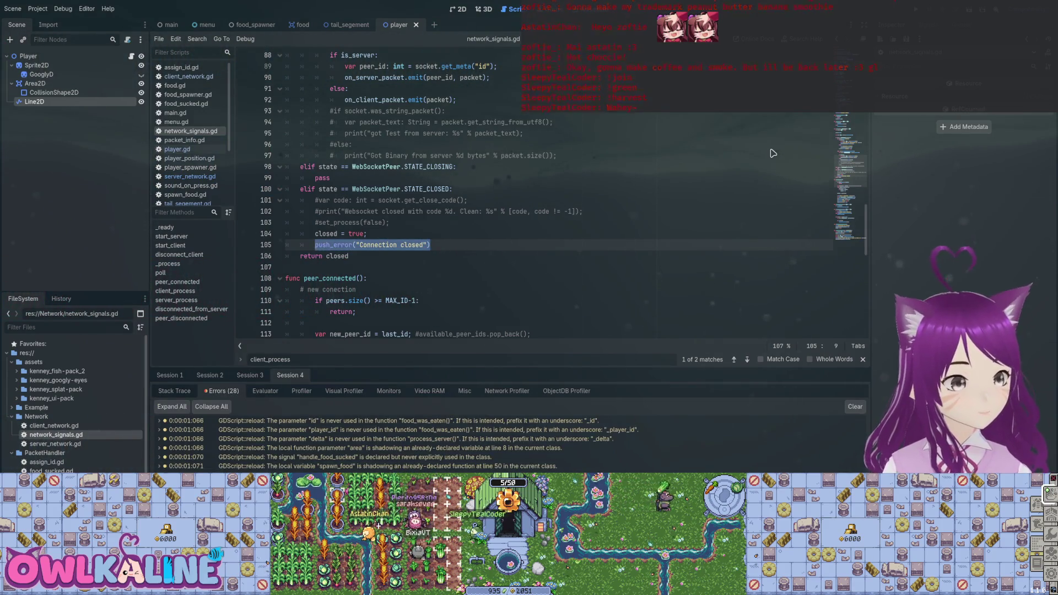
key(BackSpace)
key(BackSpace)
key(Up)
key(Up)
key(ctrl+k)
key(Down)
key(Down)
key(BackSpace)
key(BackSpace)
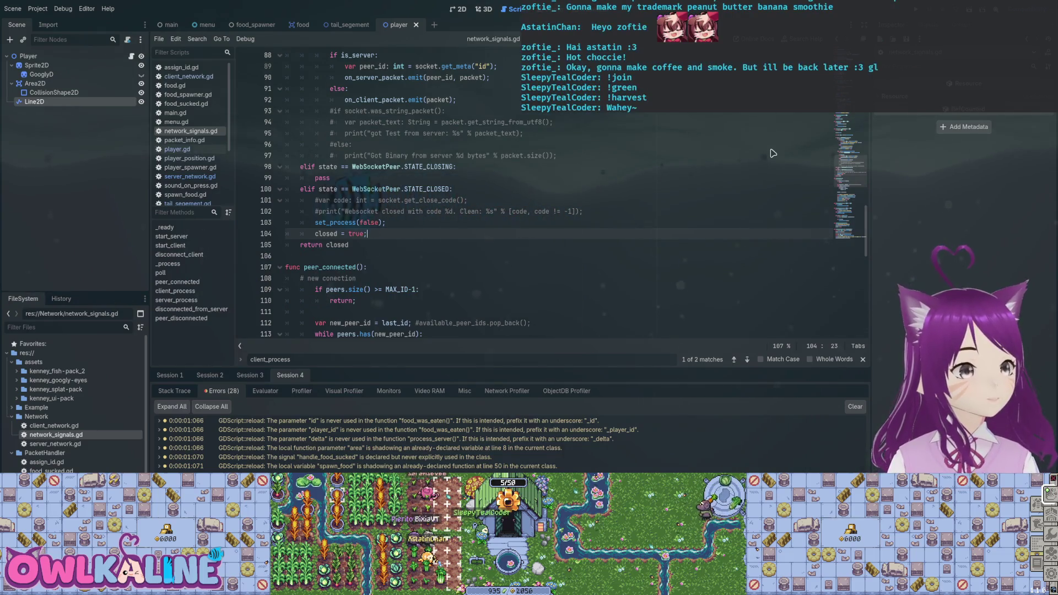
key(F5)
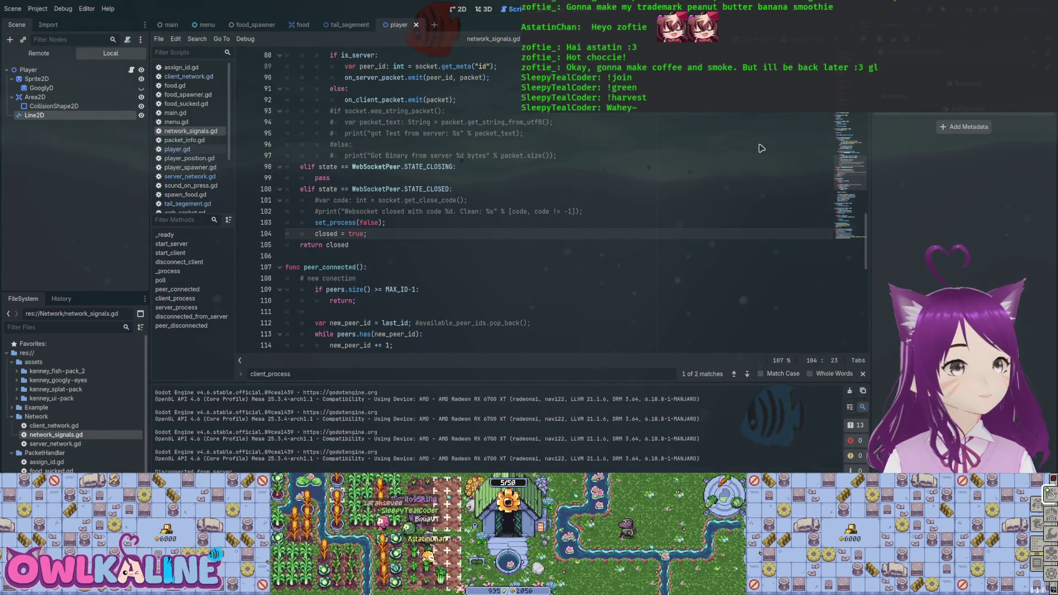
- Inspect the on_connect_to_server and on_peer_connected signals, then switch to menu.gd
scroll(761, 149, up, 1)
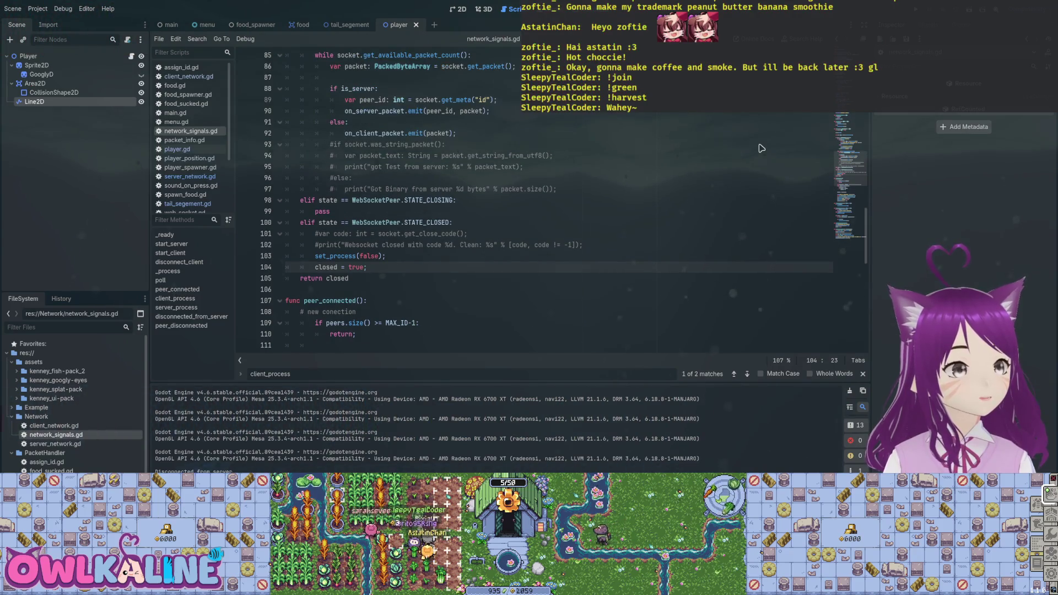
key(Up)
scroll(760, 149, up, 5)
scroll(760, 149, up, 2)
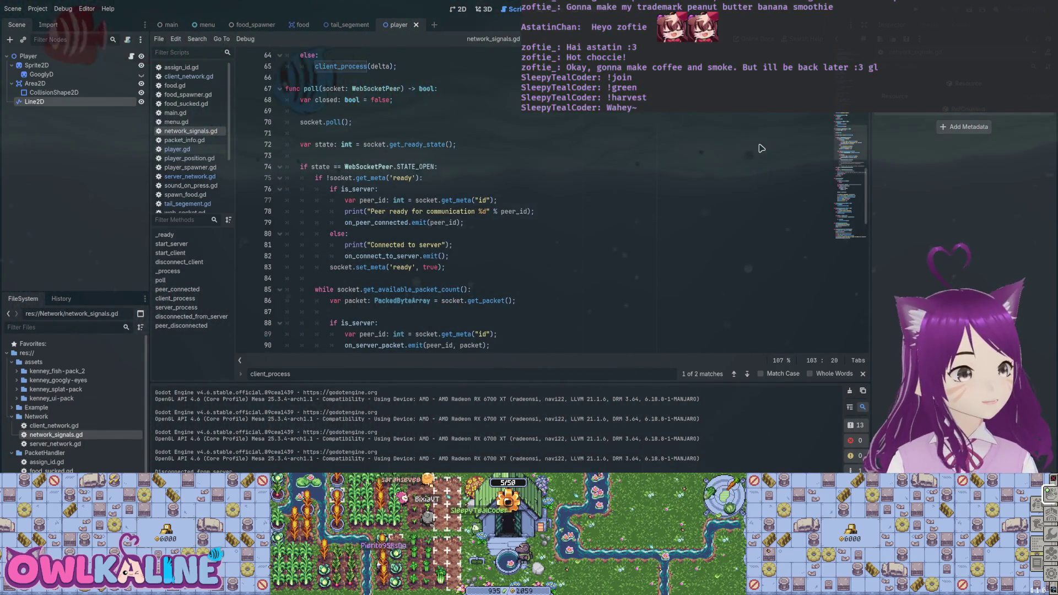
click(370, 256)
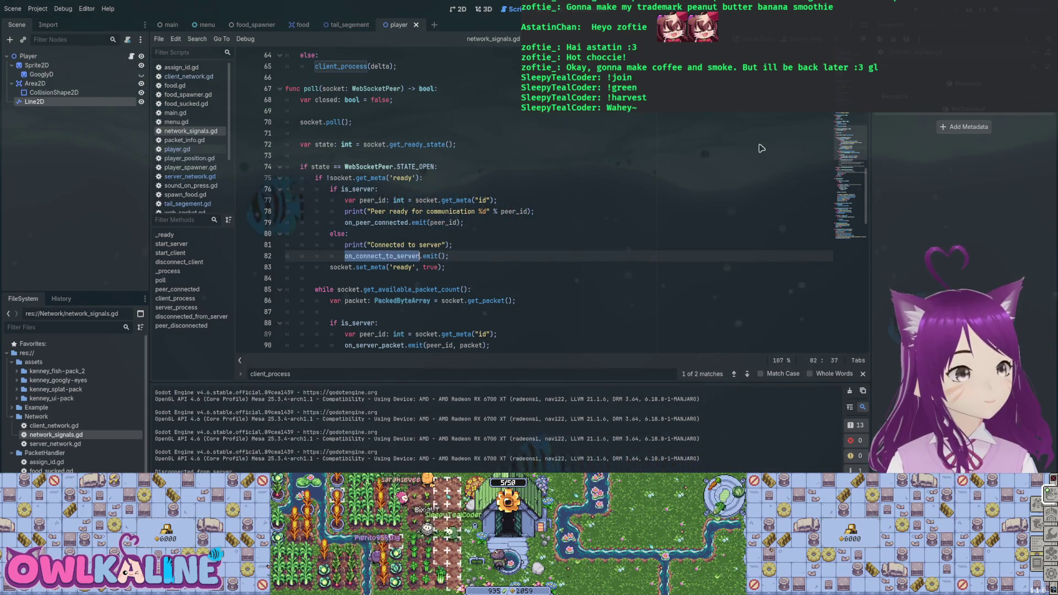
click(353, 256)
double_click(376, 223)
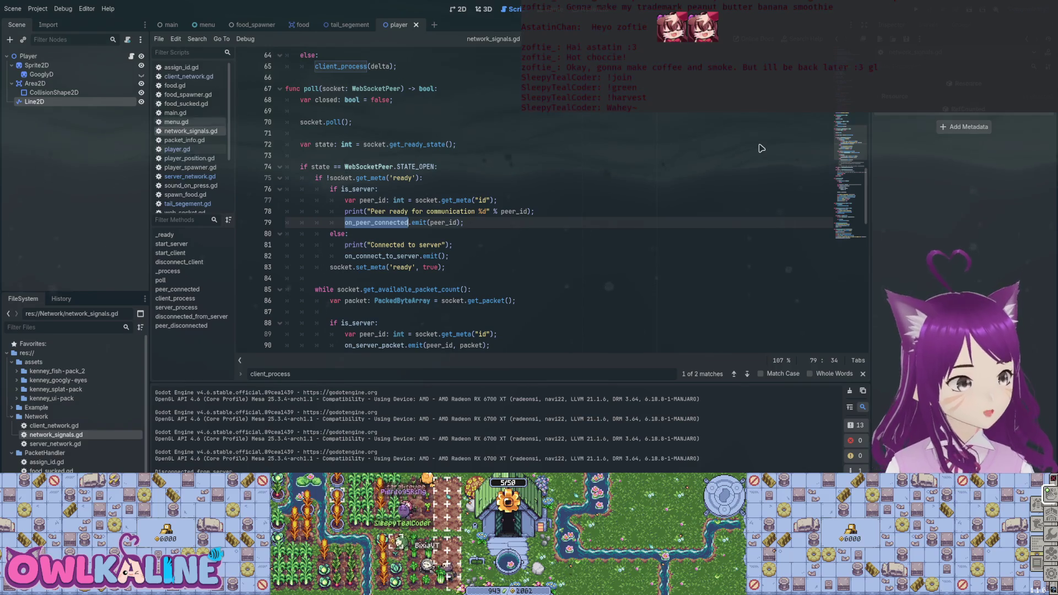
click(207, 25)
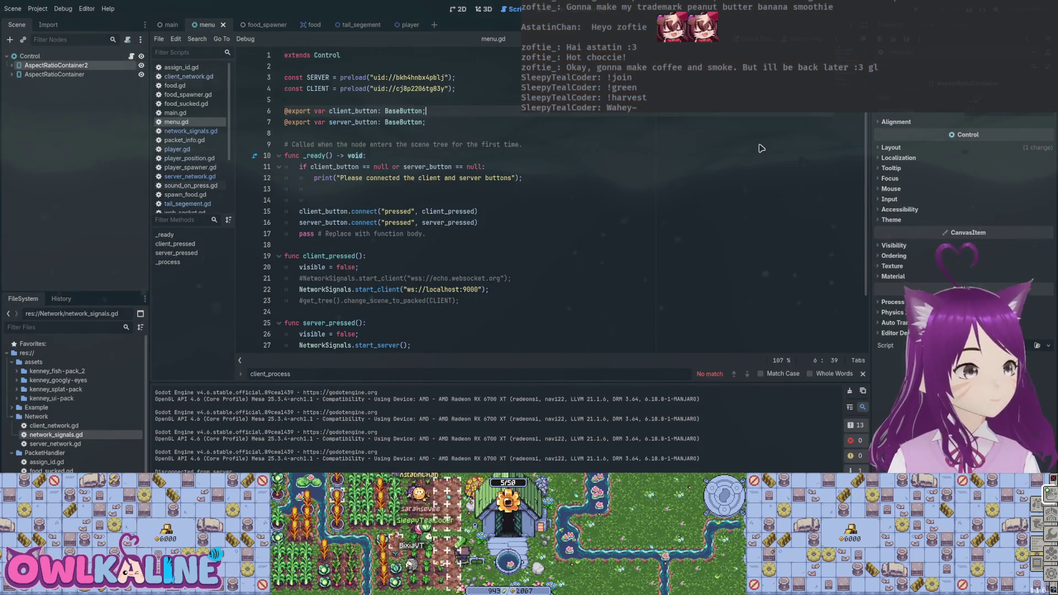
- Review the start_client, start_server and visible = false lines, then place the caret on _process's pass
scroll(761, 149, down, 2)
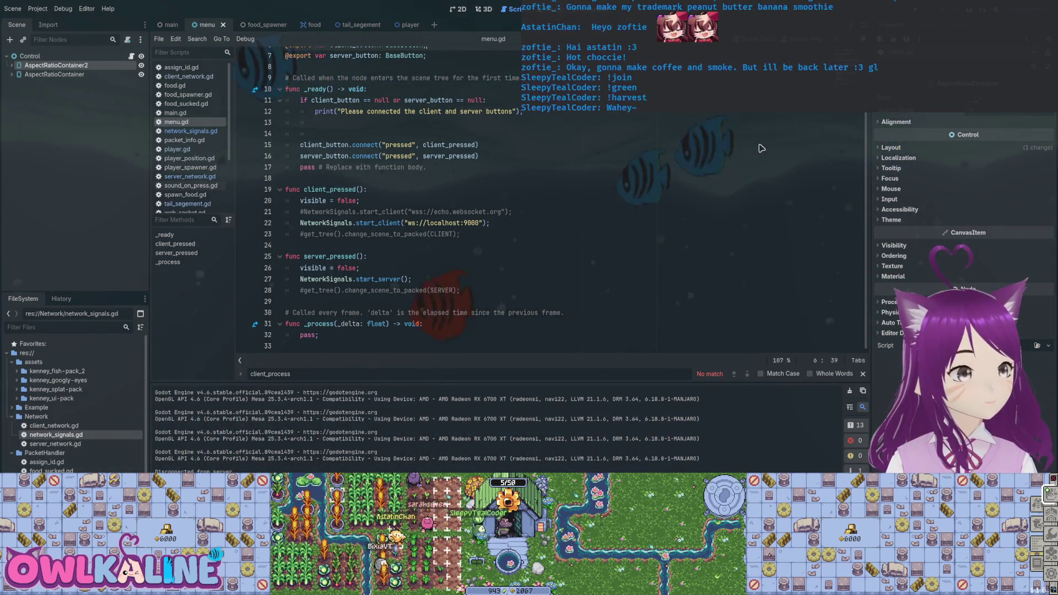
double_click(379, 223)
double_click(378, 279)
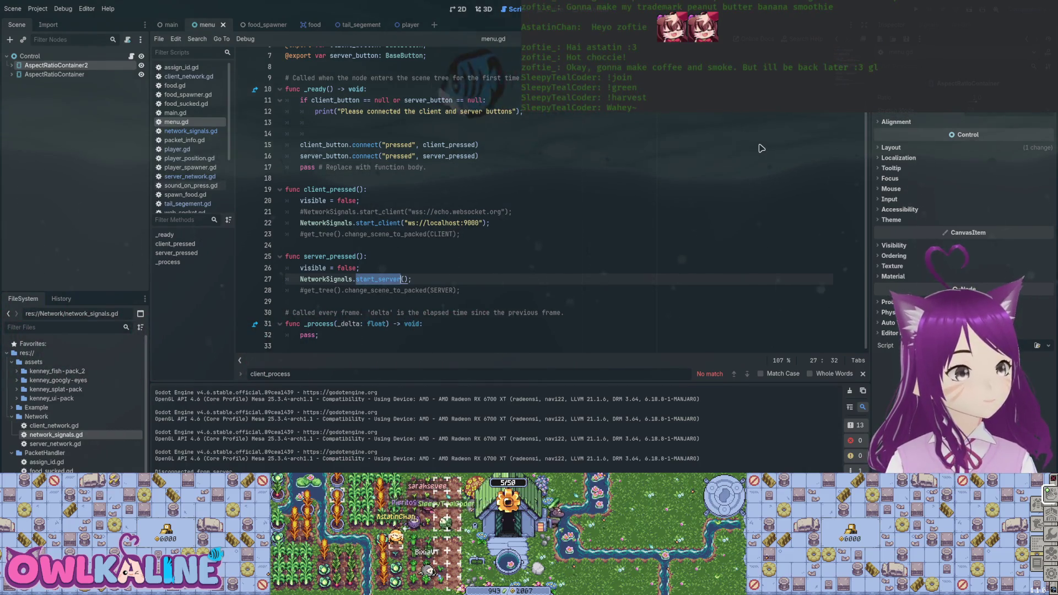
double_click(346, 201)
double_click(346, 268)
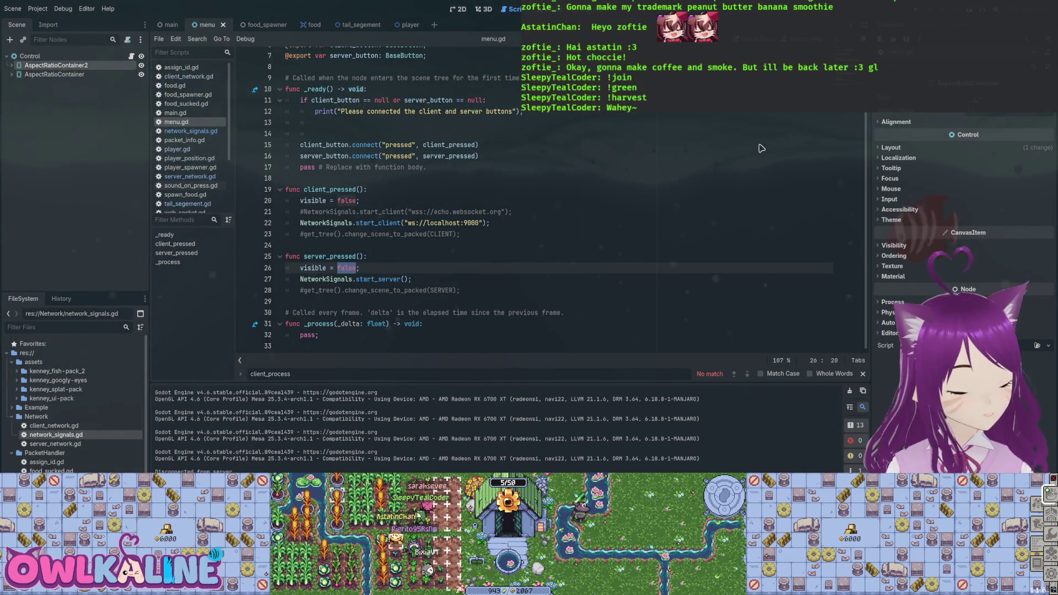
key(Left)
key(Right)
key(Right)
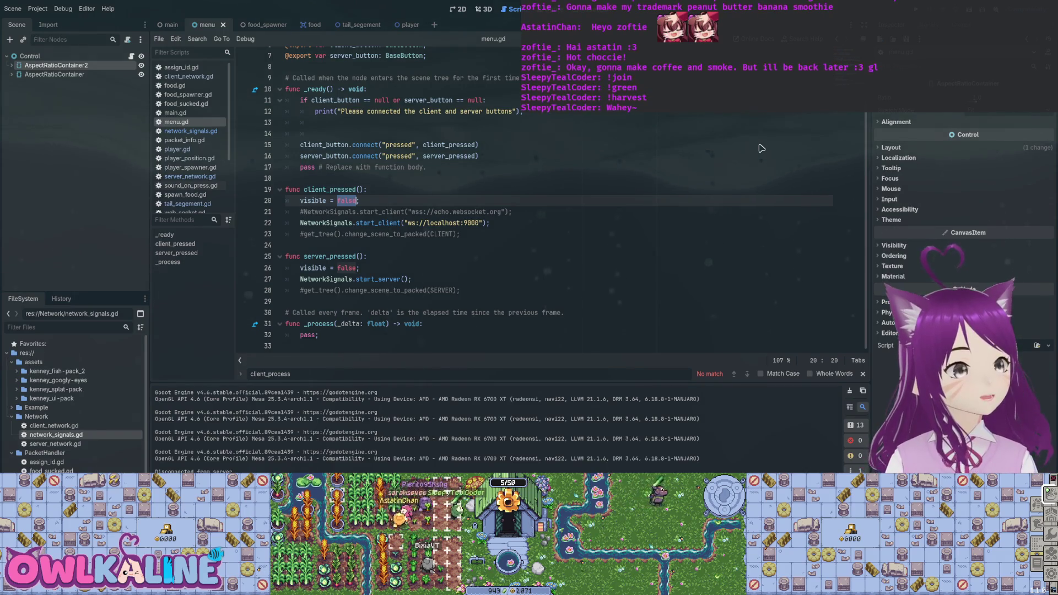
click(304, 335)
text(if)
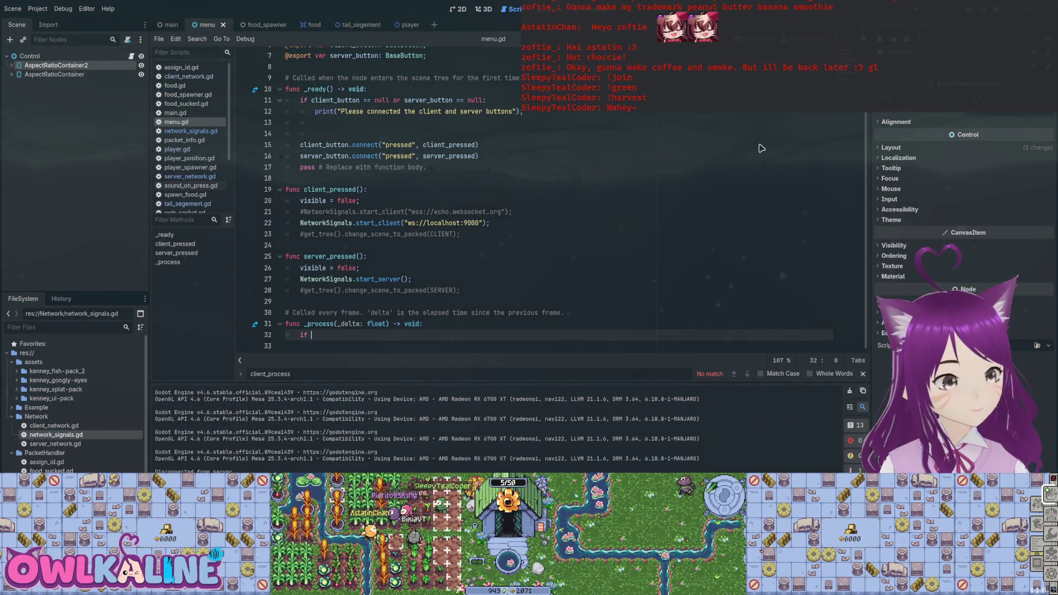
- Complete the _process condition as 'if NetworkSignals.client' using autocomplete
text(N)
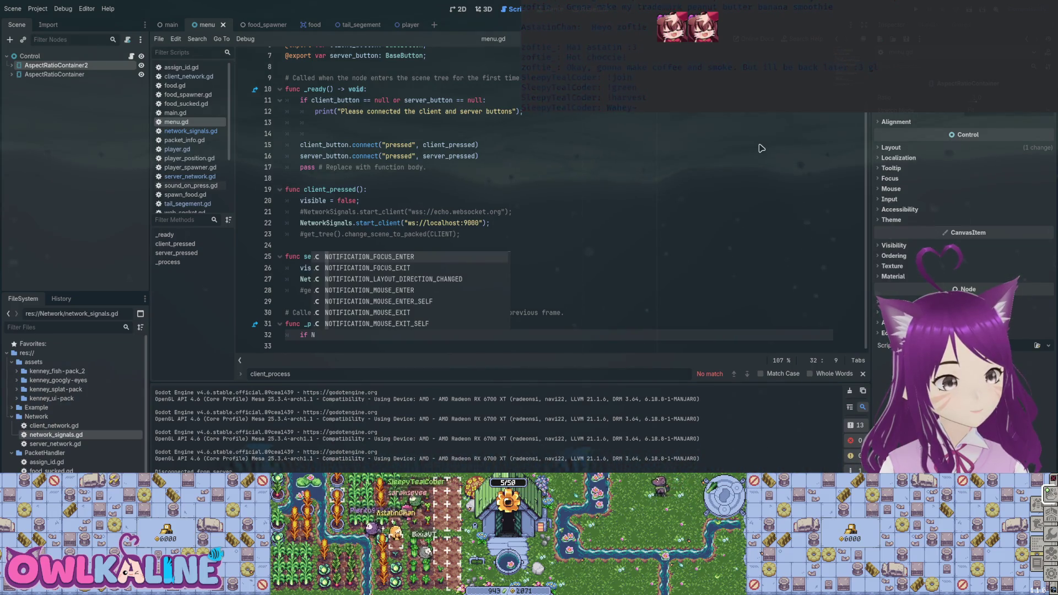
text(etworkSignals.)
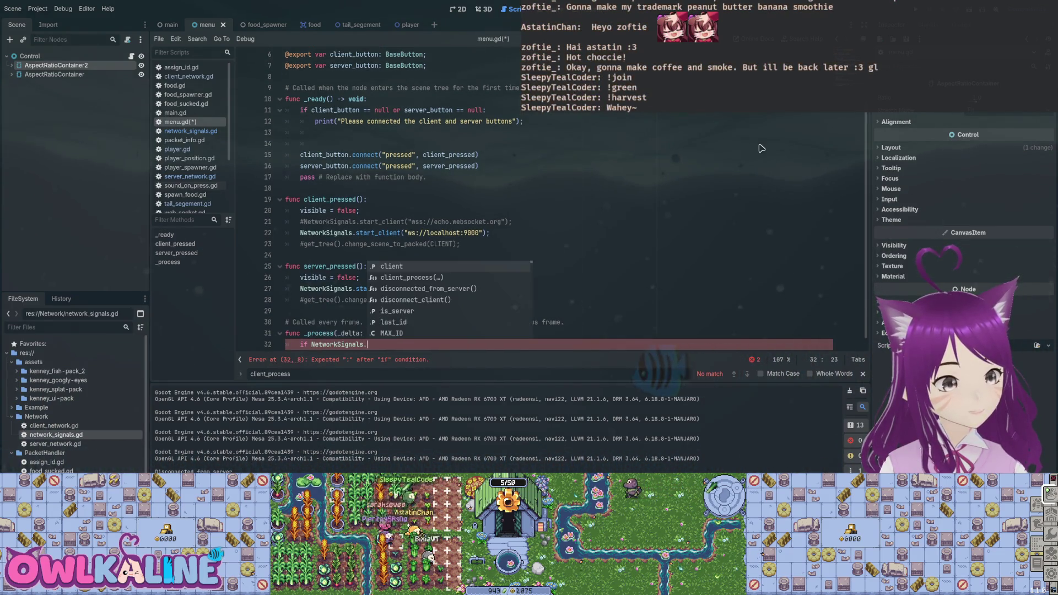
key(Down)
key(Up)
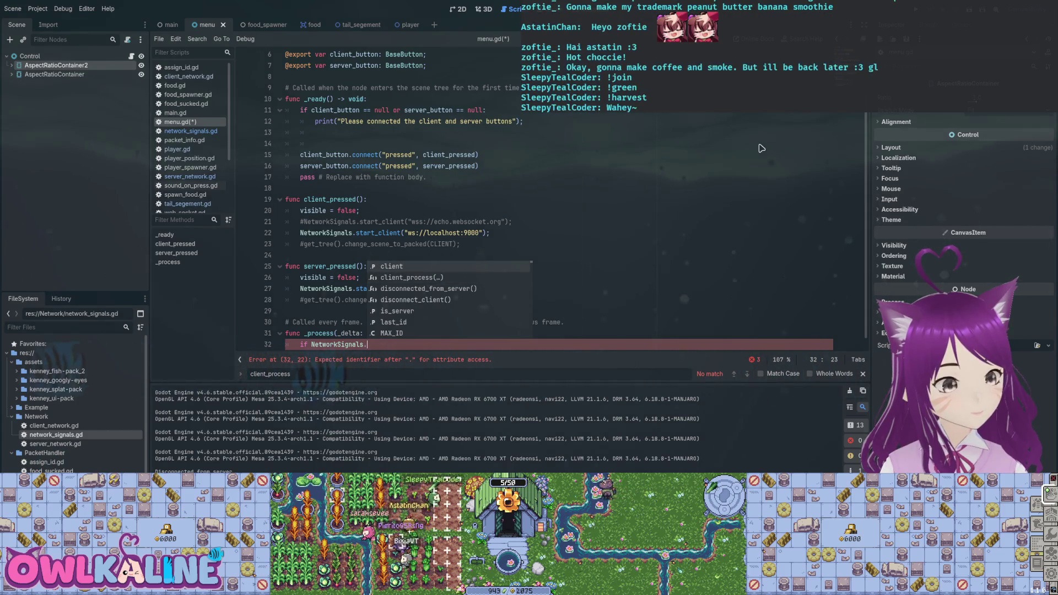
key(Return)
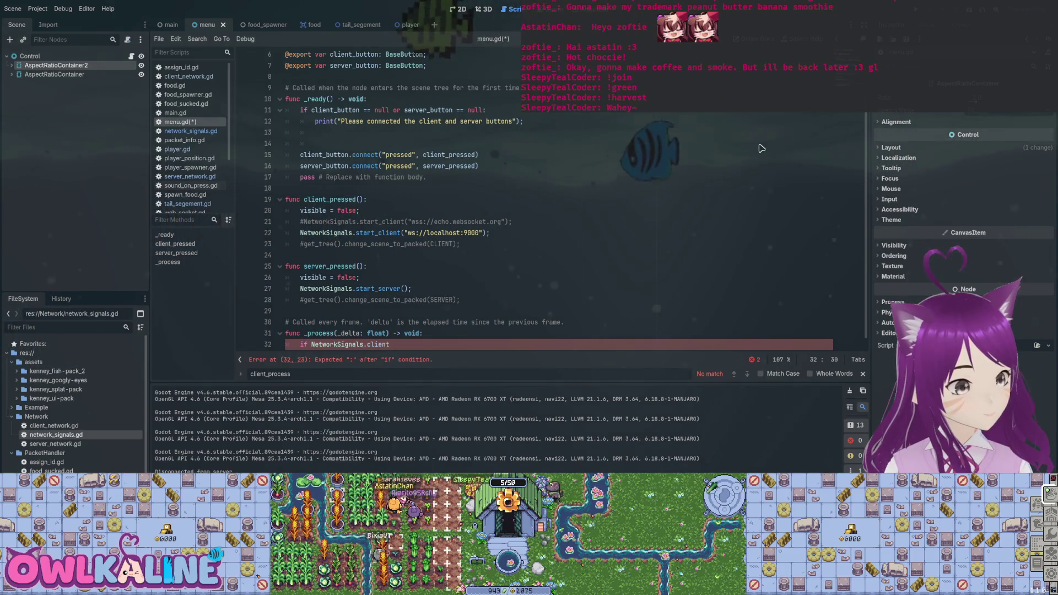
scroll(761, 148, up, 2)
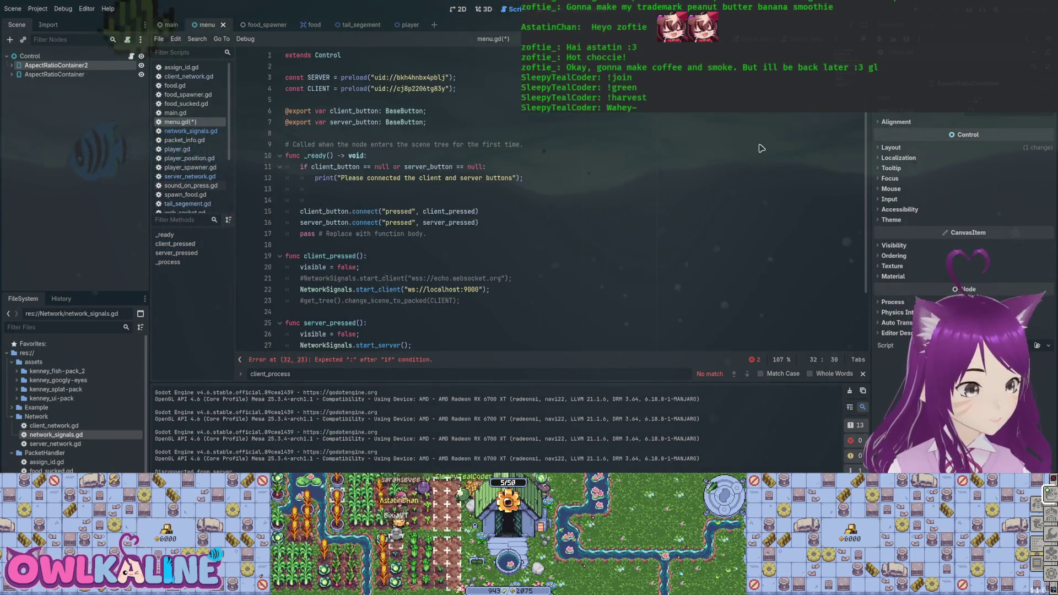
scroll(761, 148, down, 2)
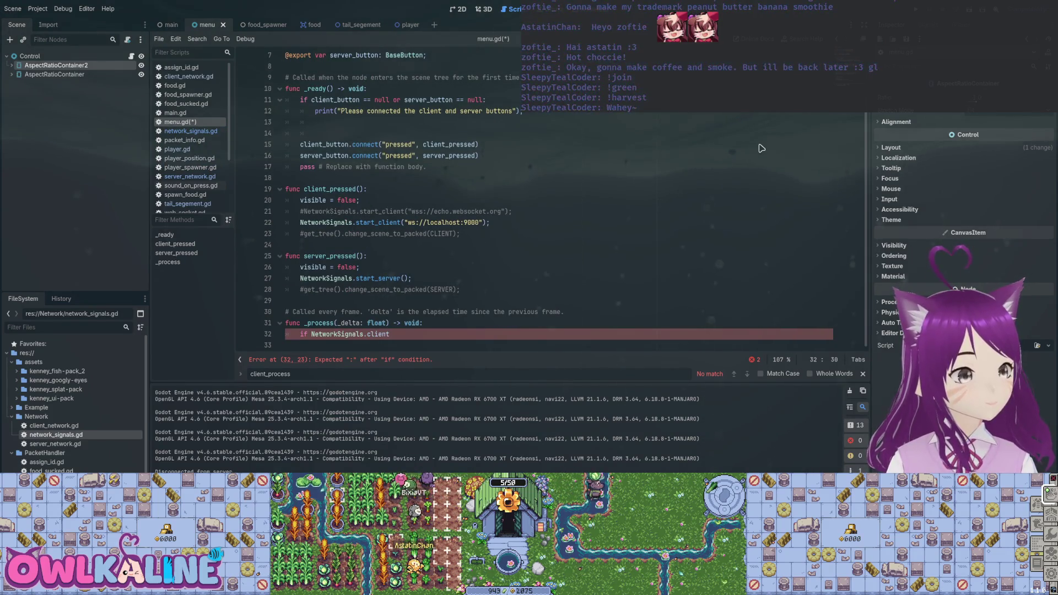
key(Up)
key(Up)
key(Up)
key(End)
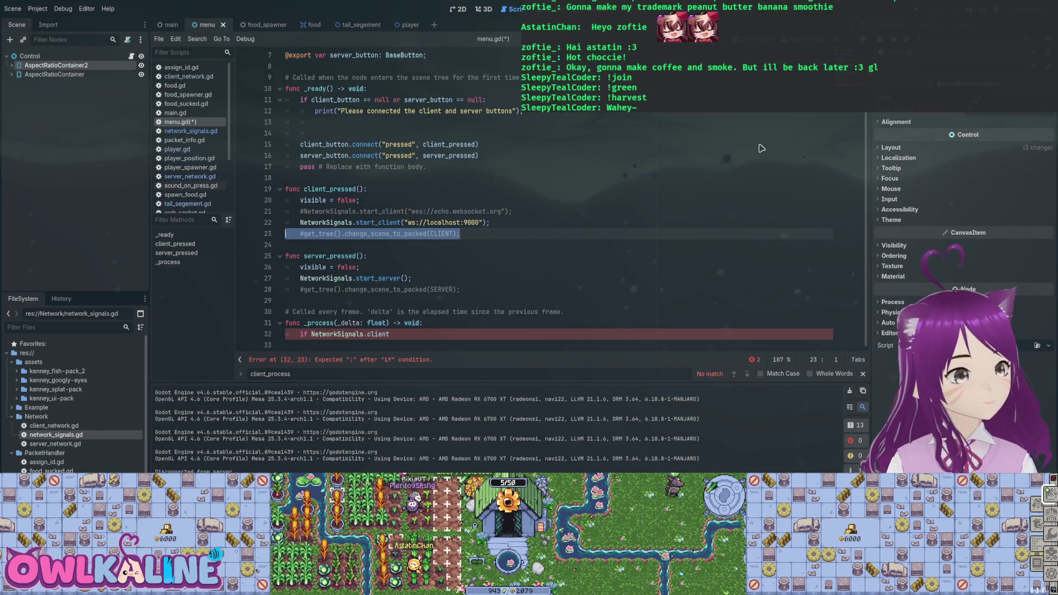
- Delete the commented CLIENT and SERVER change_scene_to_packed lines and save menu.gd
key(BackSpace)
key(BackSpace)
key(Down)
key(Down)
key(Down)
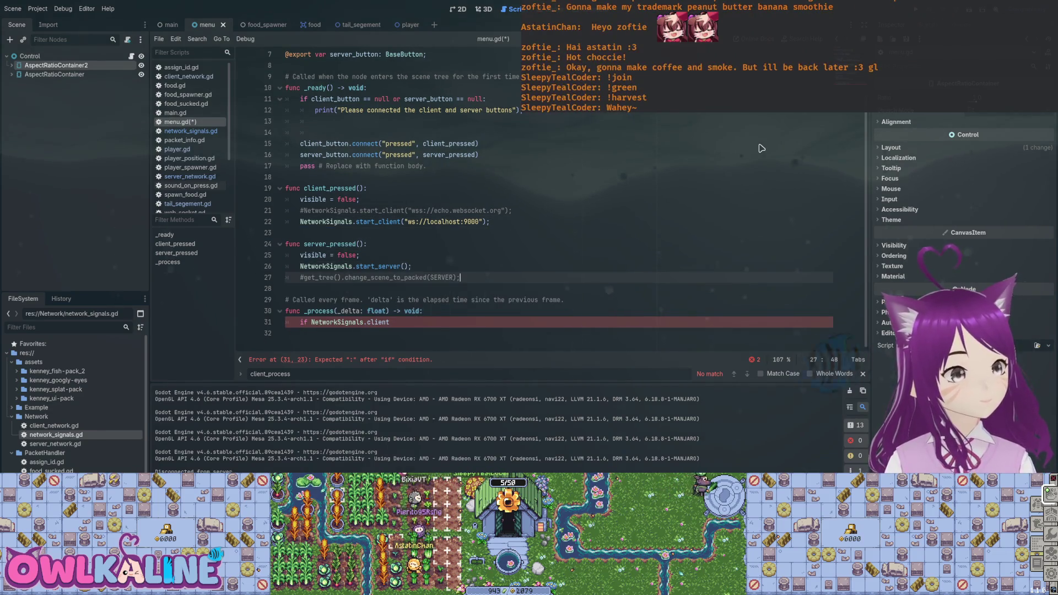
key(shift+Home)
key(BackSpace)
key(BackSpace)
key(ctrl+s)
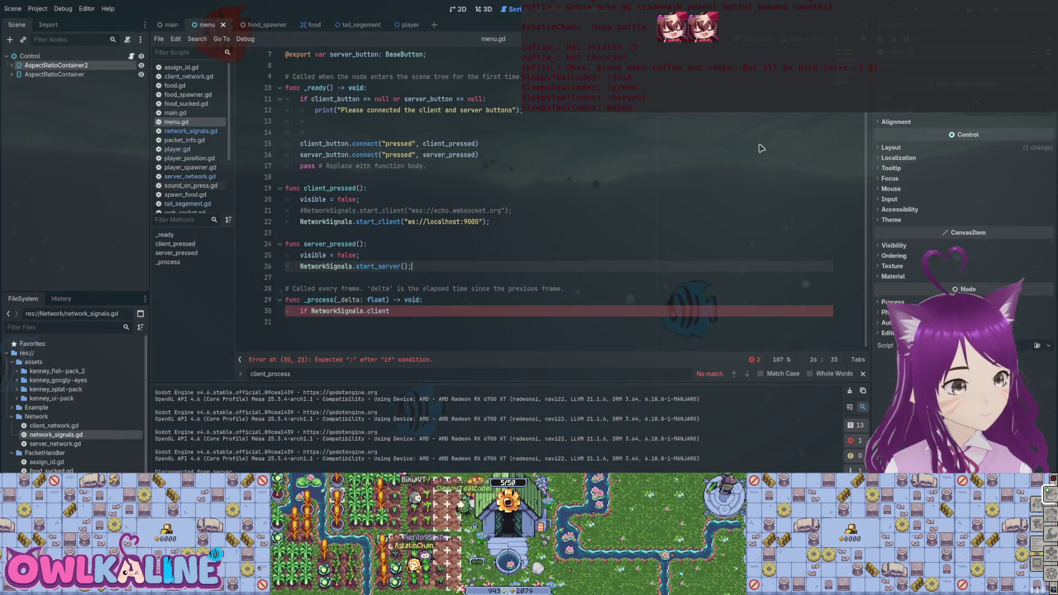
- Remove the stray blank line inside _ready
scroll(761, 148, up, 2)
key(Up)
key(Up)
key(Up)
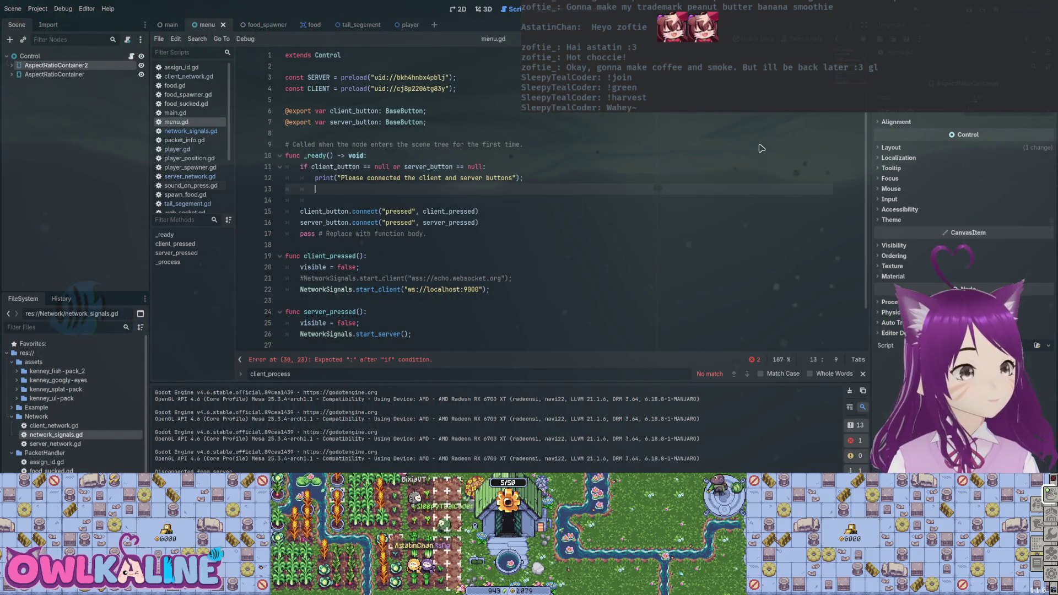
key(BackSpace)
key(BackSpace)
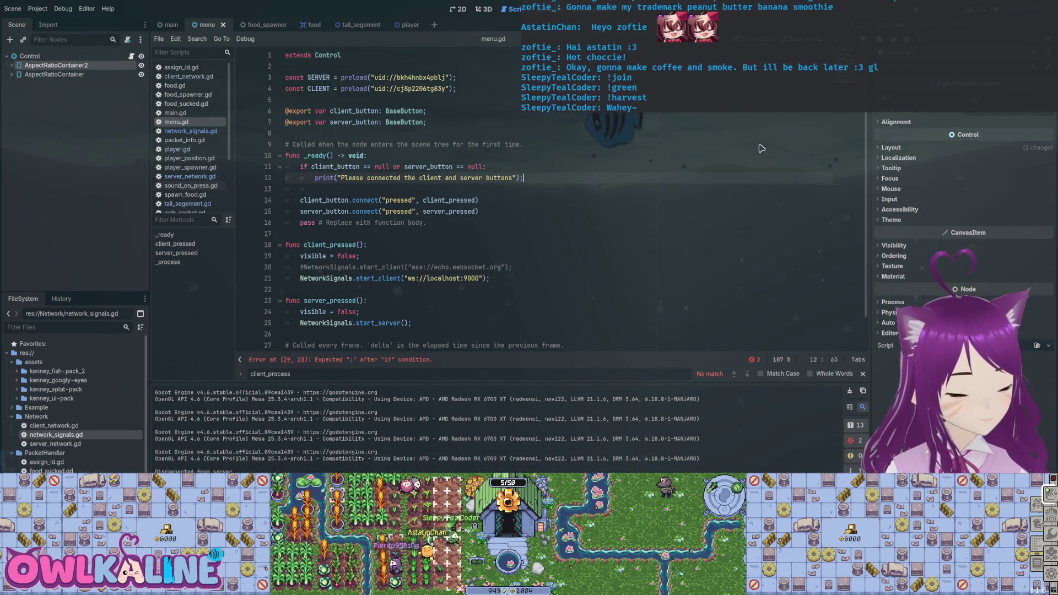
scroll(761, 148, down, 1)
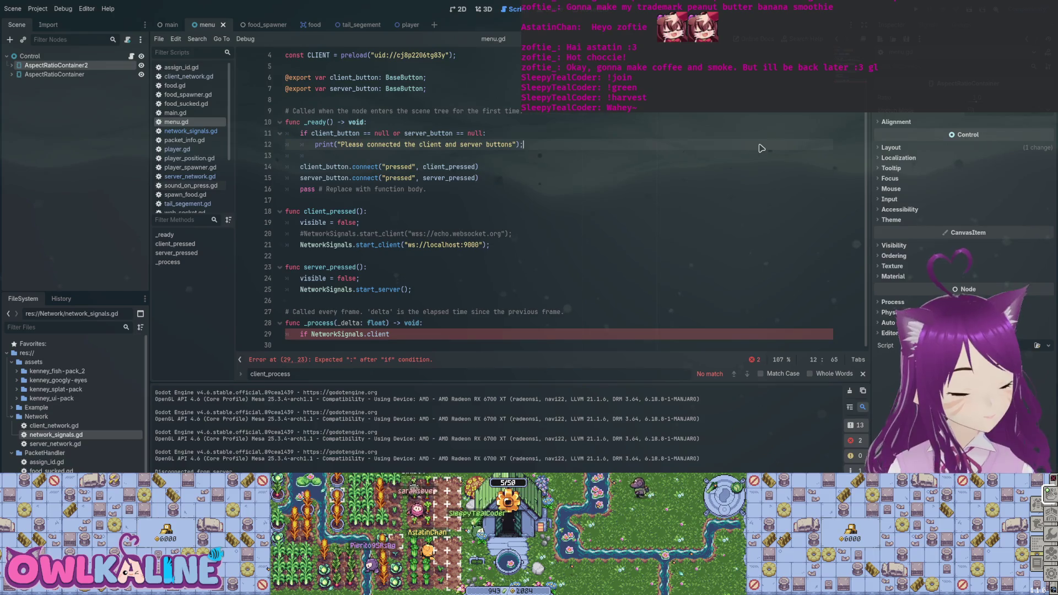
scroll(761, 148, up, 1)
scroll(762, 148, down, 1)
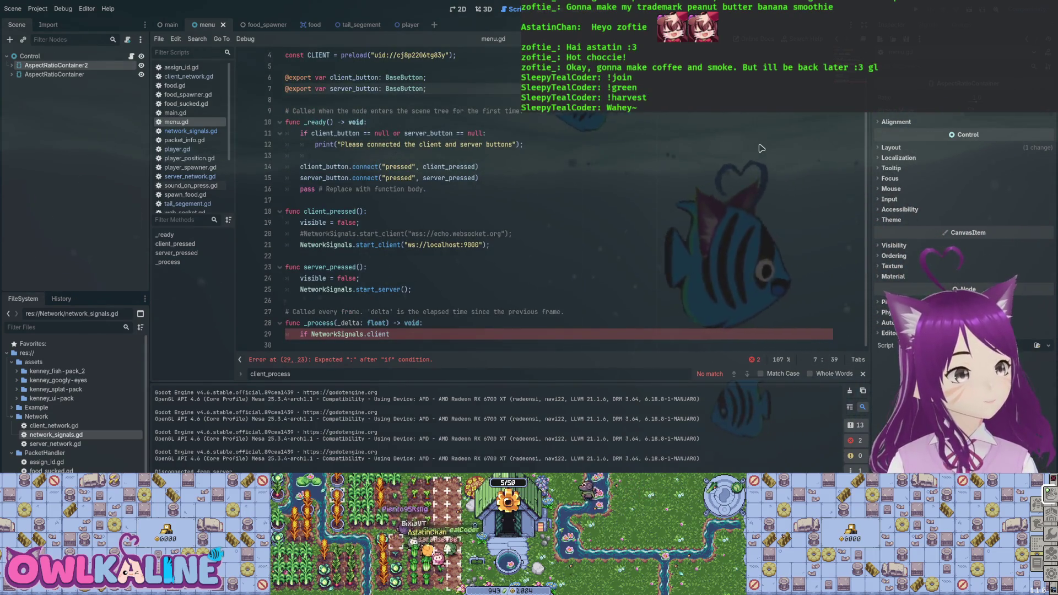
- Insert empty lines above the _ready comment and begin a new 'var' declaration
key(Up)
key(Up)
key(Up)
key(Return)
key(Return)
key(Up)
text(var)
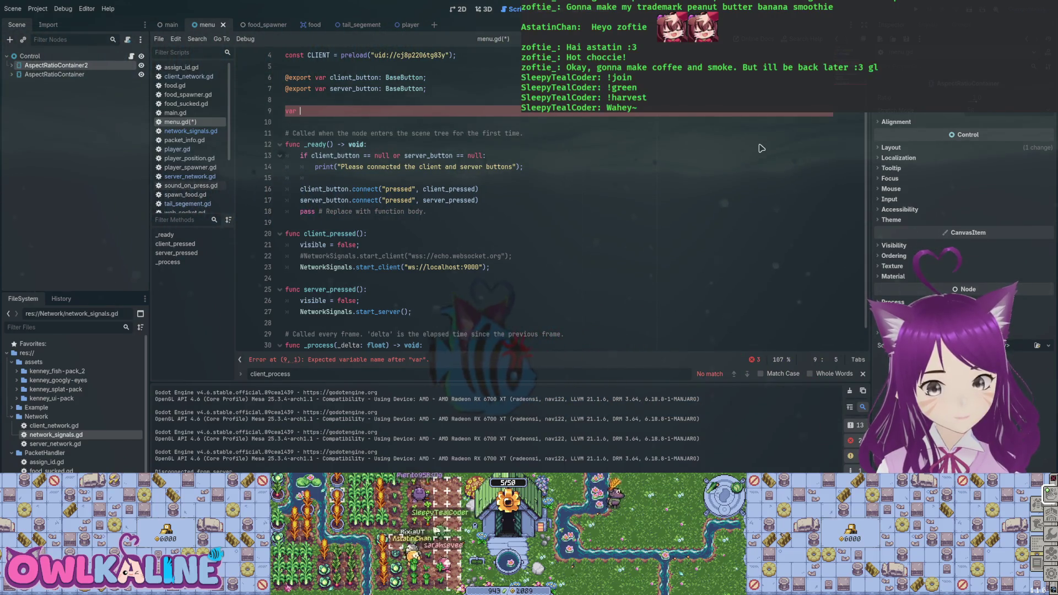
- Undo the unfinished var line and start an is_server: check with an else branch in _process
key(ctrl+z)
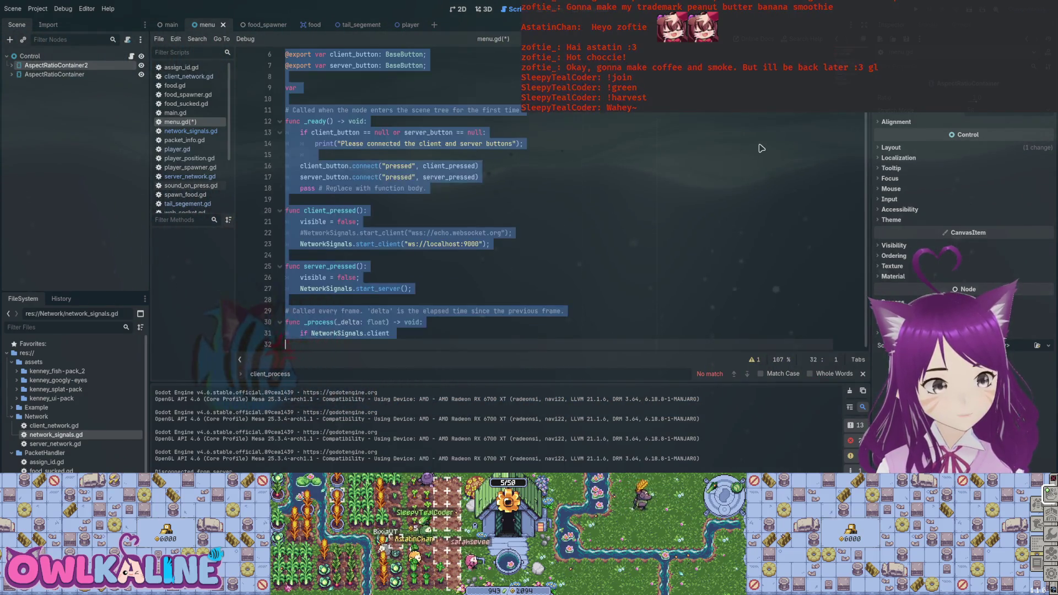
key(ctrl+z)
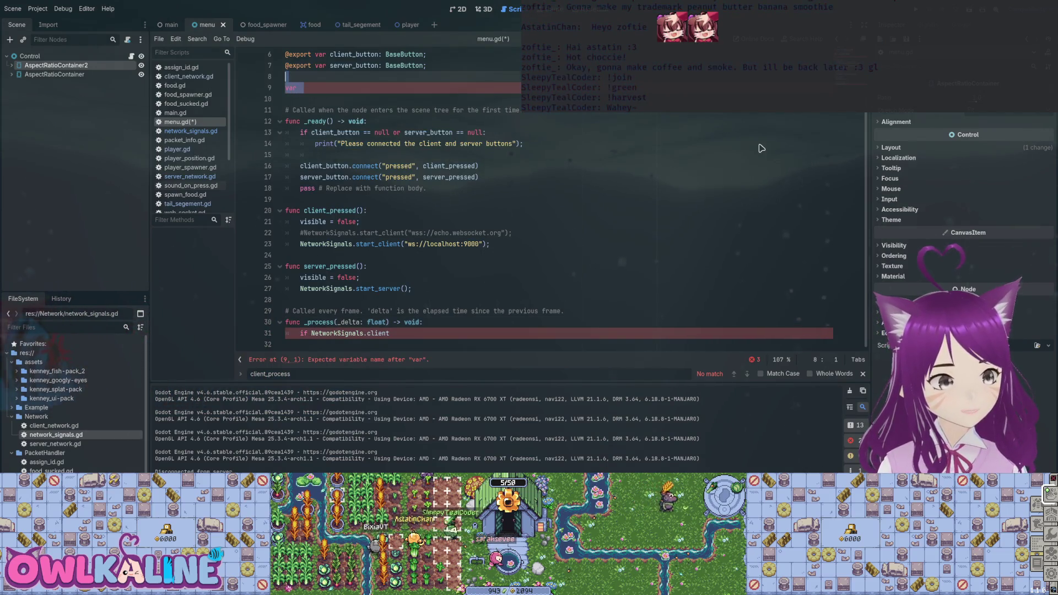
key(ctrl+z)
key(ctrl+z)
text(is_server:)
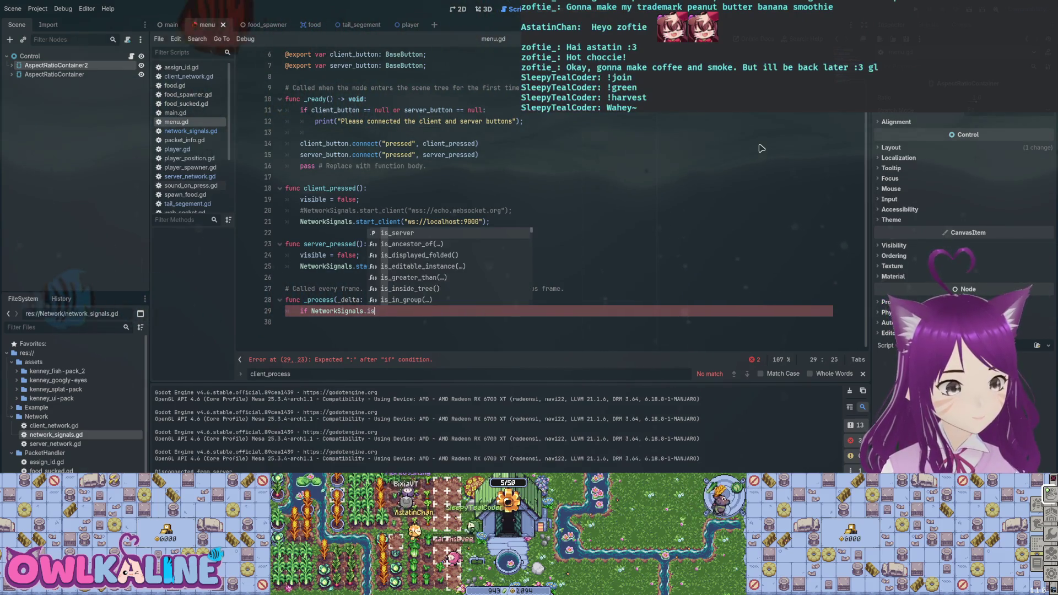
key(Return)
key(Return)
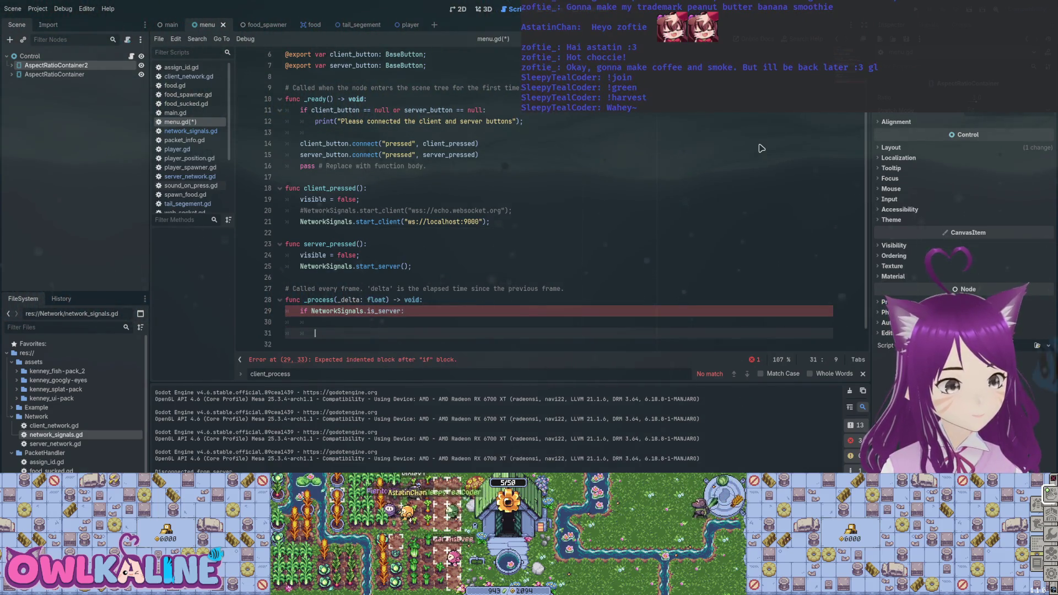
text(else:)
key(Return)
text(;)
key(Up)
key(Up)
key(Tab)
text(;)
- In the server branch, set visible = true when NetworkSignals.server == null
key(Left)
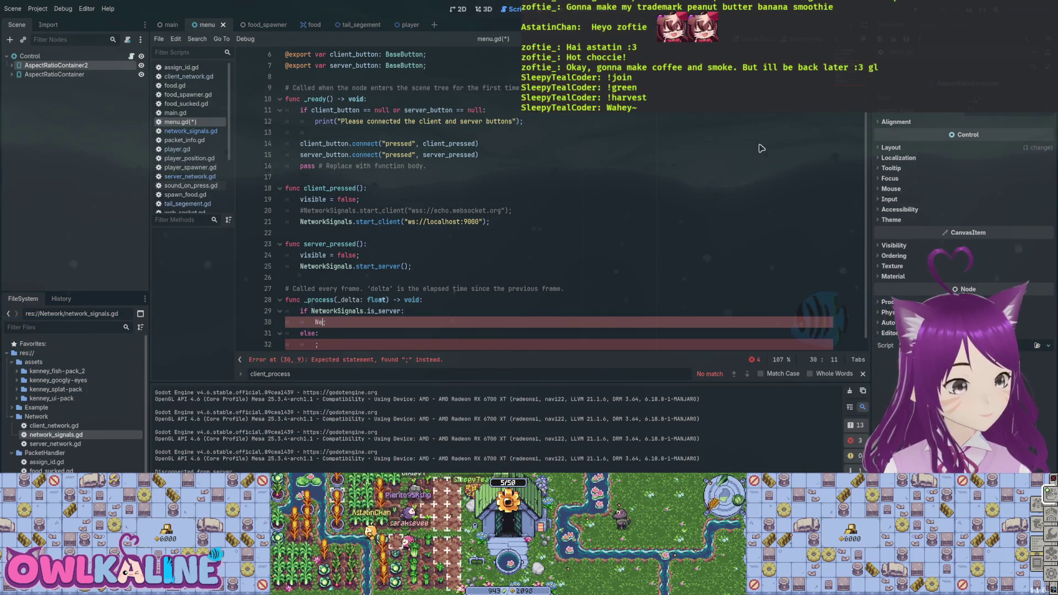
text(Signals.)
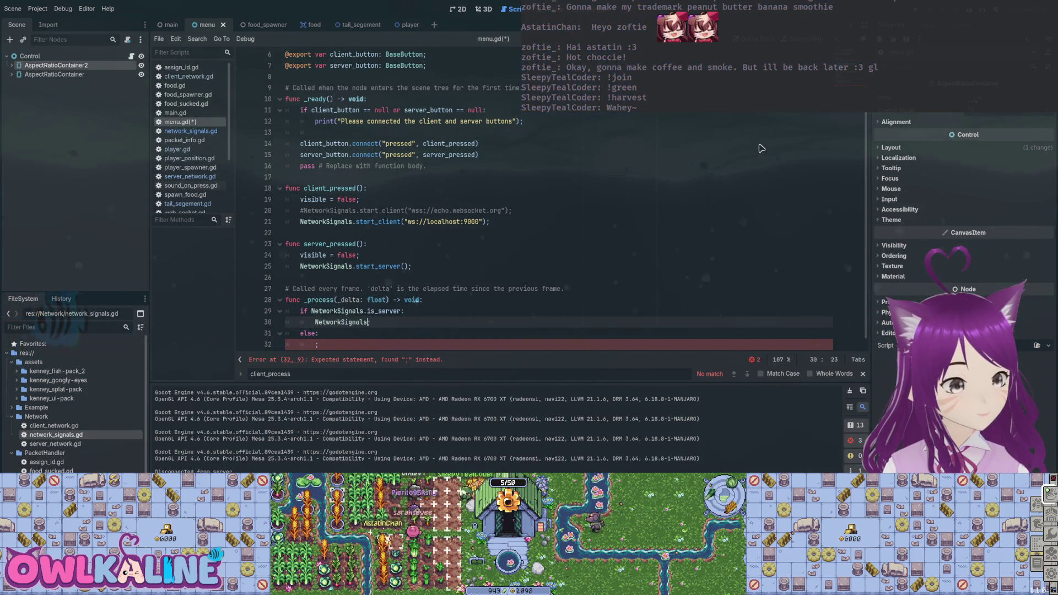
key(Down)
key(Down)
key(Down)
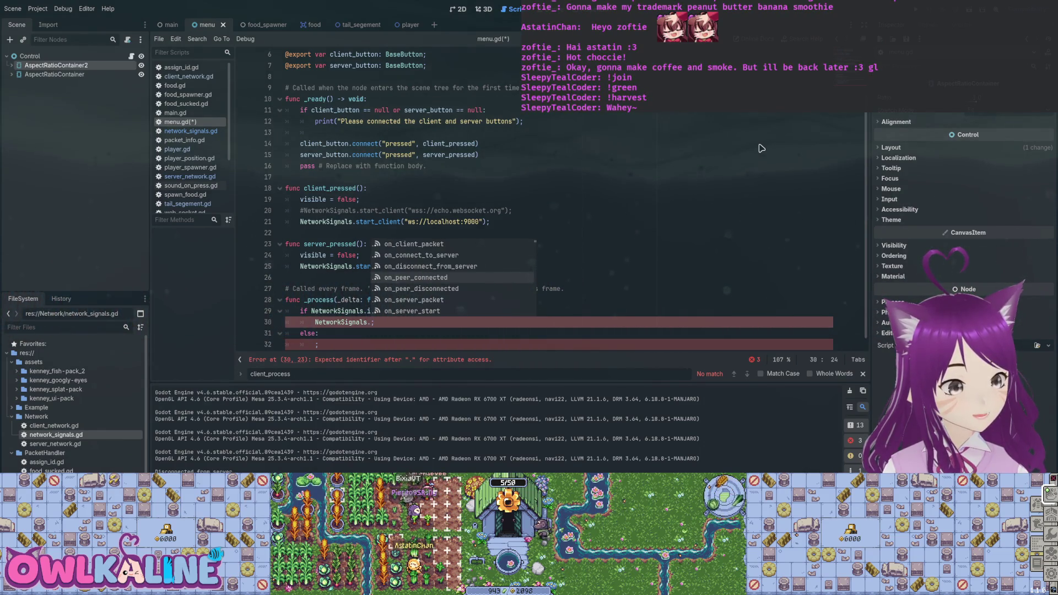
text(s)
text(erver == ni)
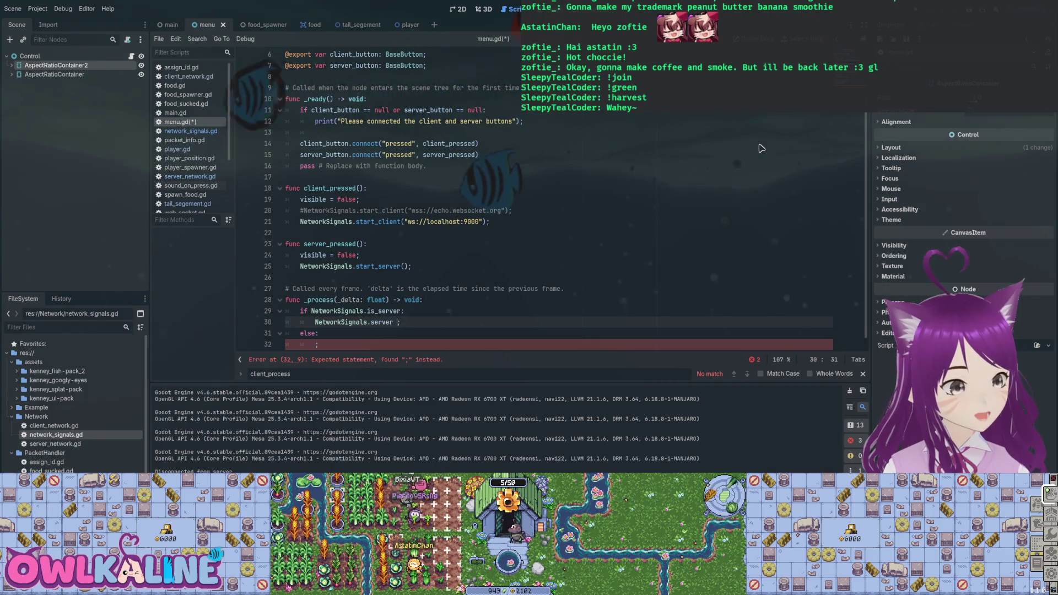
text(ll:)
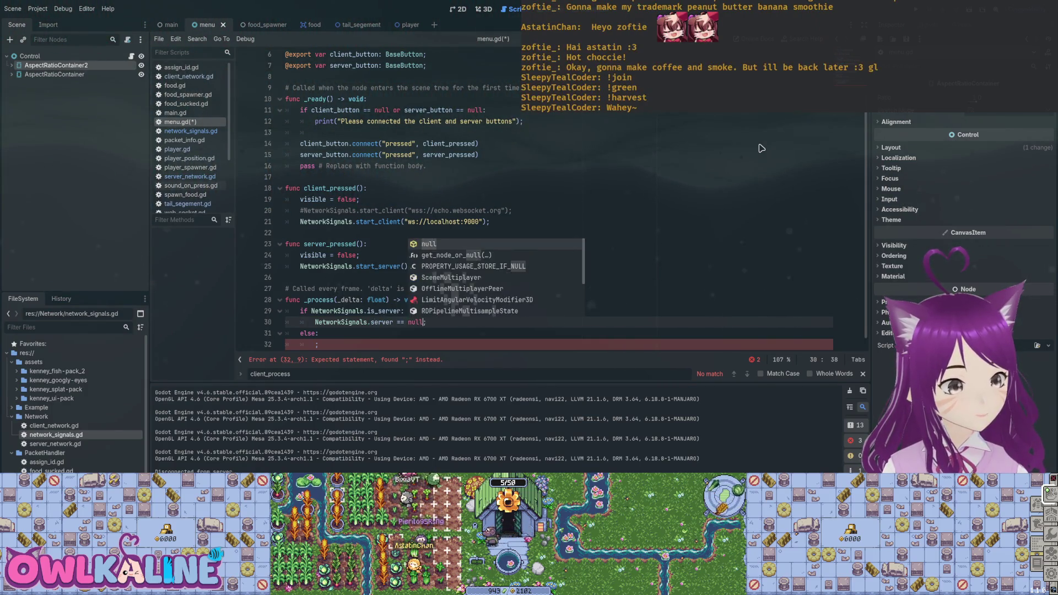
key(ctrl+z)
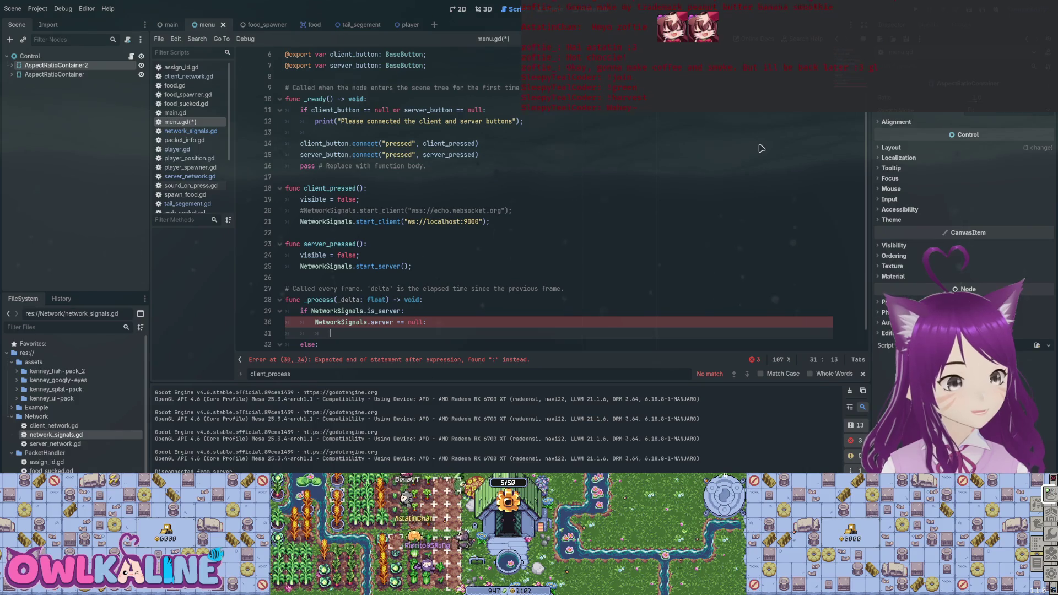
text(f)
key(Down)
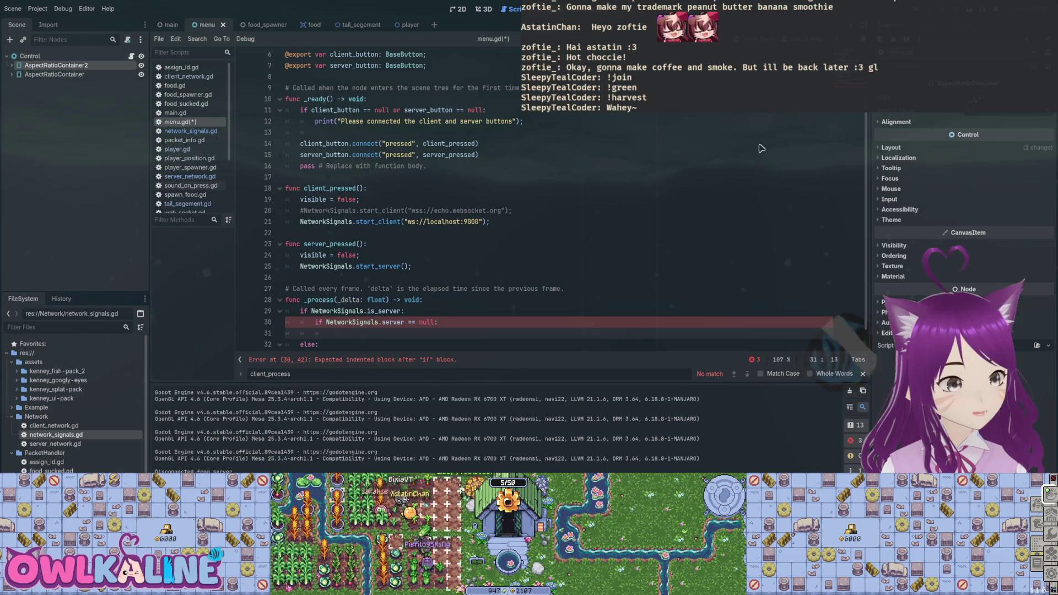
text(visible)
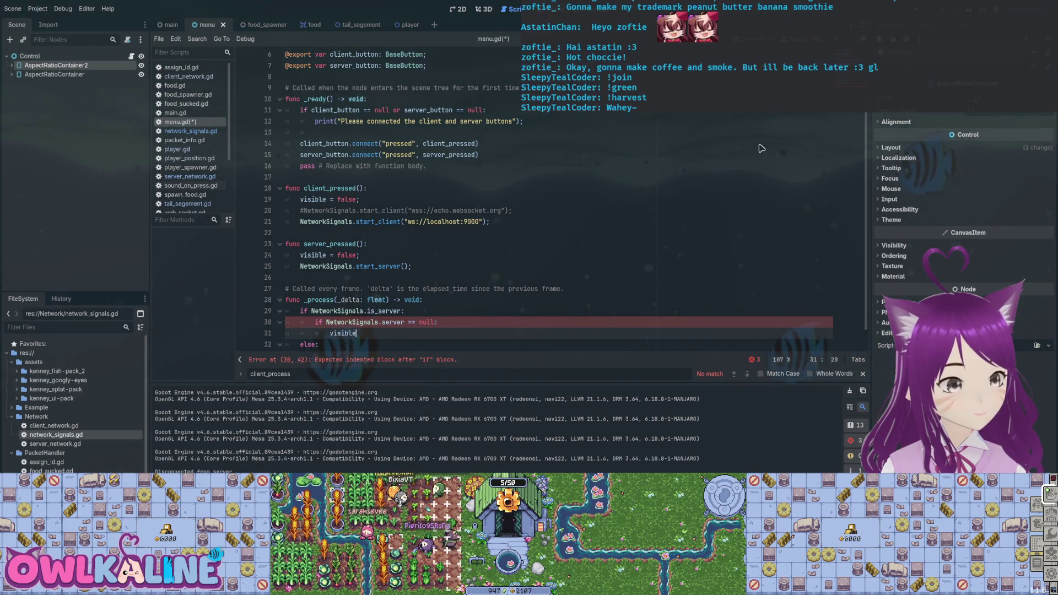
text( = true;)
key(Down)
key(Down)
key(Down)
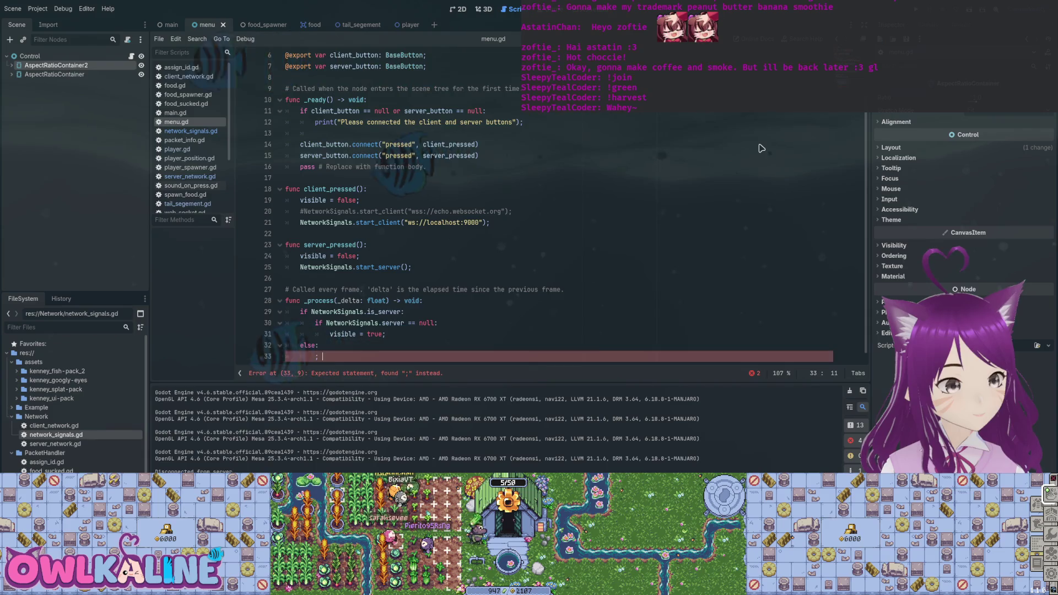
key(Up)
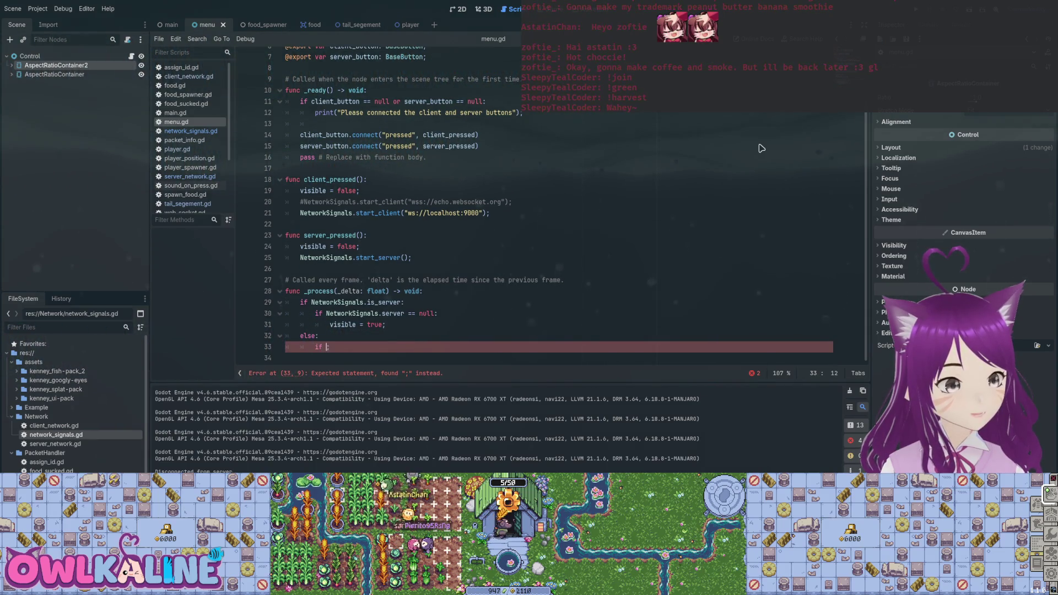
- Under else, set visible = true when NetworkSignals.client == null, then save menu.gd
text(Signals.)
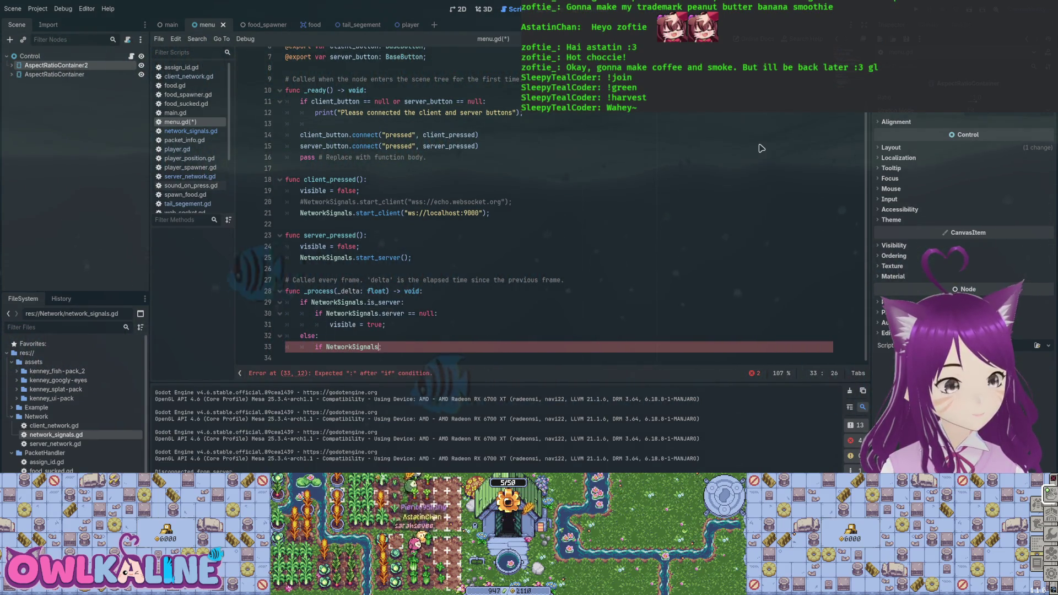
text(client == nu)
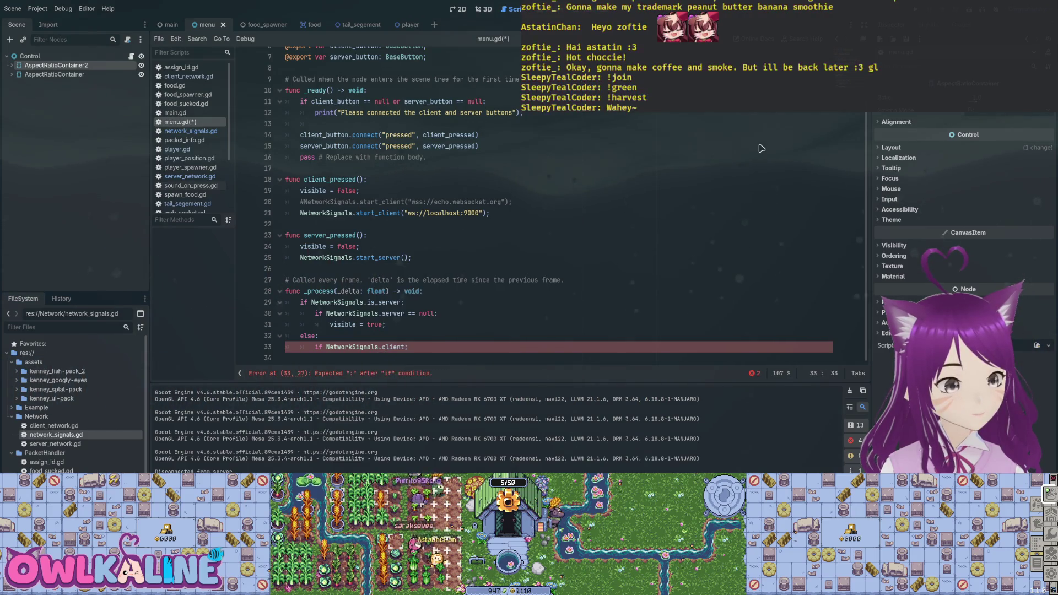
text(ll)
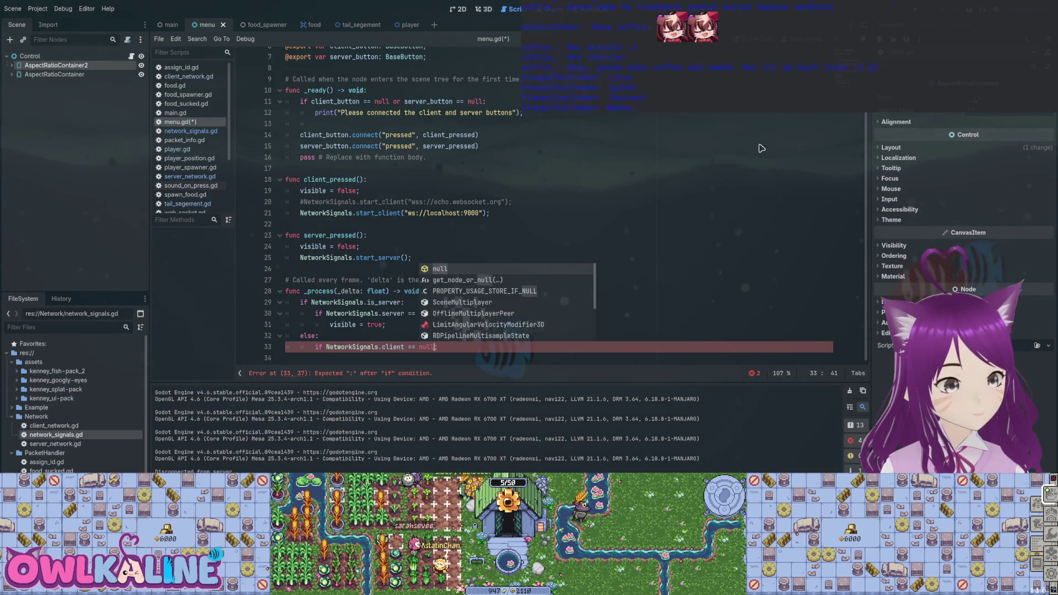
key(Delete)
text(:)
key(Return)
text(visible = true;)
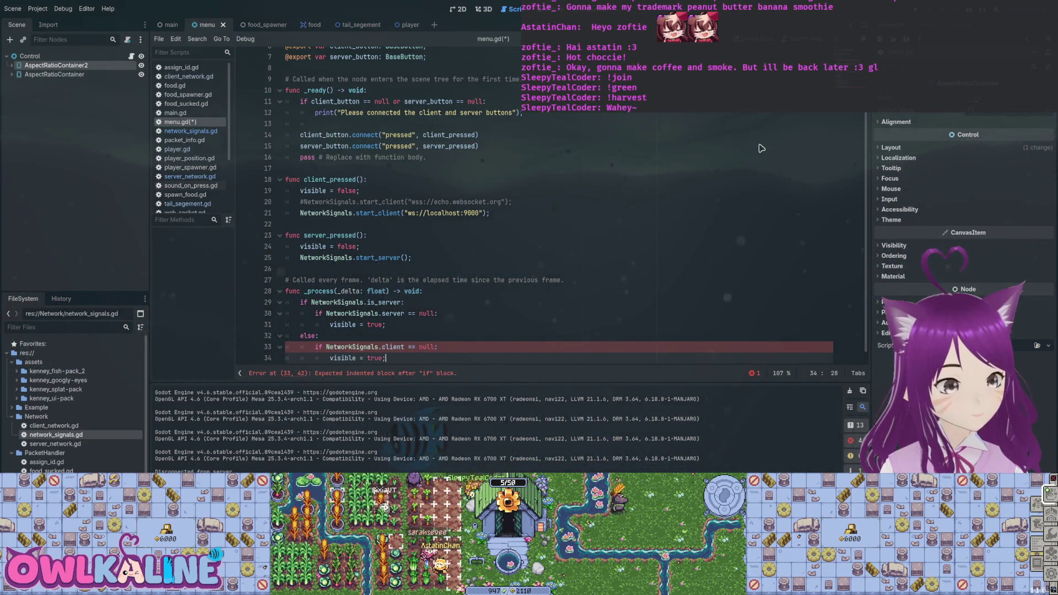
key(ctrl+s)
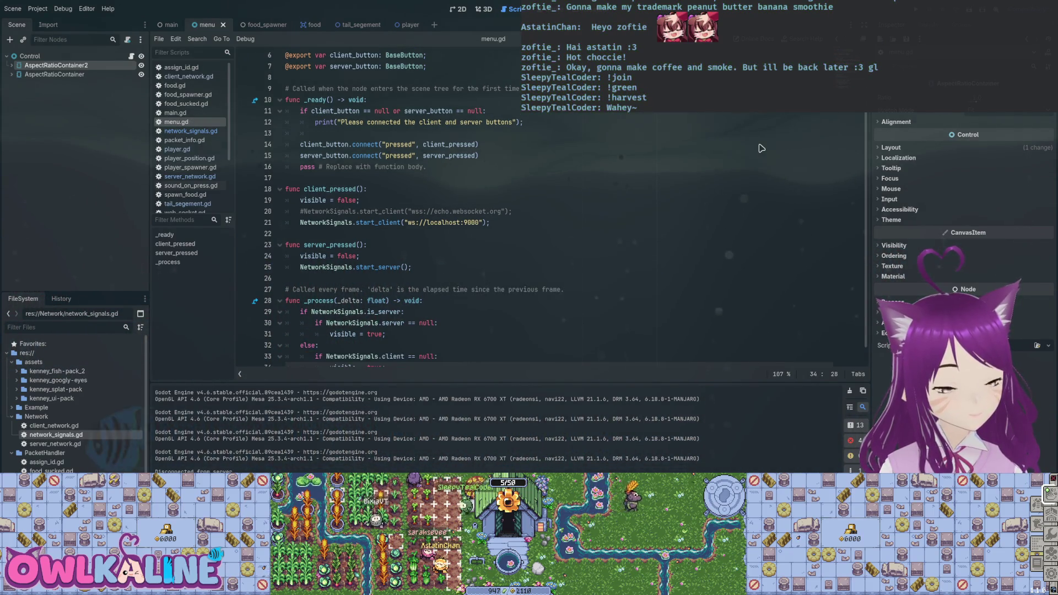
scroll(762, 149, down, 1)
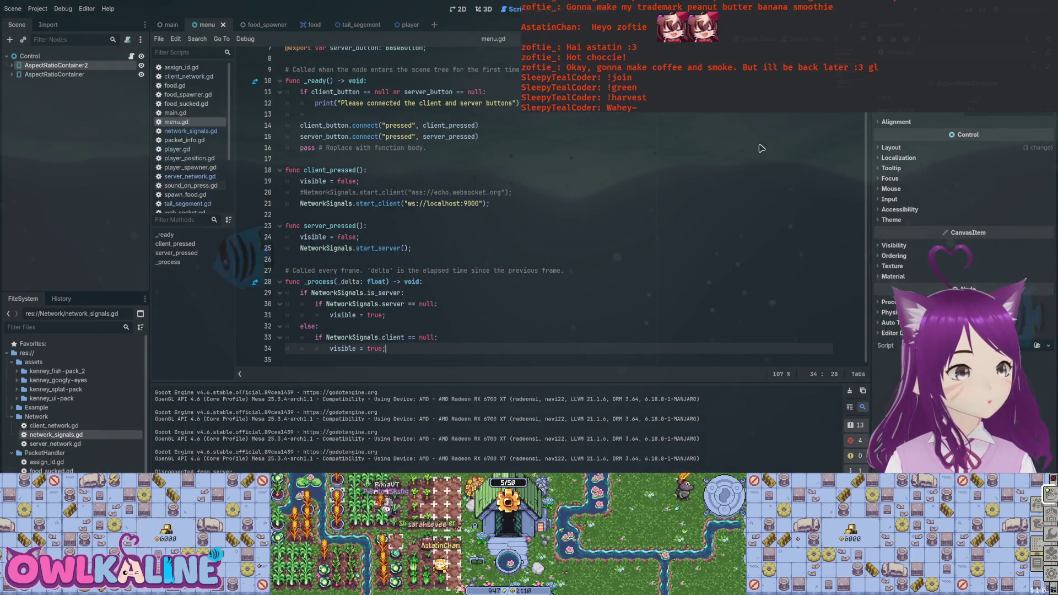
- Add set_process(false) after visible = true in both the server and client branches
key(Up)
key(Up)
key(Up)
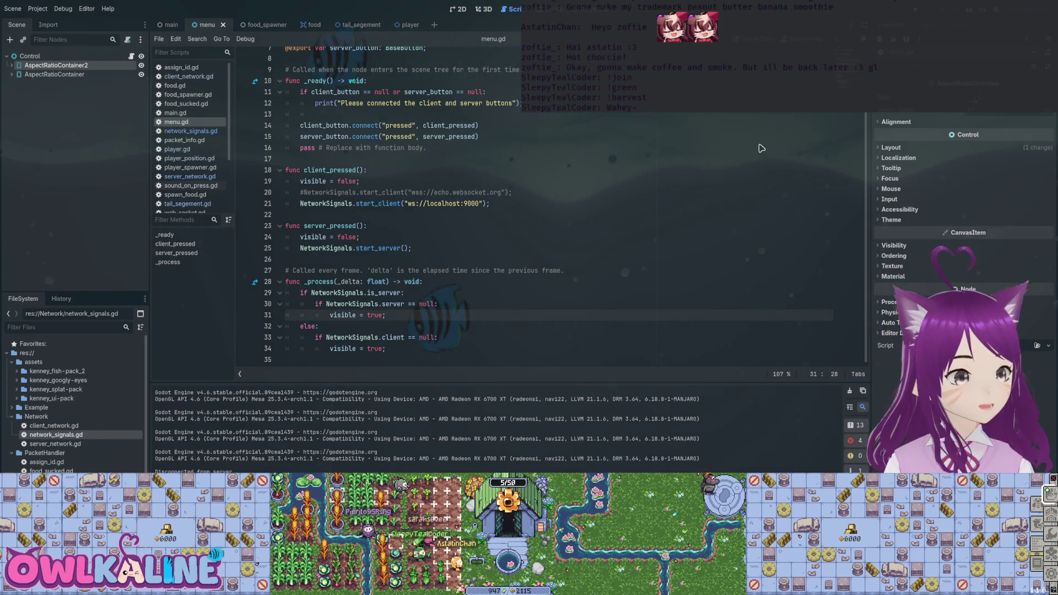
key(Return)
text(set_)
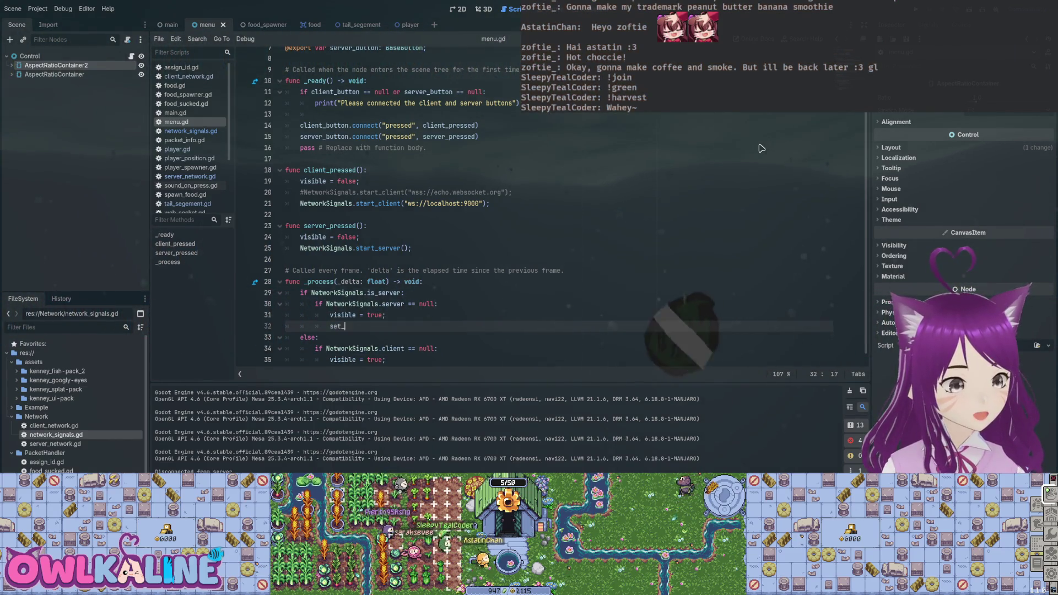
text(process(false);)
key(shift+Home)
key(ctrl+c)
key(Down)
key(Down)
key(Down)
key(End)
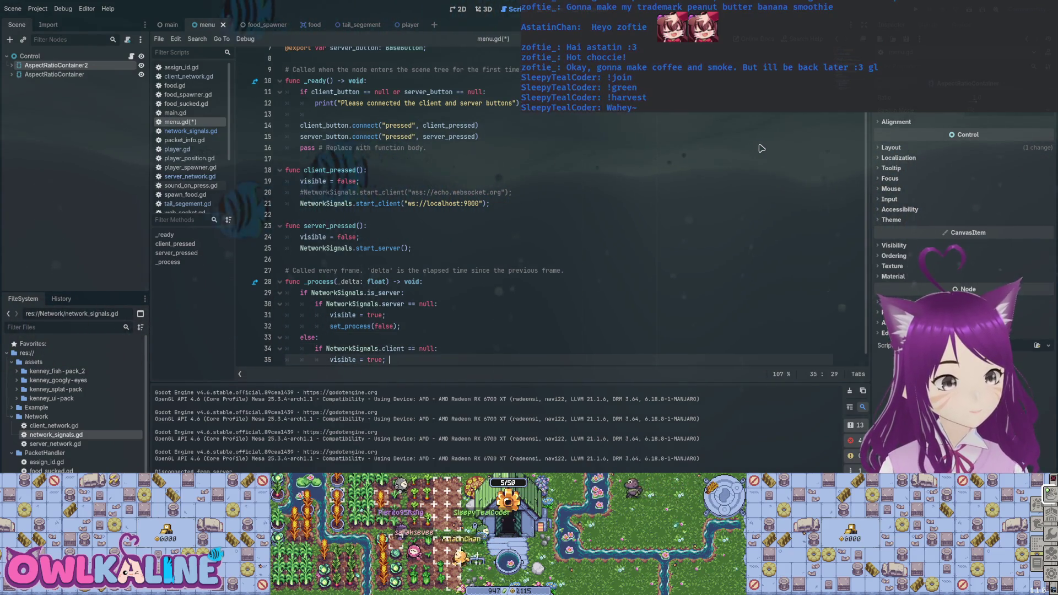
key(Return)
key(ctrl+v)
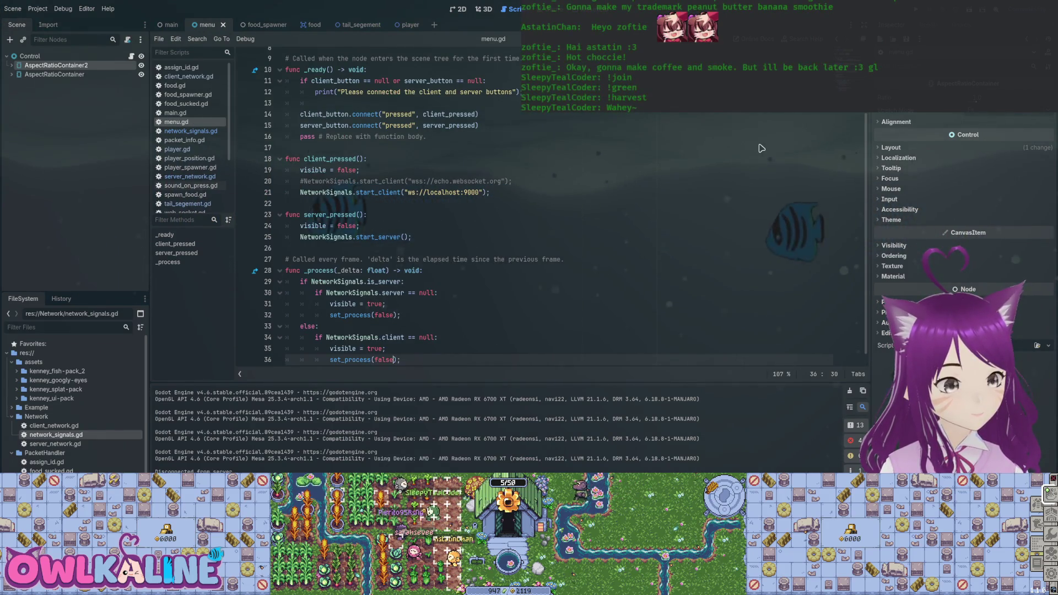
- Add set_process(false) to _ready after the button connection lines
key(Up)
key(Up)
key(Up)
key(End)
key(shift+Home)
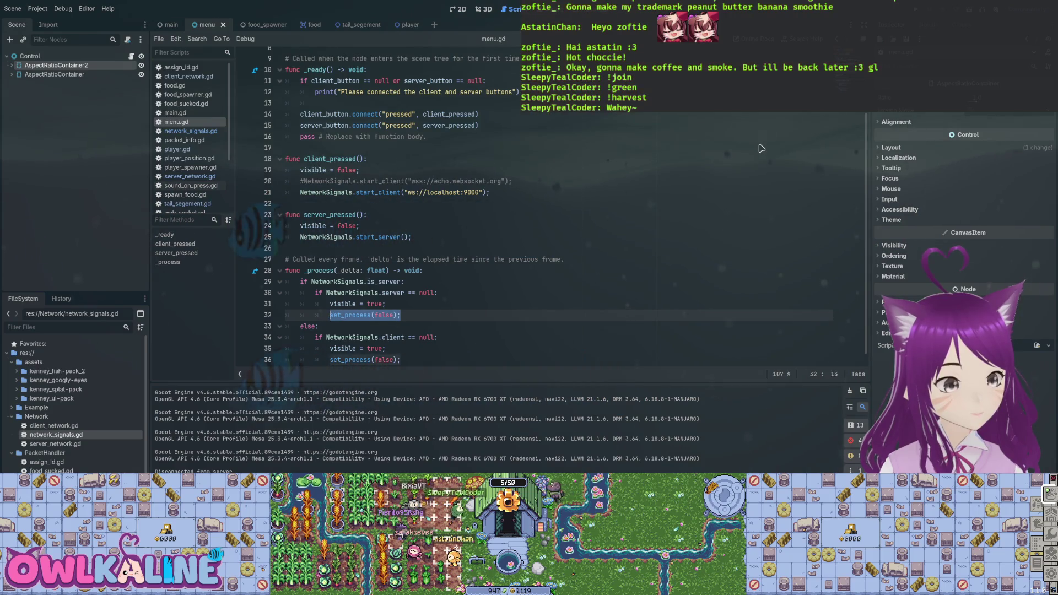
scroll(761, 149, up, 2)
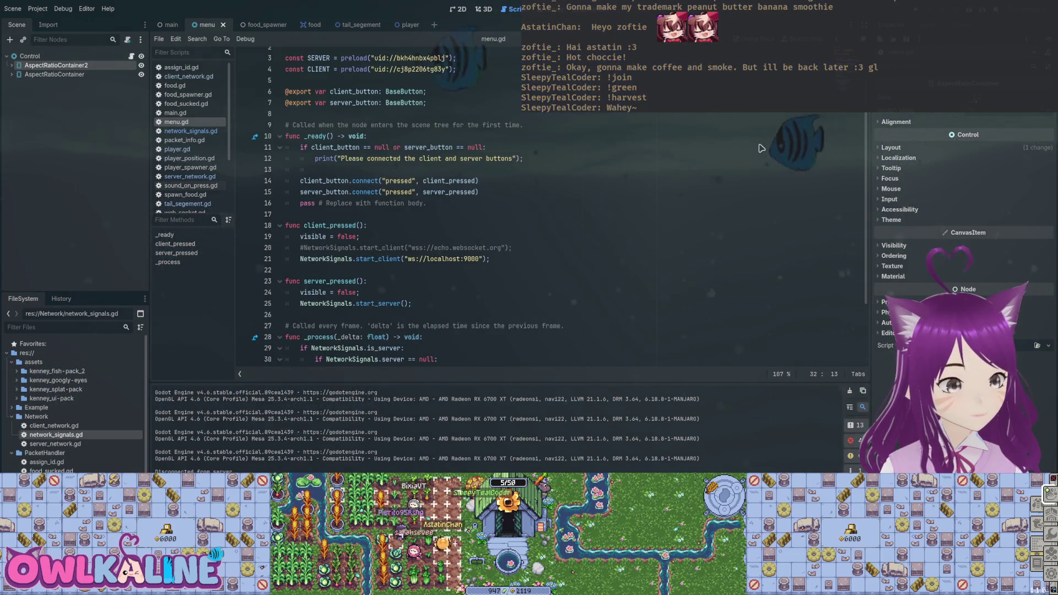
key(ctrl+c)
key(Up)
key(Up)
key(Up)
key(End)
key(Return)
key(ctrl+v)
- Add set_process(true) to client_pressed and server_pressed, then run the project with F5
key(Down)
key(Down)
key(Down)
key(End)
key(Return)
key(ctrl+v)
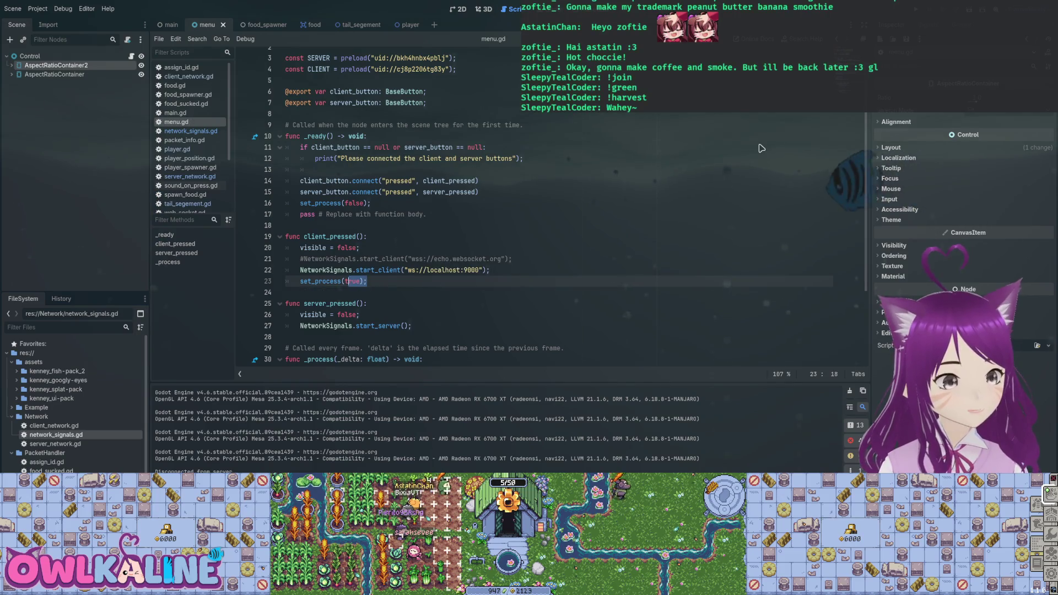
key(ctrl+z)
key(Down)
key(Down)
key(Down)
key(End)
key(ctrl+shift+z)
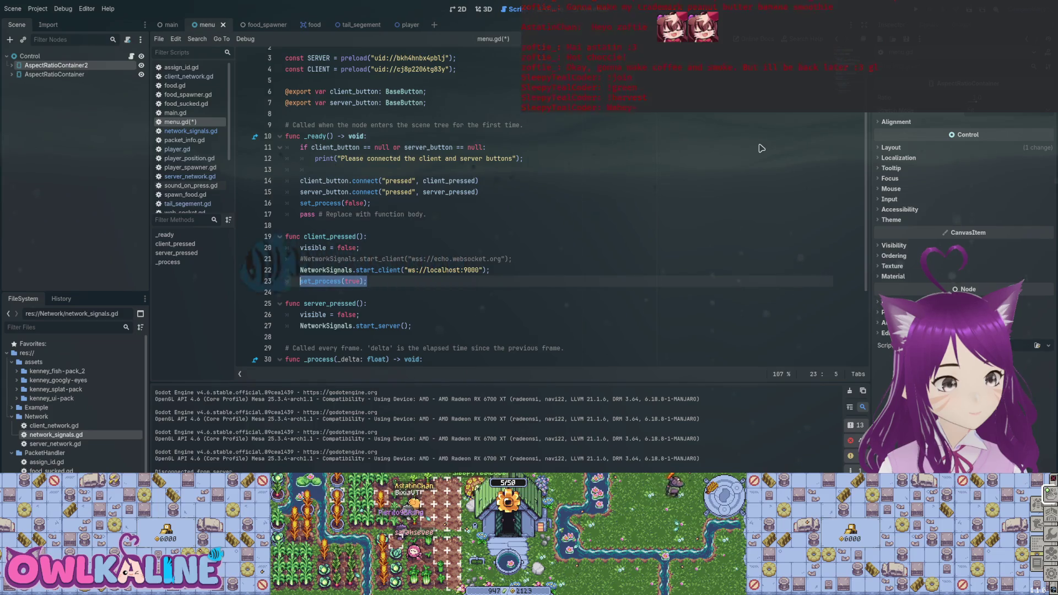
key(ctrl+c)
key(Down)
key(Down)
key(Down)
key(End)
key(Return)
key(ctrl+v)
key(Up)
key(Up)
key(Up)
key(F5)
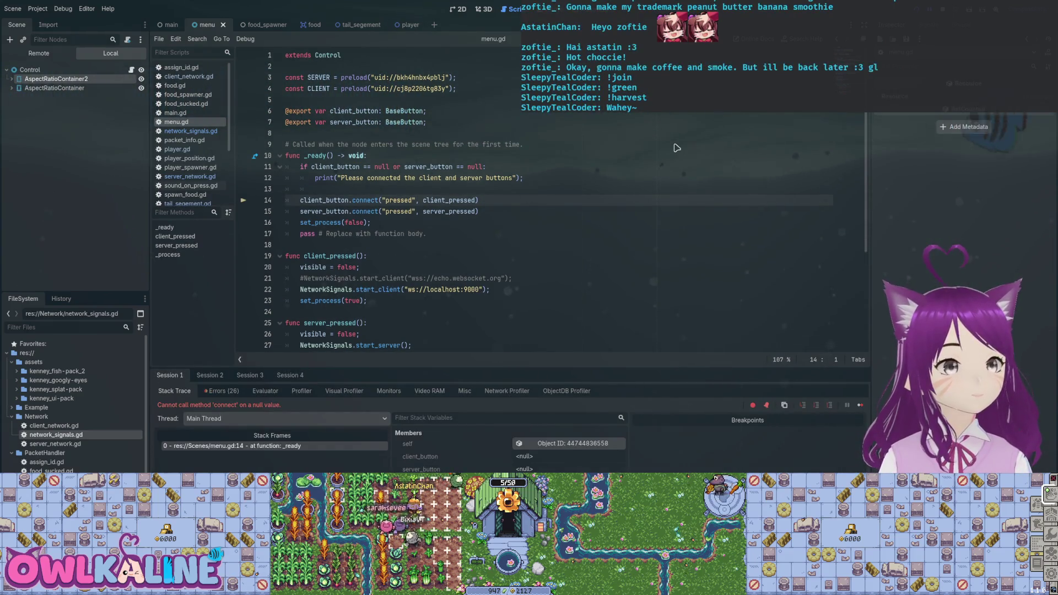
- Stop the game, assign the Client button node to the menu script, and save the scene
key(F8)
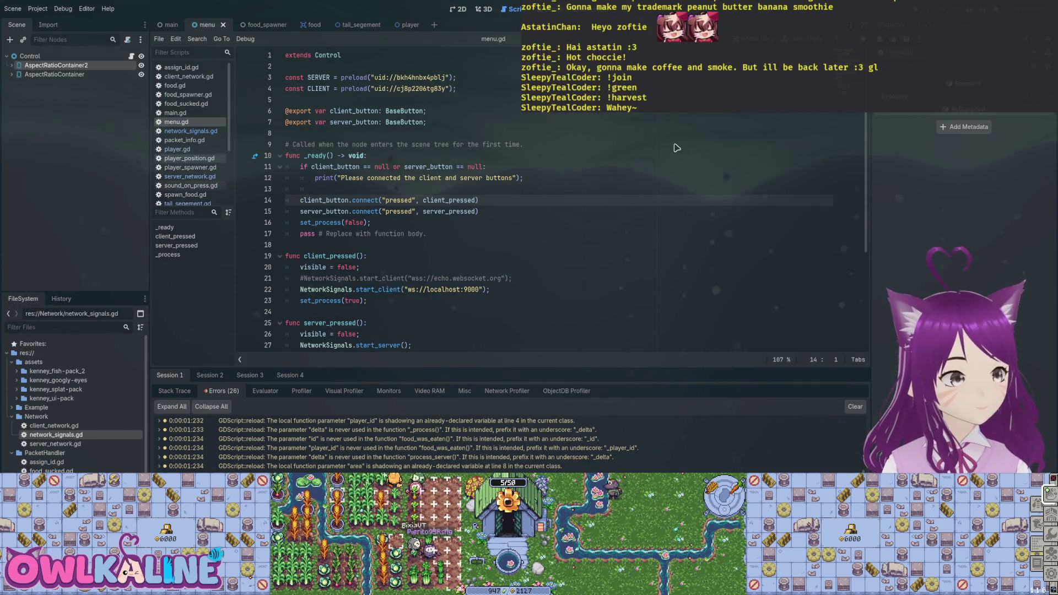
key(Up)
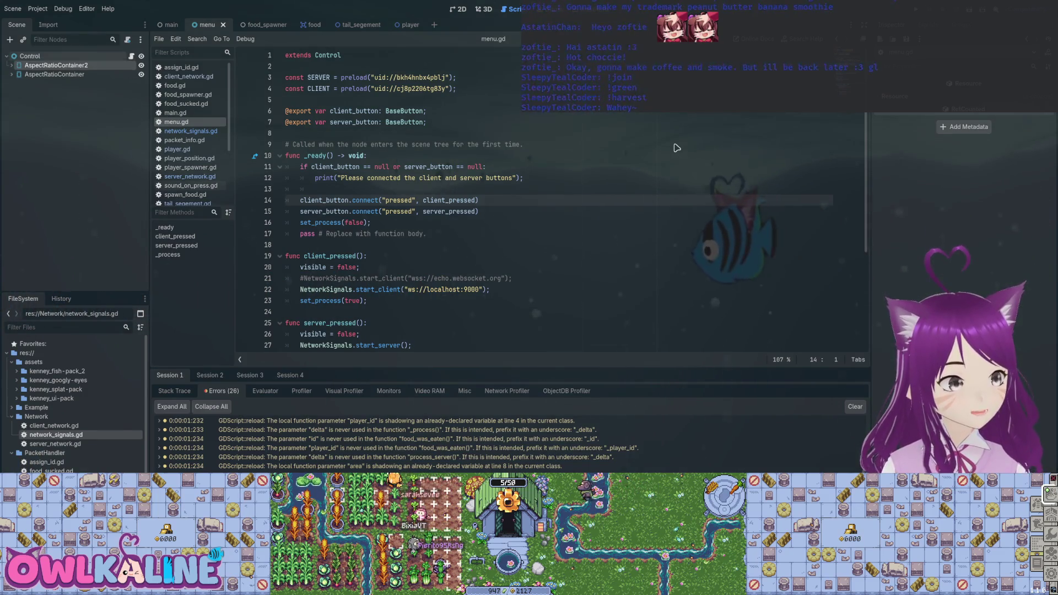
key(Down)
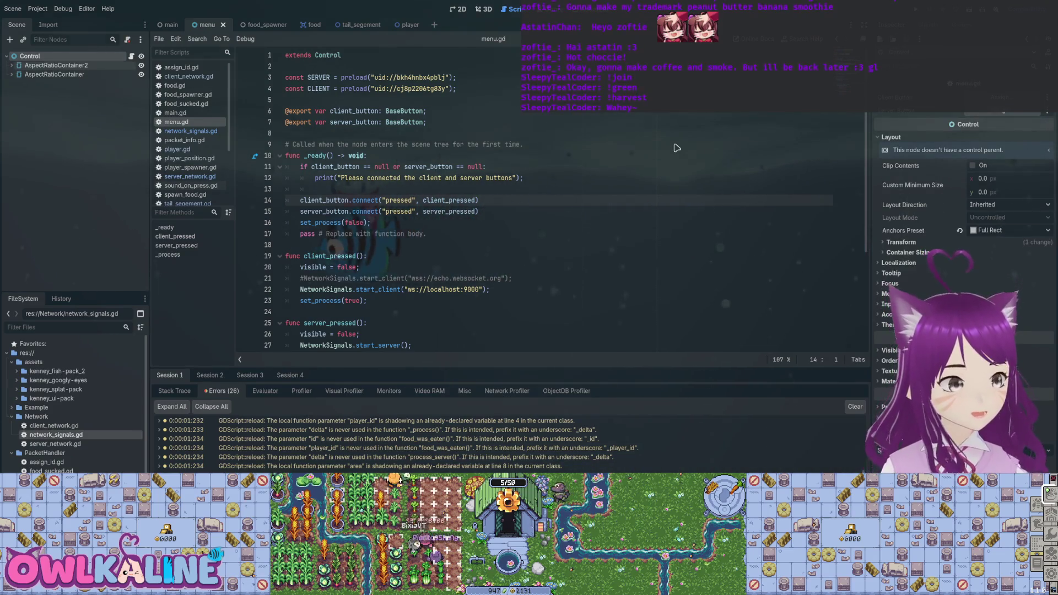
key(Right)
key(Up)
key(Down)
key(Left)
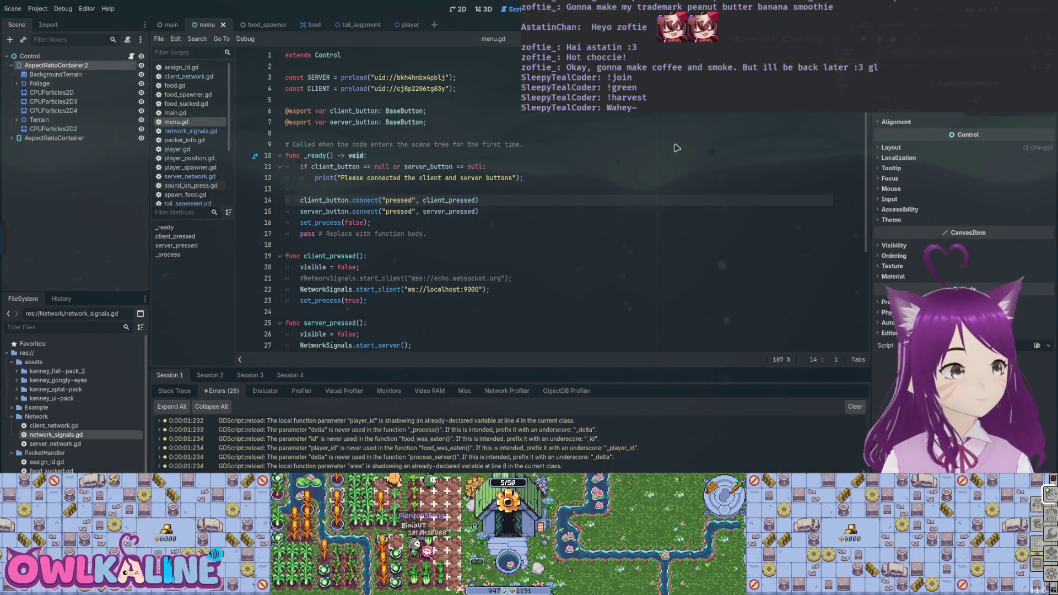
key(Down)
key(Right)
key(Down)
key(Down)
key(Down)
drag(43, 93, 303, 88)
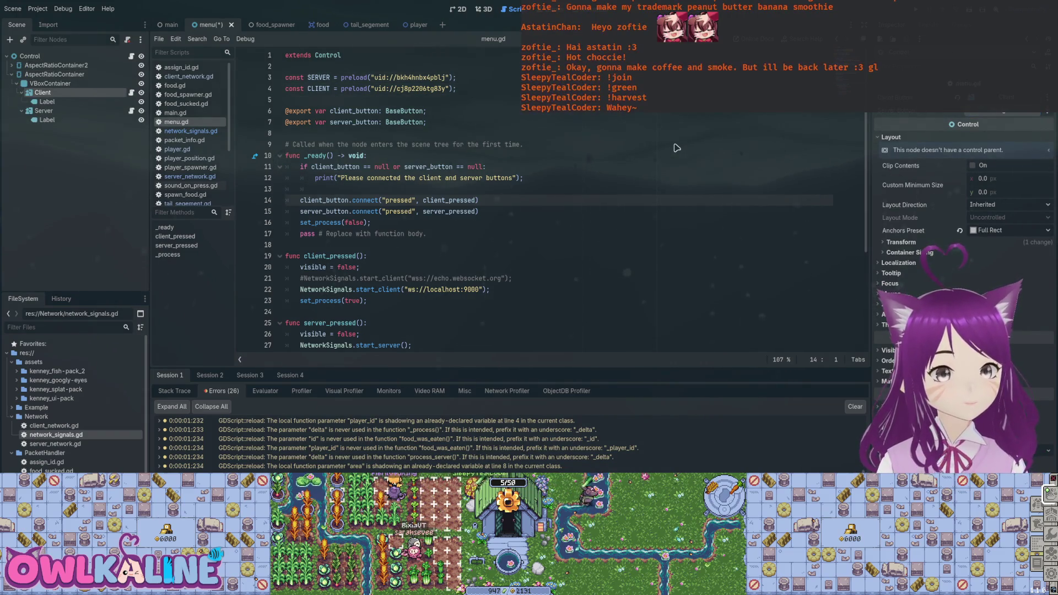
key(Down)
key(Down)
key(ctrl+s)
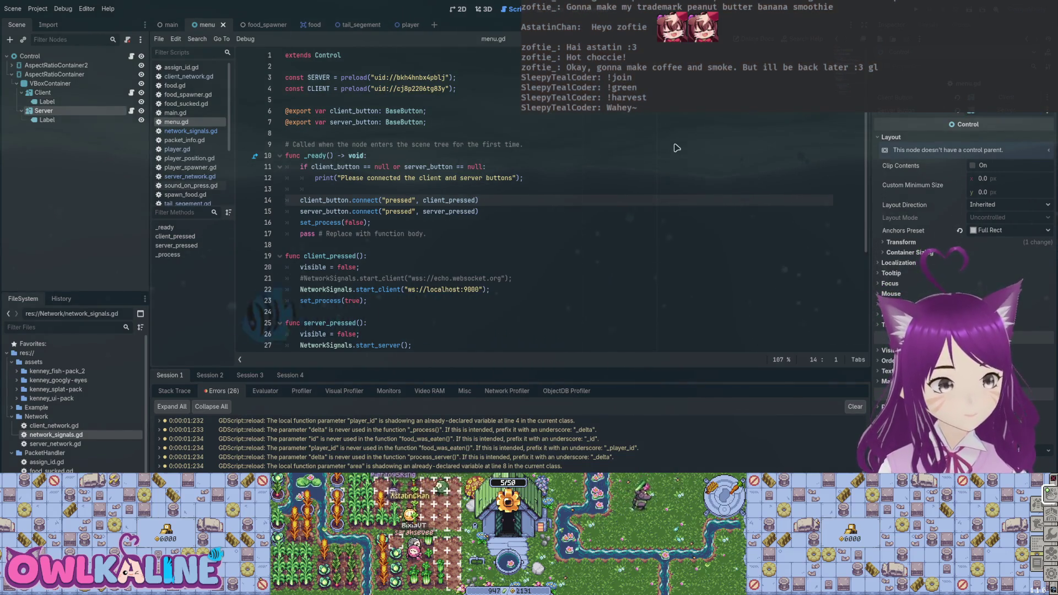
- Run the project again, stop it, and switch to the 2D view
key(F5)
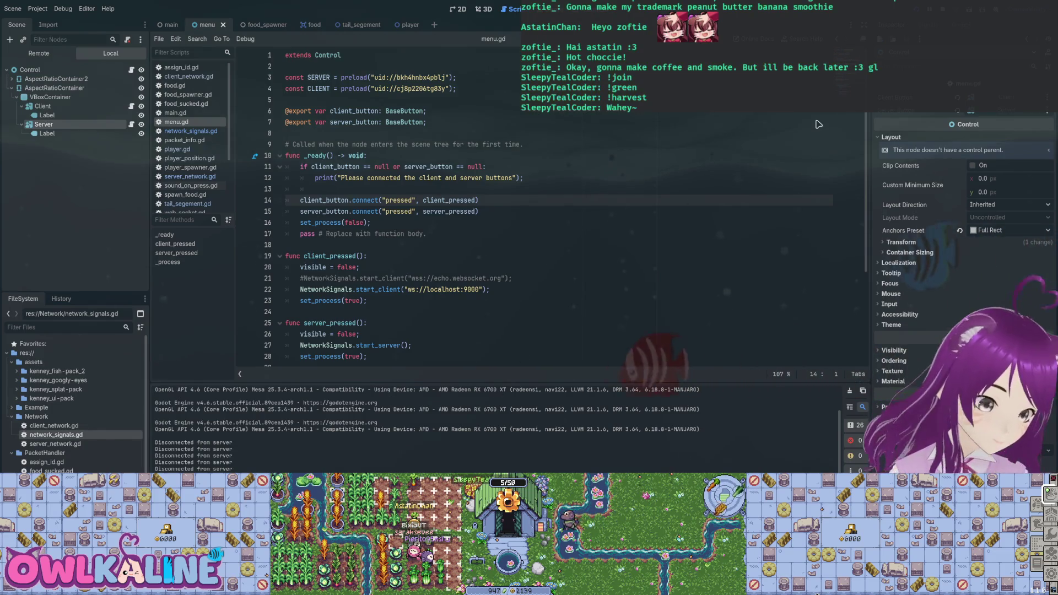
key(F8)
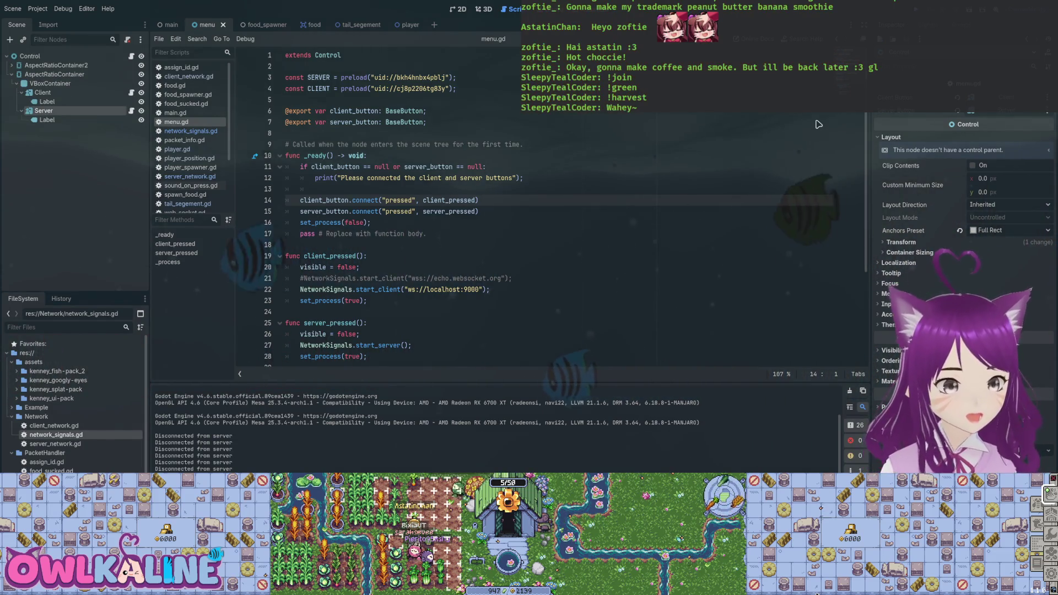
key(ctrl+F1)
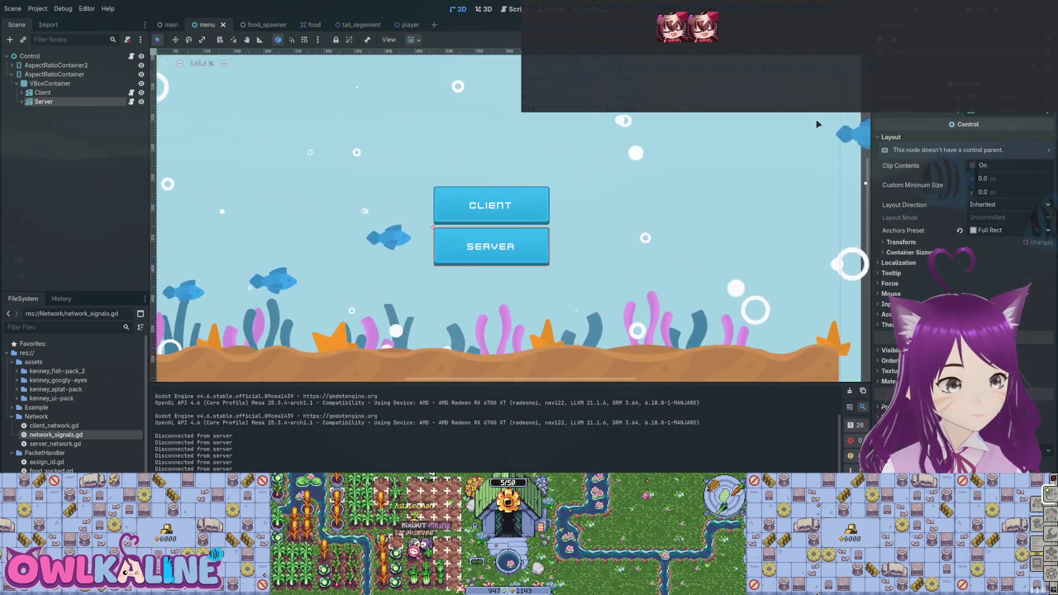
- Add a Label named ErrorLabel under VBoxContainer and save the menu scene
scroll(817, 124, down, 1)
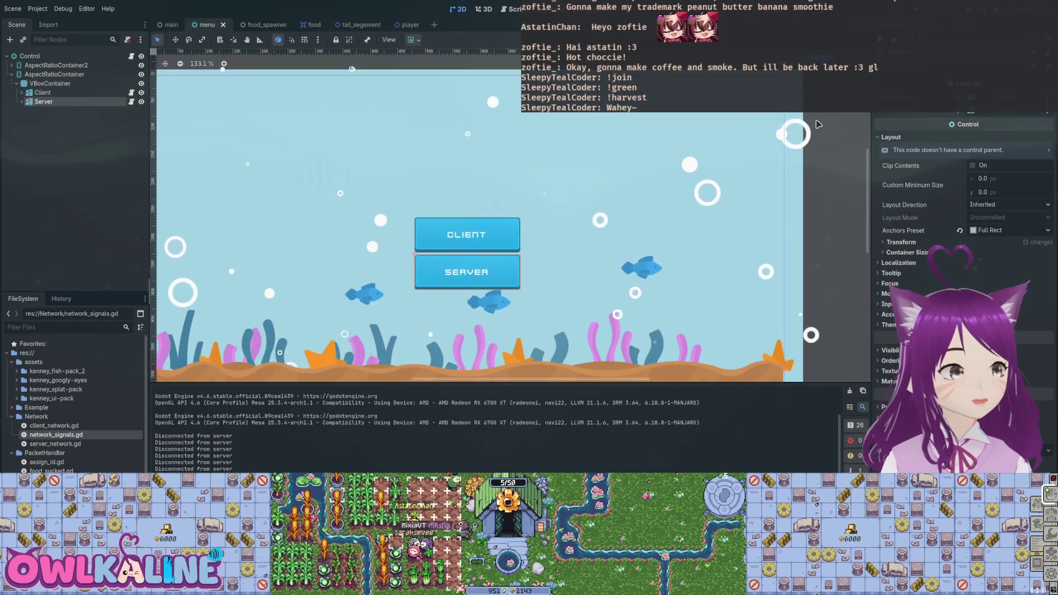
key(Up)
key(Up)
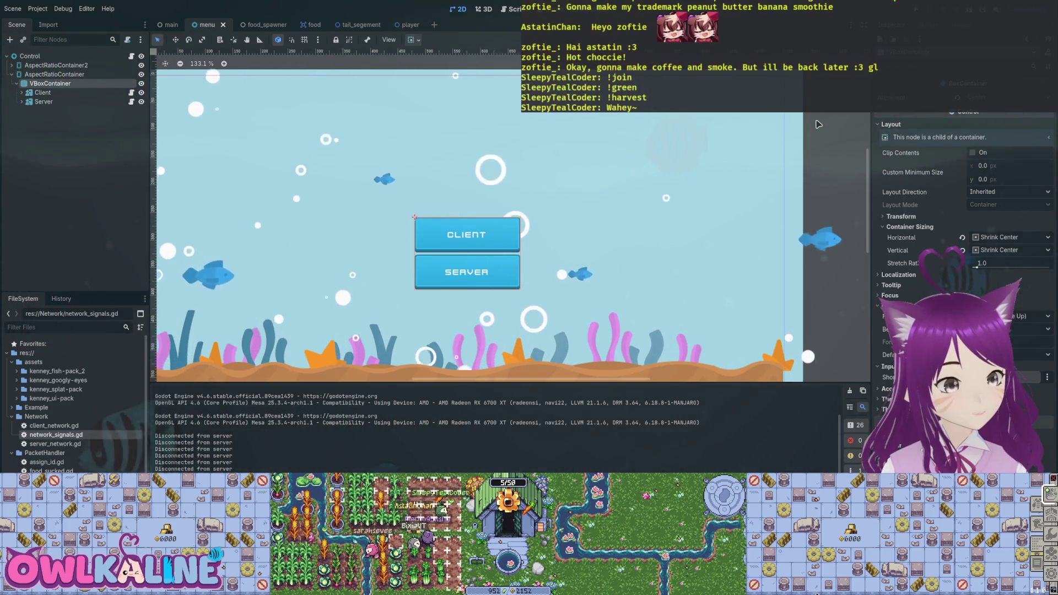
key(Return)
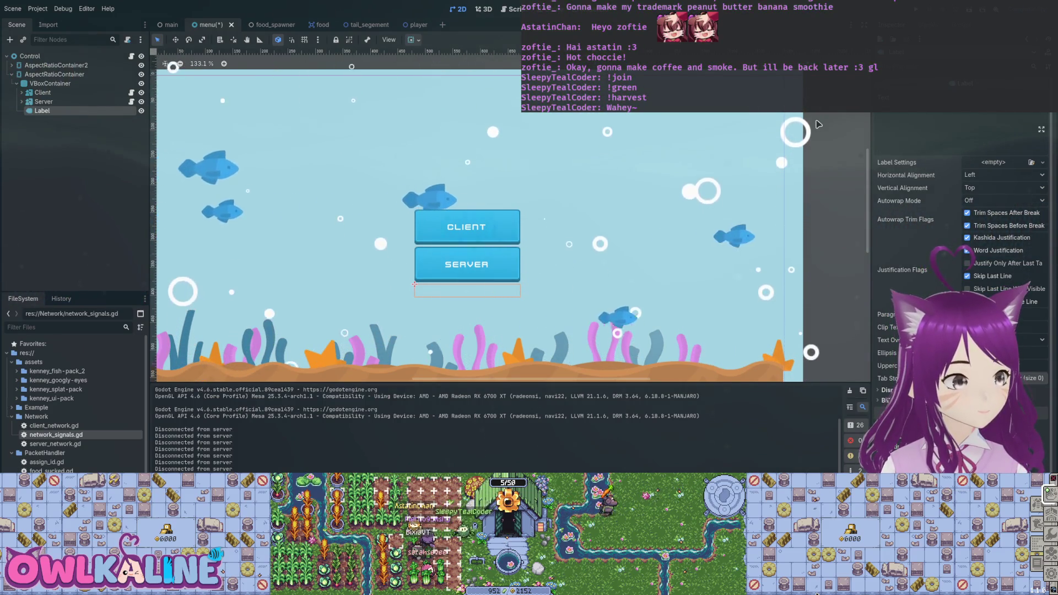
text(ErrorLabel)
key(Return)
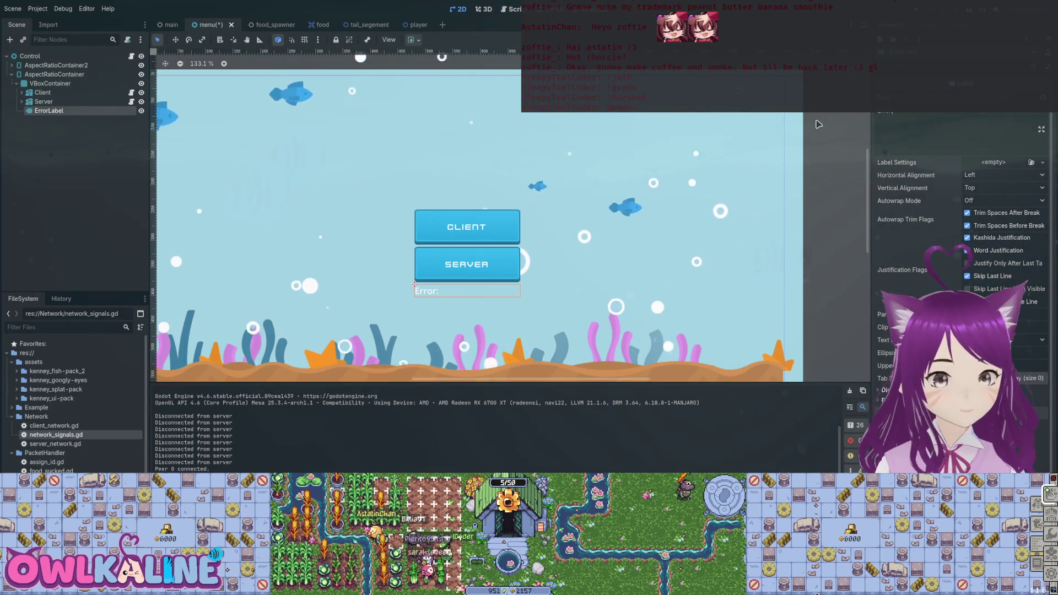
key(ctrl+s)
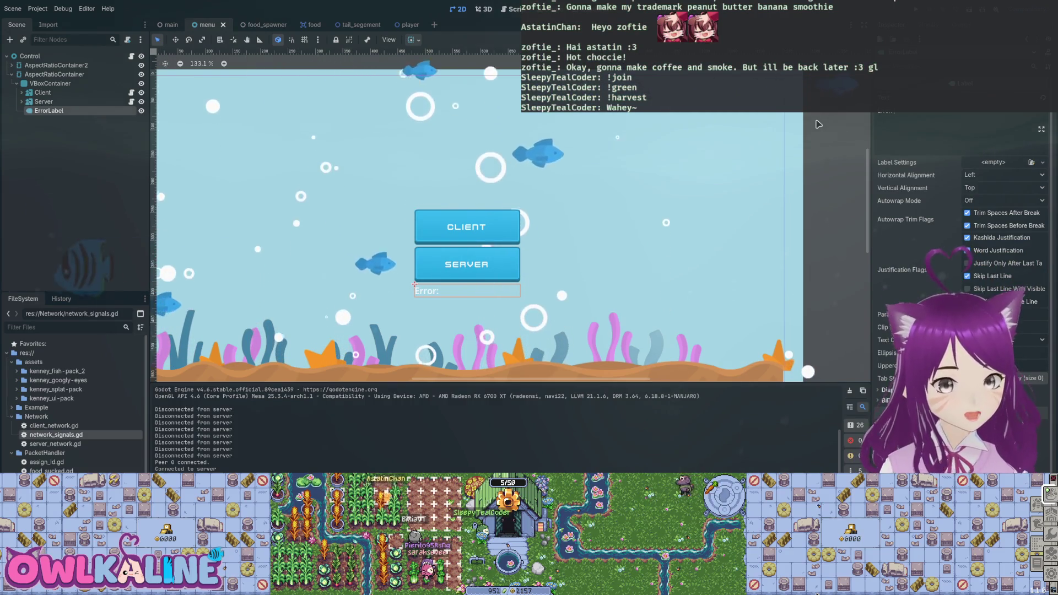
- Make the ErrorLabel font colour a muted pinkish red, then stop the running game
scroll(960, 248, down, 3)
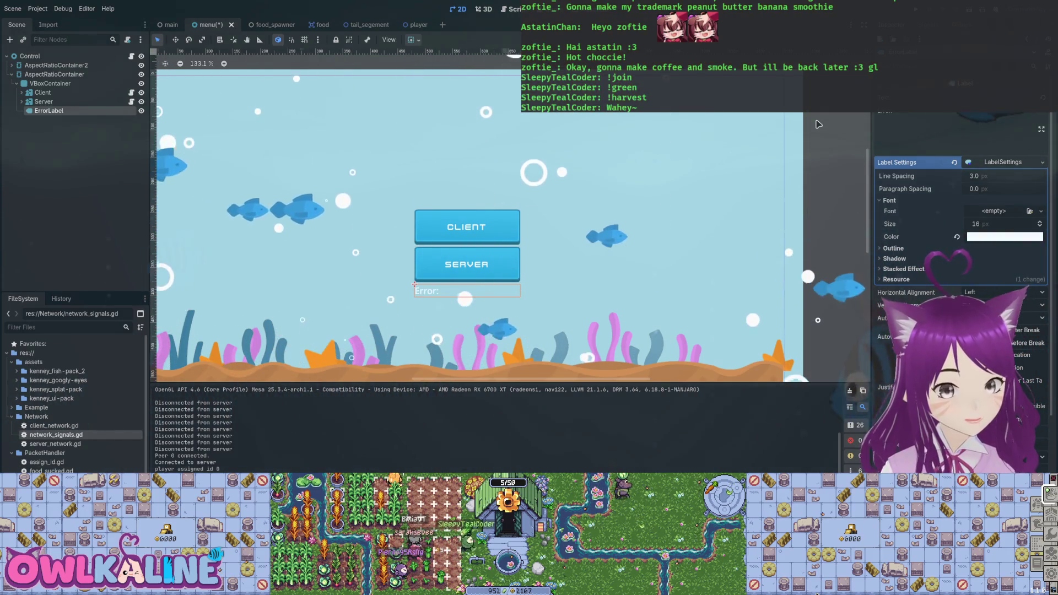
key(ctrl+z)
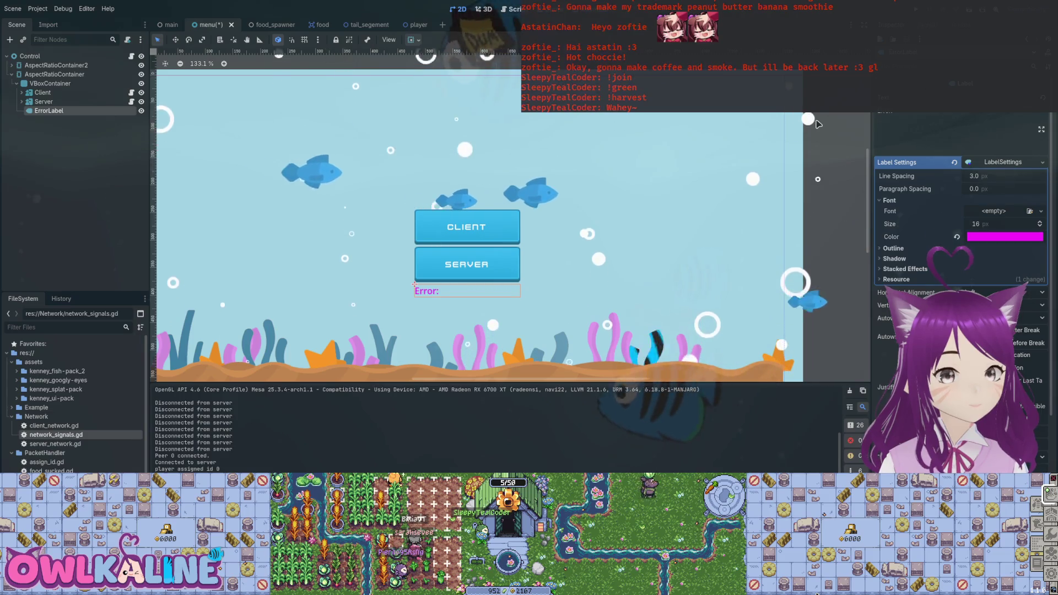
key(ctrl+z)
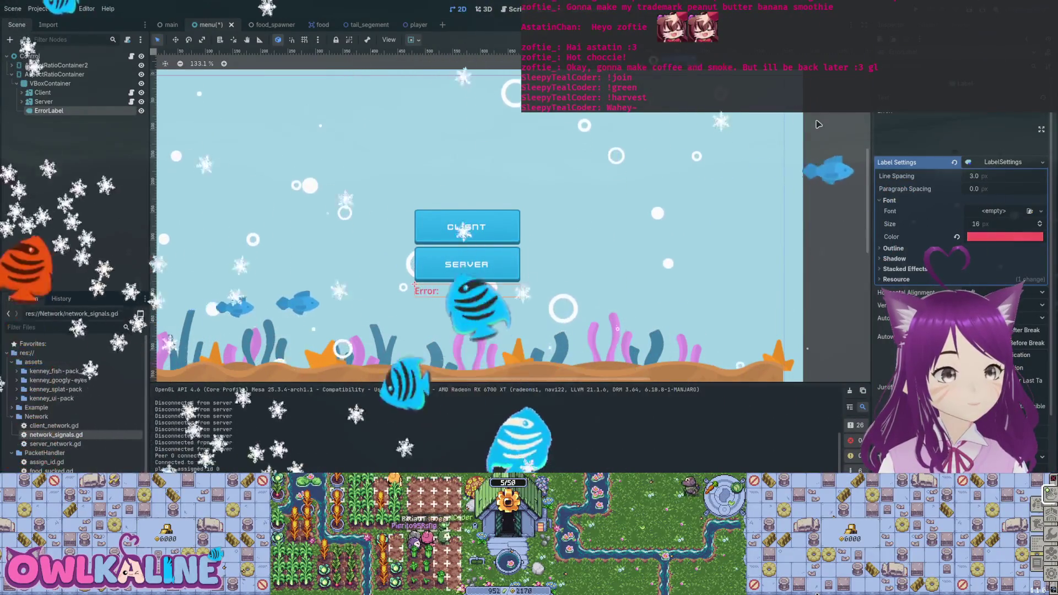
key(F8)
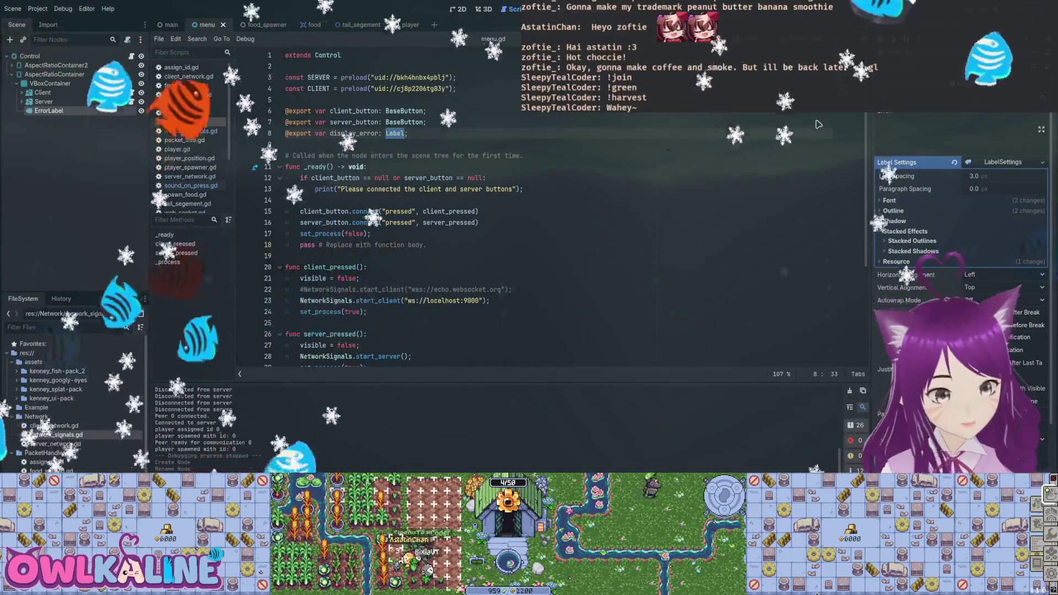
- Assign the ErrorLabel node to the Display Error property and save the scene
key(ctrl+Left)
key(ctrl+Left)
key(ctrl+Left)
key(ctrl+shift+Right)
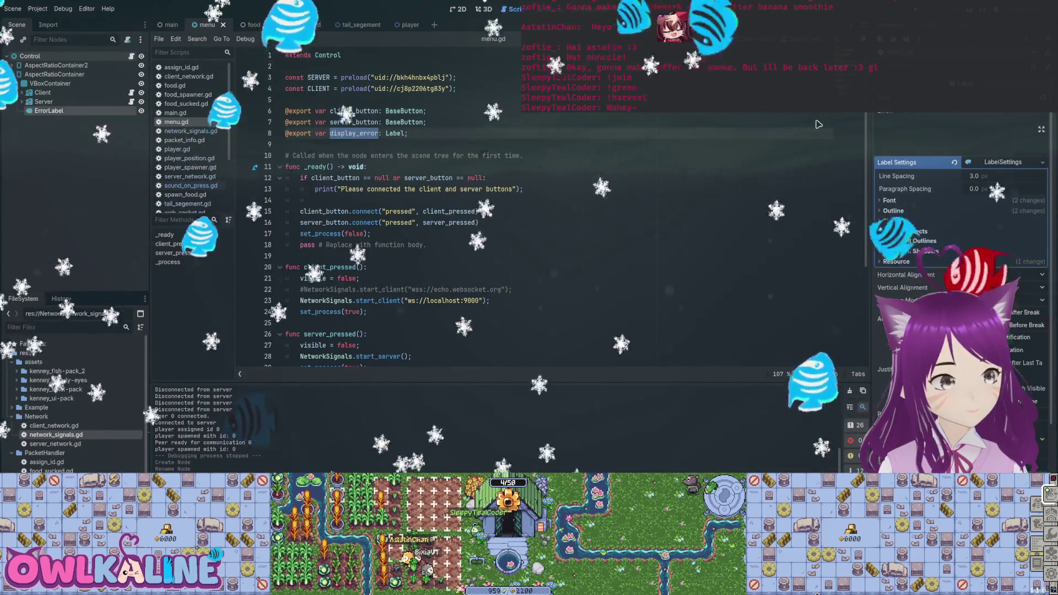
click(49, 111)
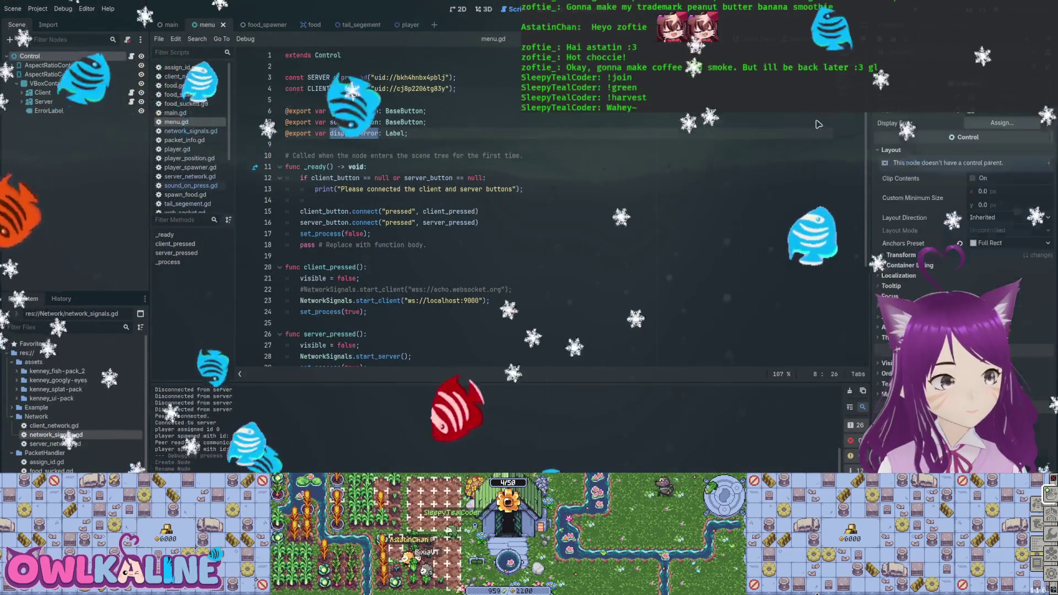
drag(818, 124, 1002, 122)
key(ctrl+s)
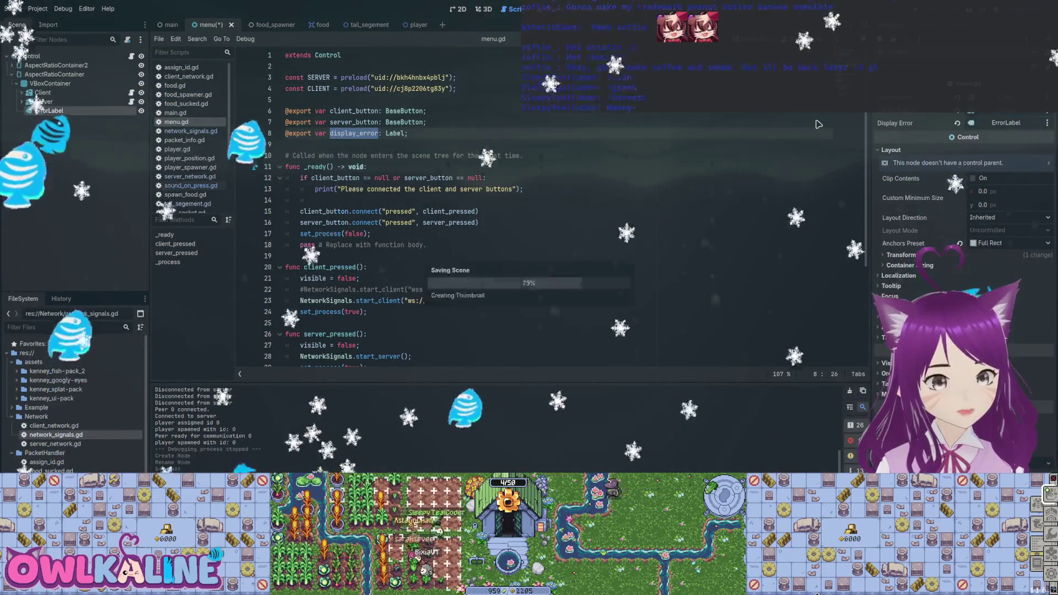
- Open a new line in _ready after the server button connection
scroll(818, 124, down, 2)
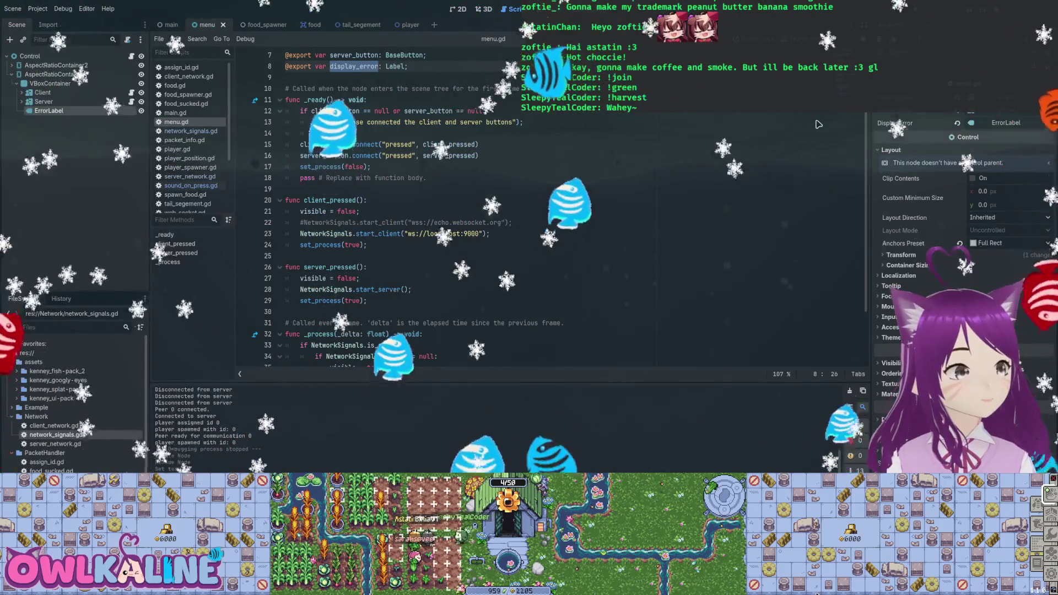
scroll(818, 124, down, 1)
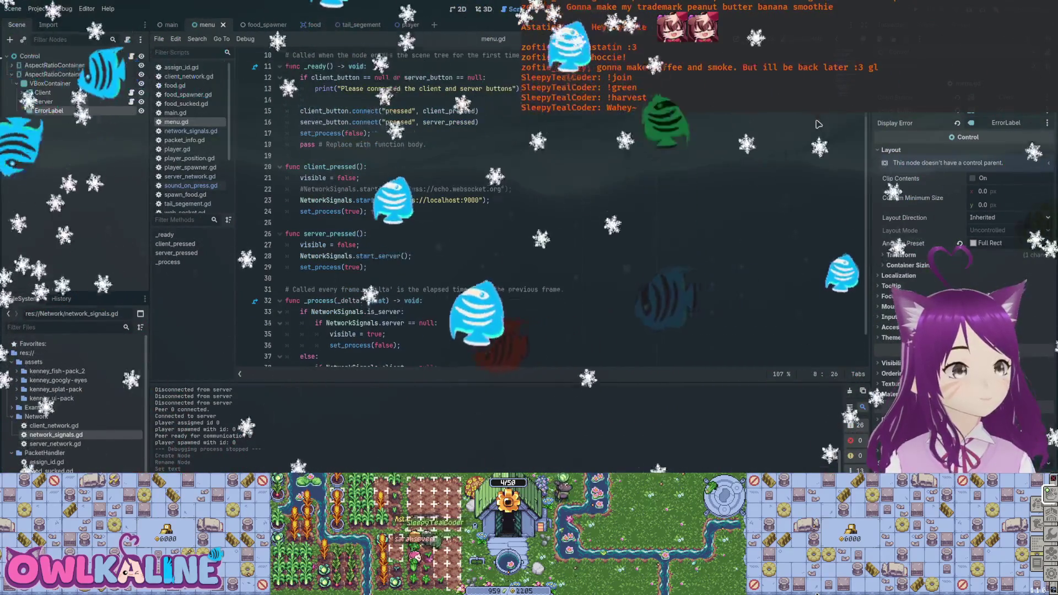
scroll(819, 124, up, 2)
click(818, 125)
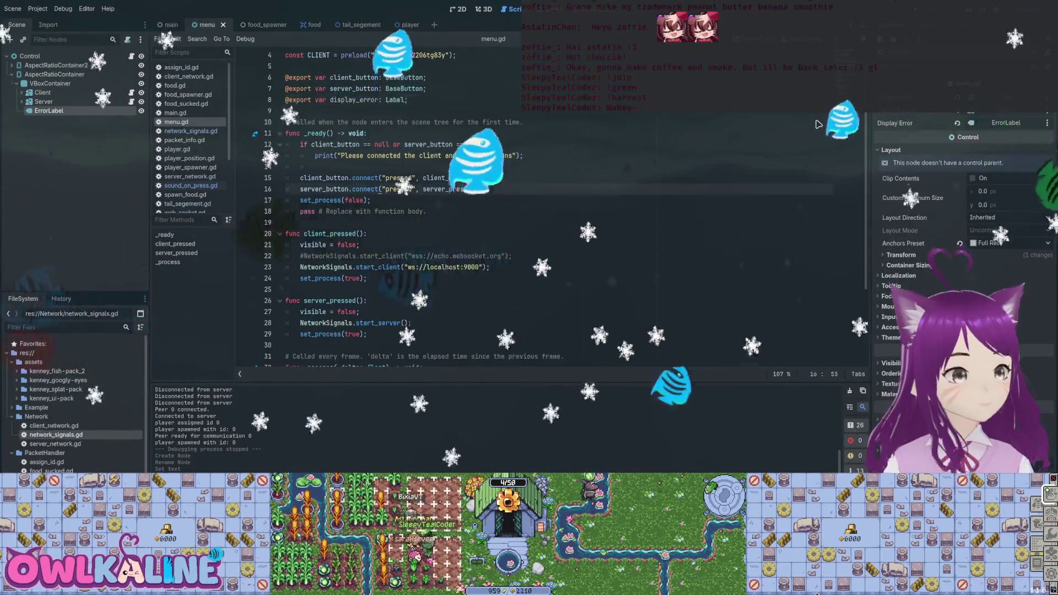
key(Return)
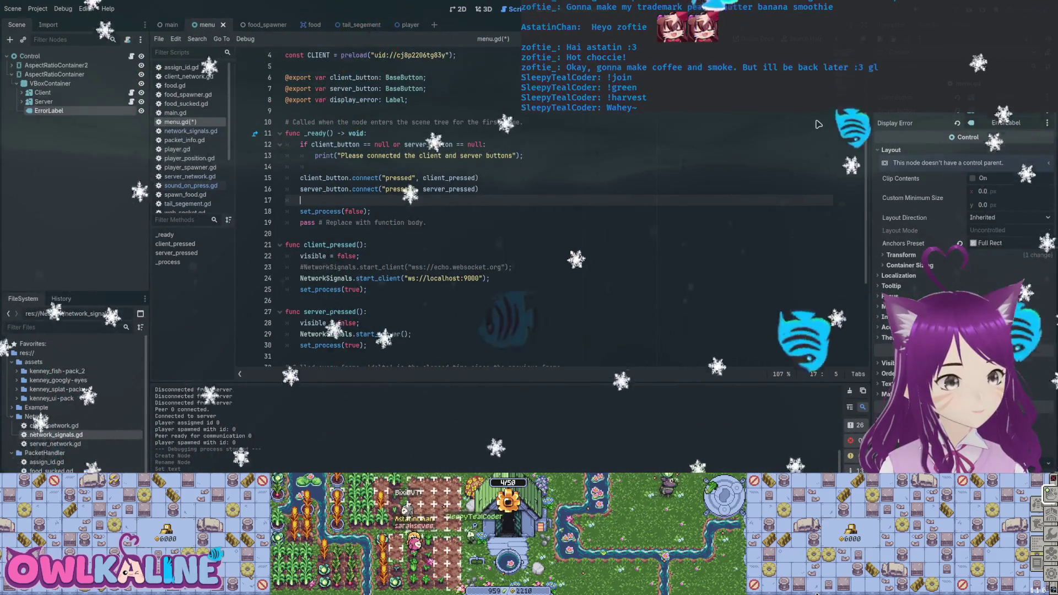
- Start 'display_error.visible =' in _ready to hide the error label
text(d)
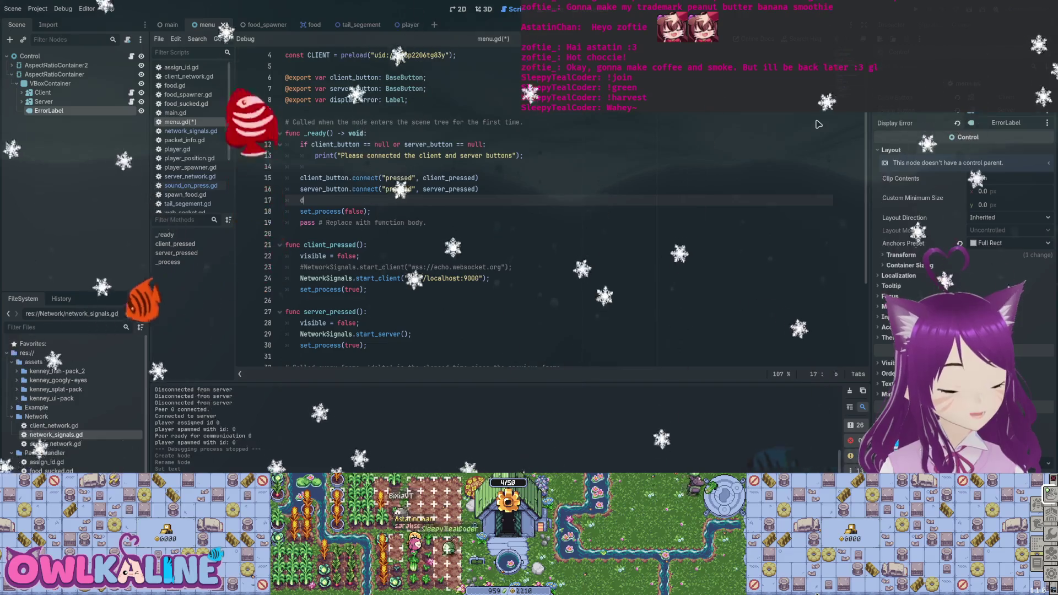
text(isplay_error)
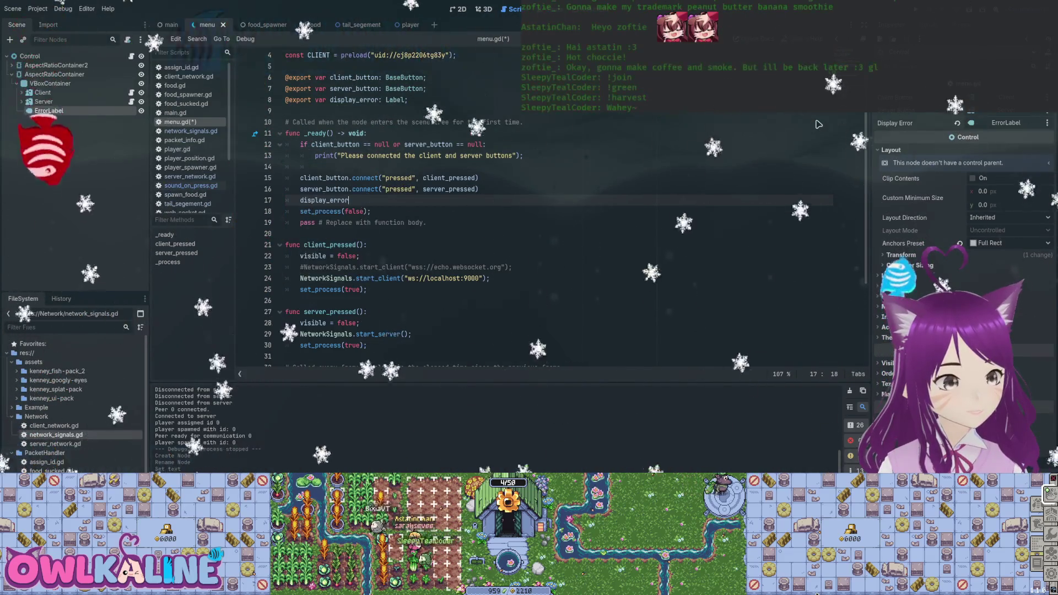
text(.vis)
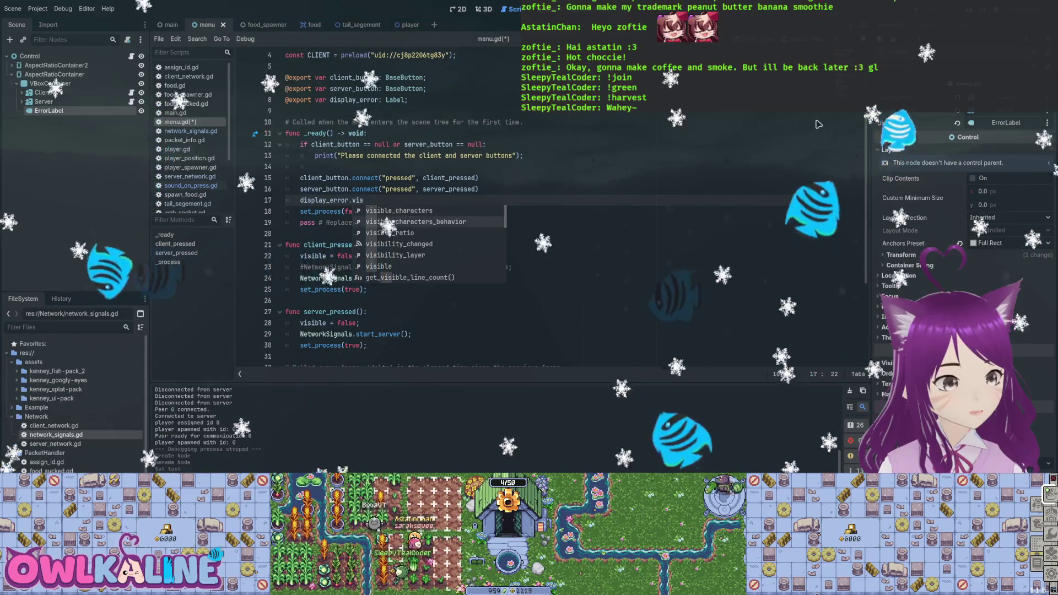
key(Return)
text(= false;)
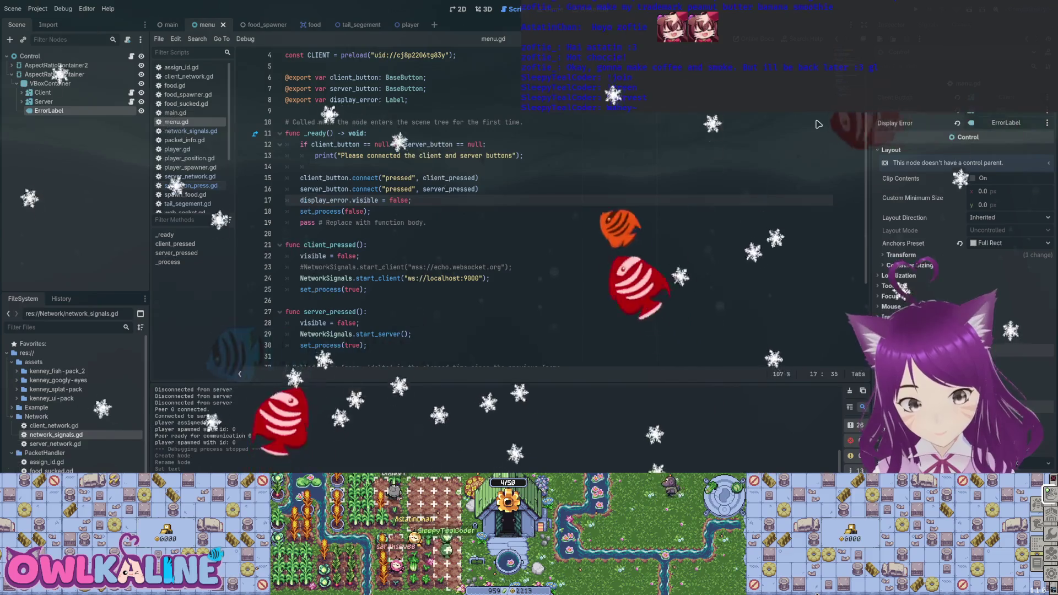
- Add an empty line above set_process(false) in the client branch of _process
scroll(819, 124, down, 2)
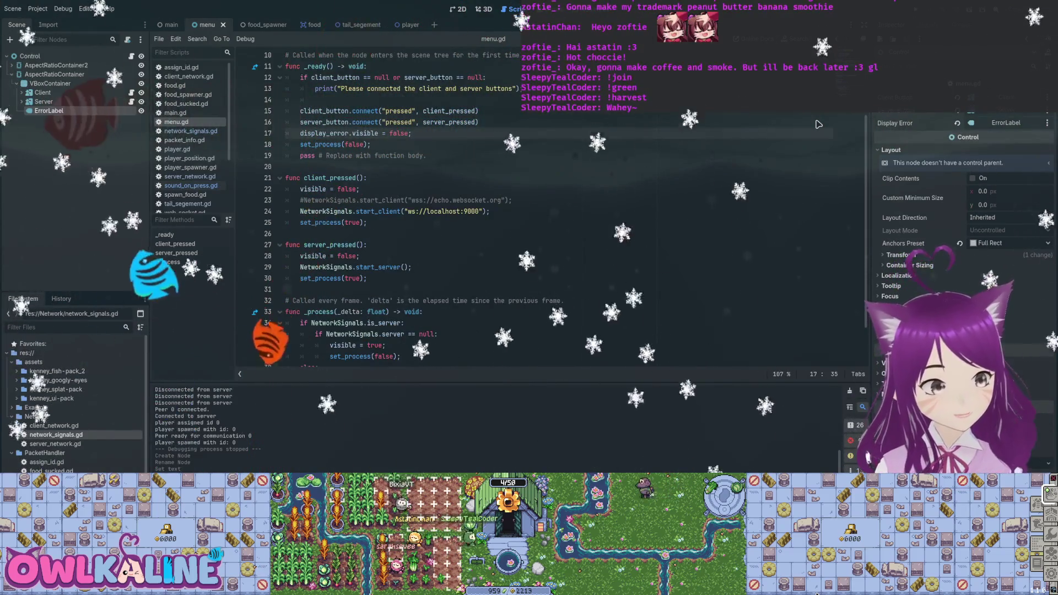
scroll(818, 124, down, 2)
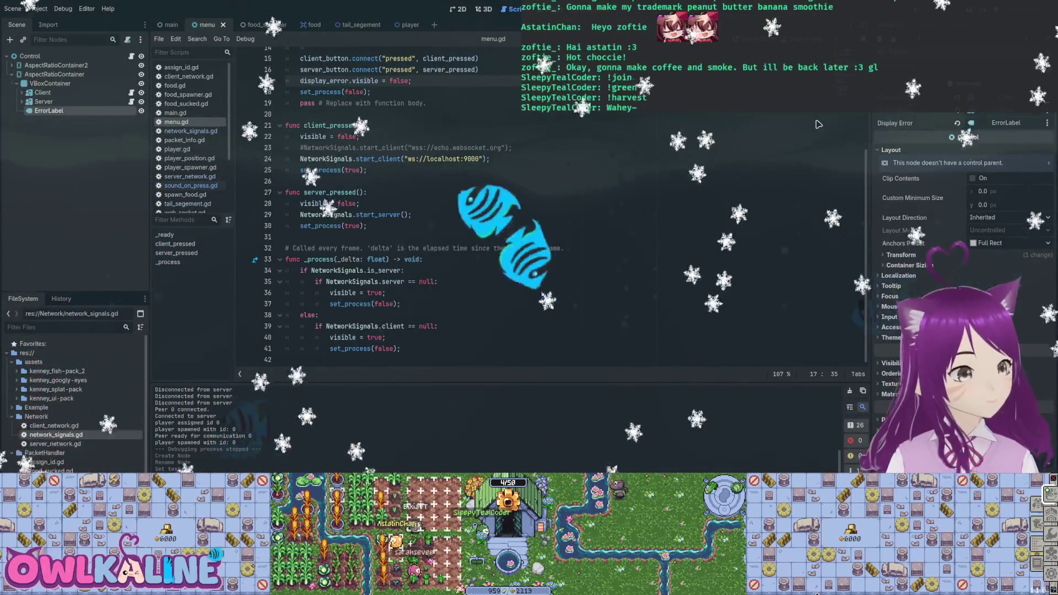
key(Down)
key(Down)
key(Down)
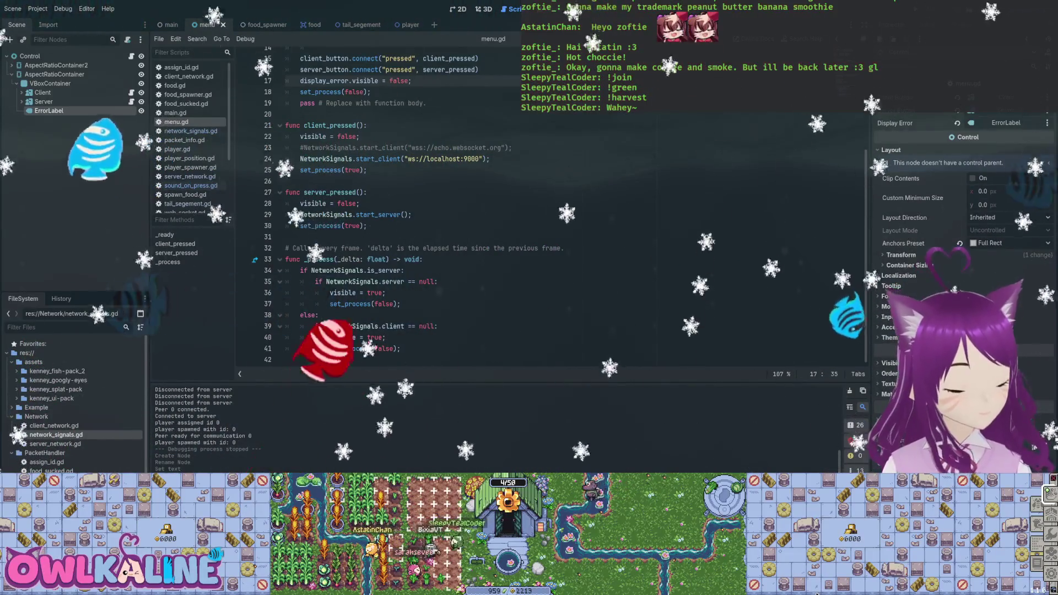
key(Down)
key(Down)
key(Down)
key(Return)
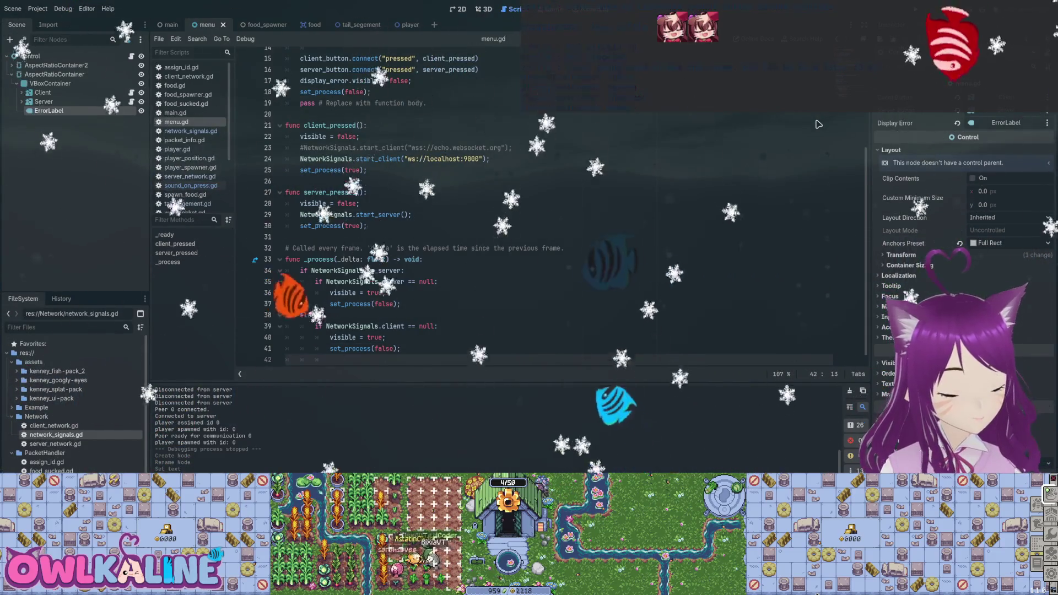
key(alt+Up)
- Write a display_error.text assignment with the message 'Error: Failed to connect to ser'
text(display_error.vis)
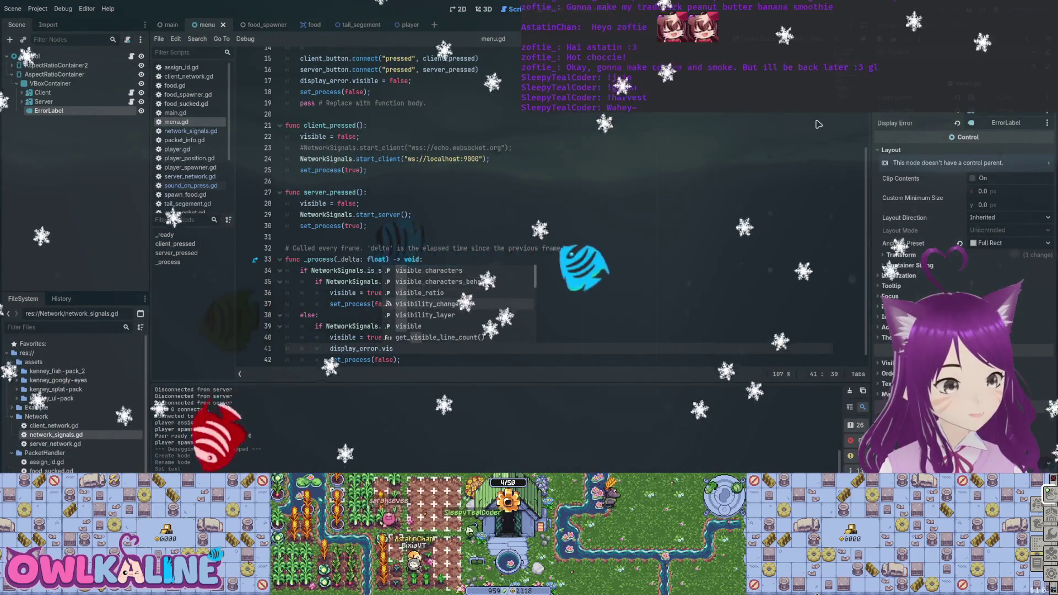
text(ible =)
key(BackSpace)
key(BackSpace)
key(BackSpace)
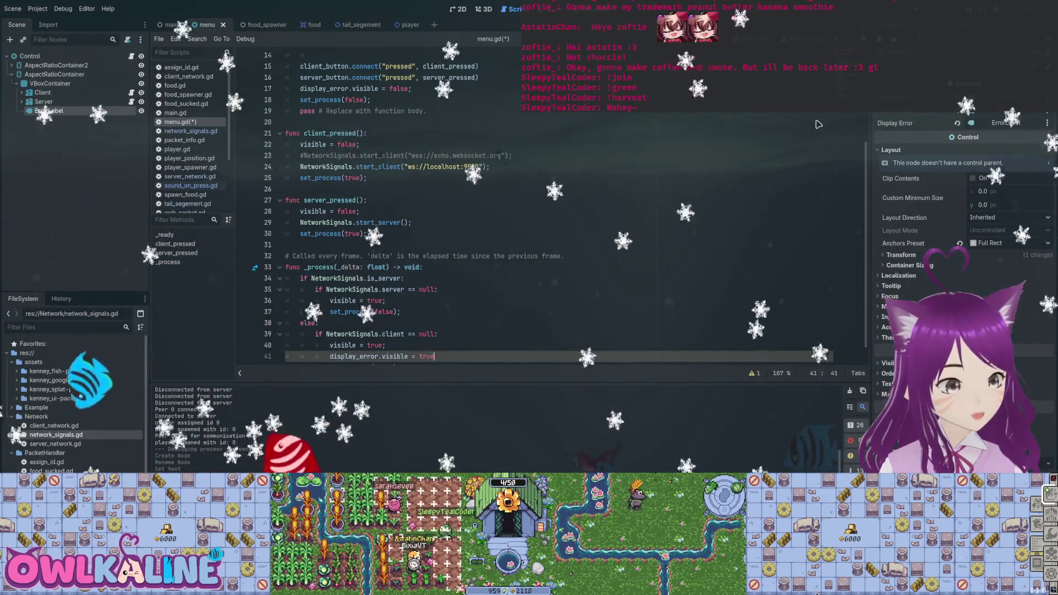
text(dis)
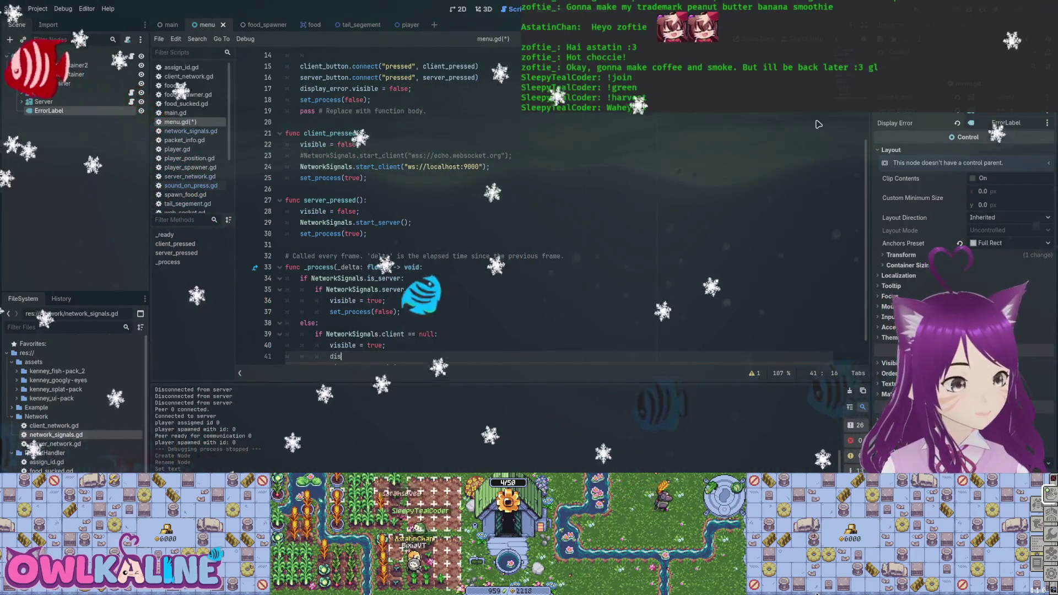
text(play_error.set_t)
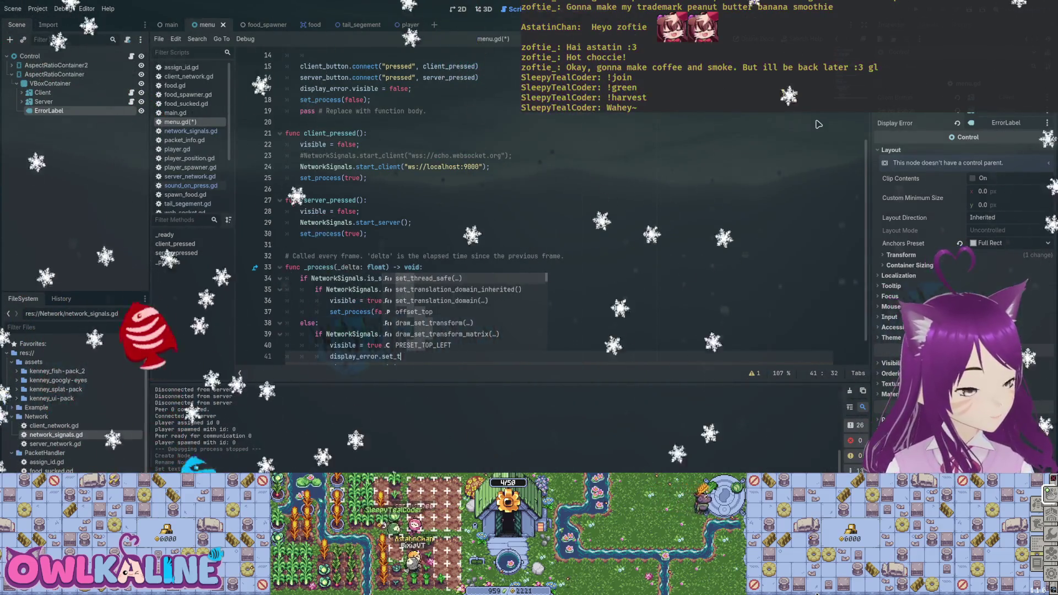
key(Escape)
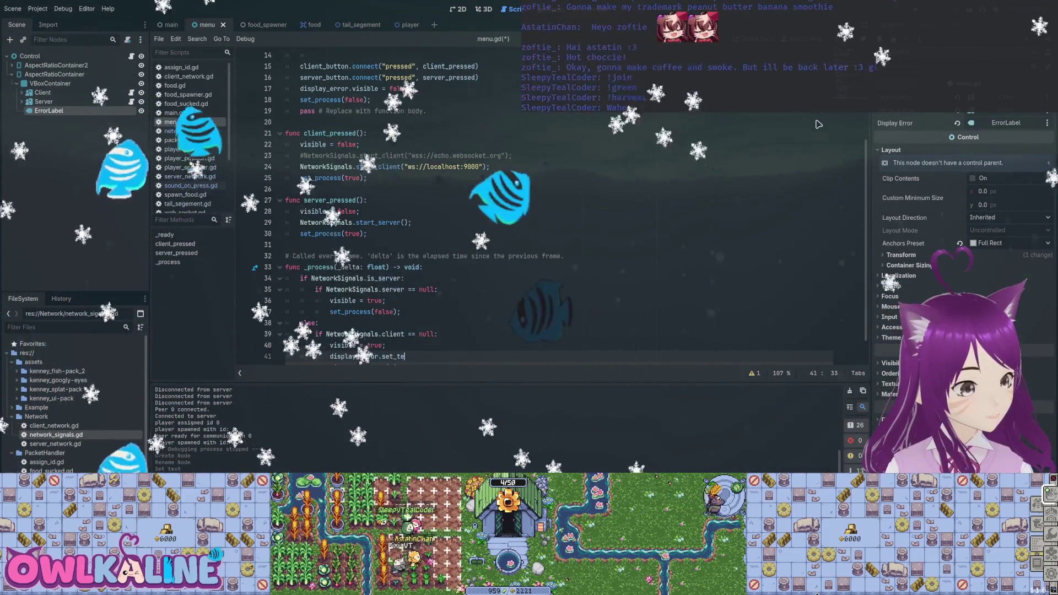
key(BackSpace)
key(BackSpace)
key(BackSpace)
text(t)
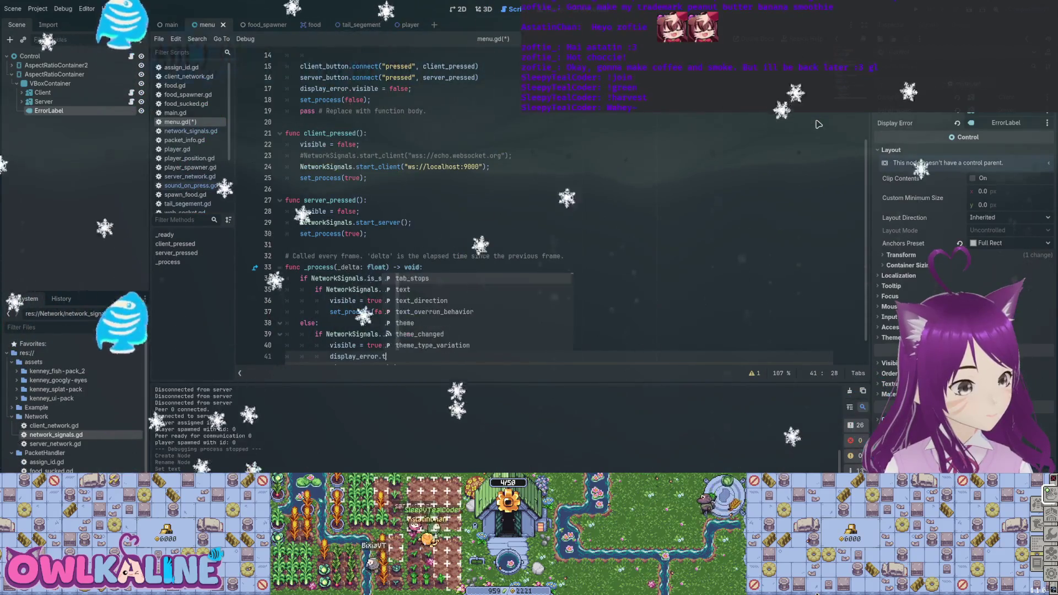
key(Return)
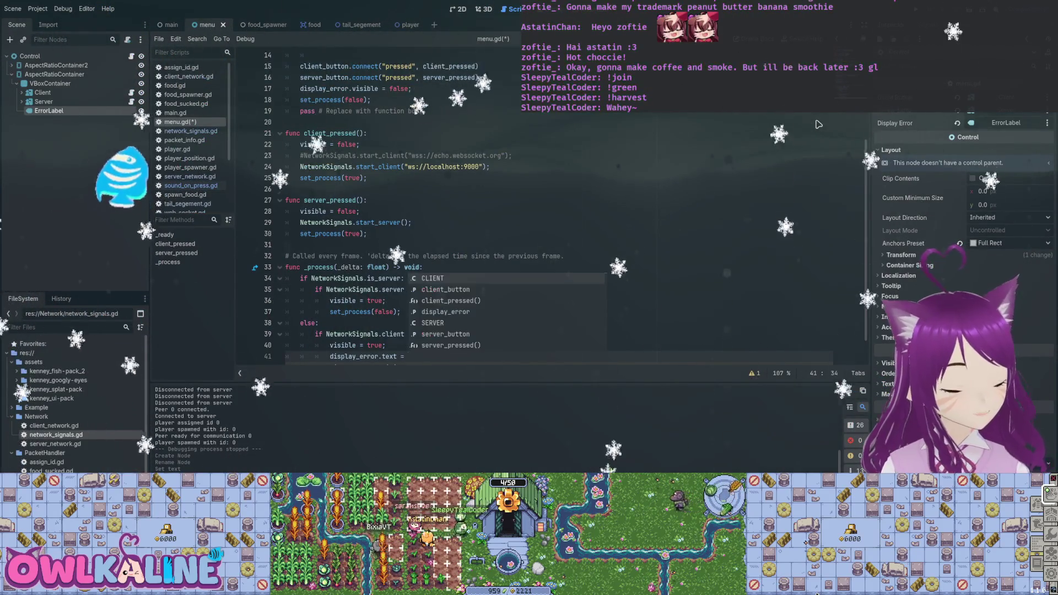
scroll(818, 124, down, 1)
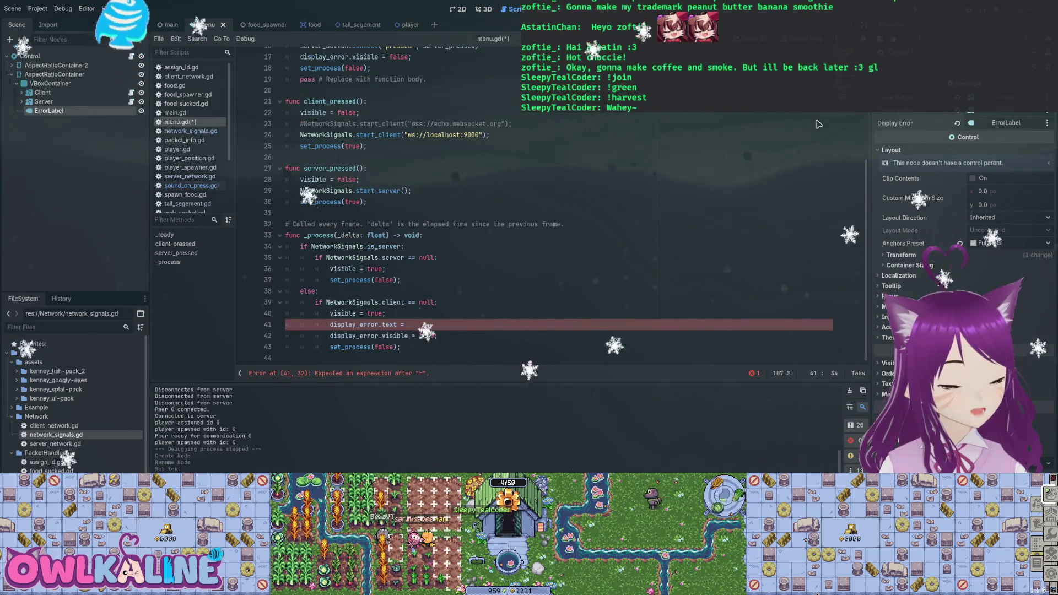
text(Error: )
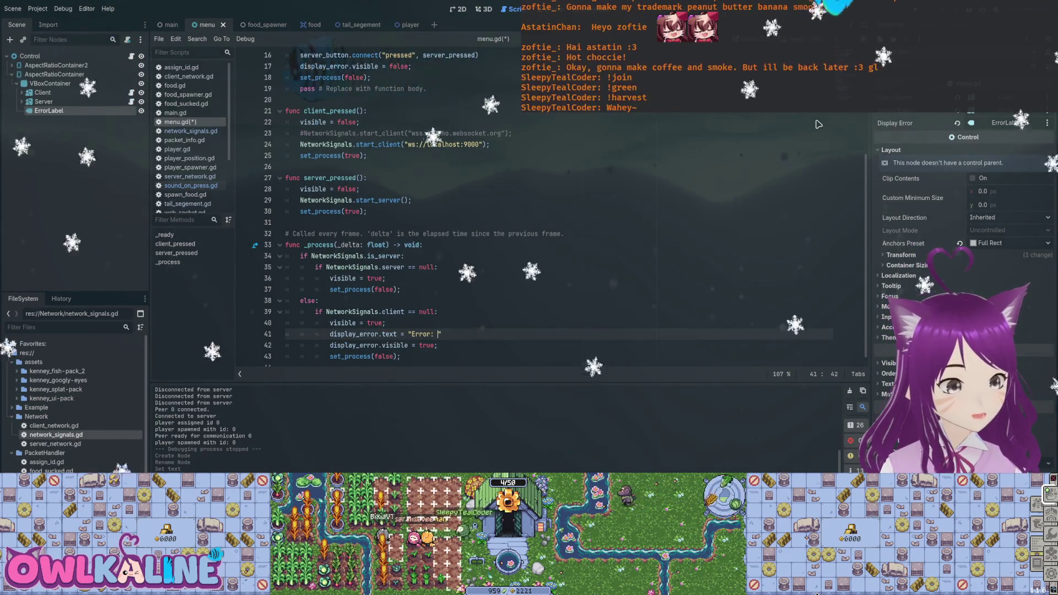
text(Failed to con)
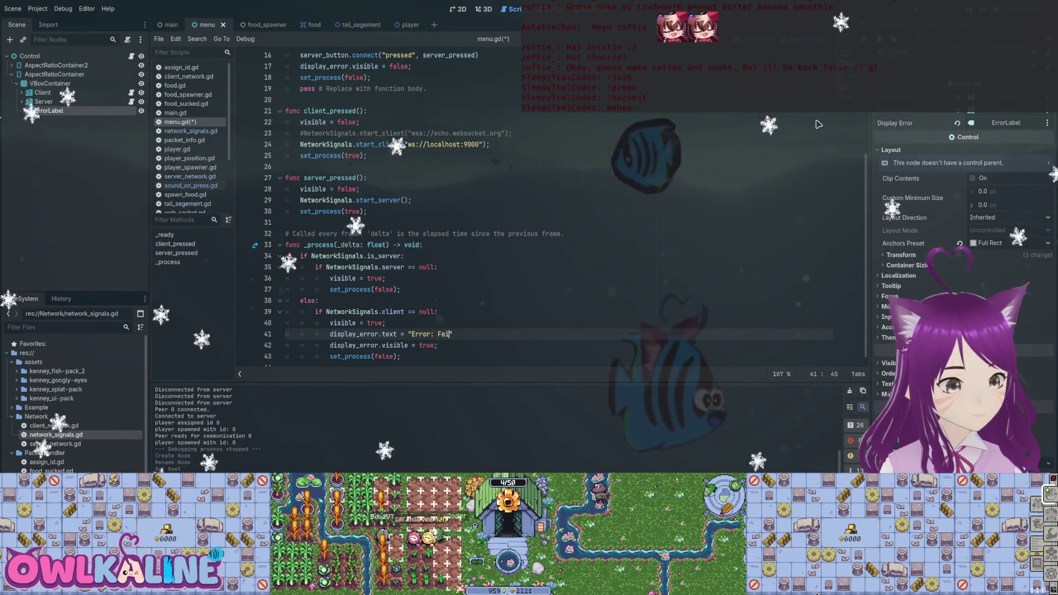
text(nect to server.)
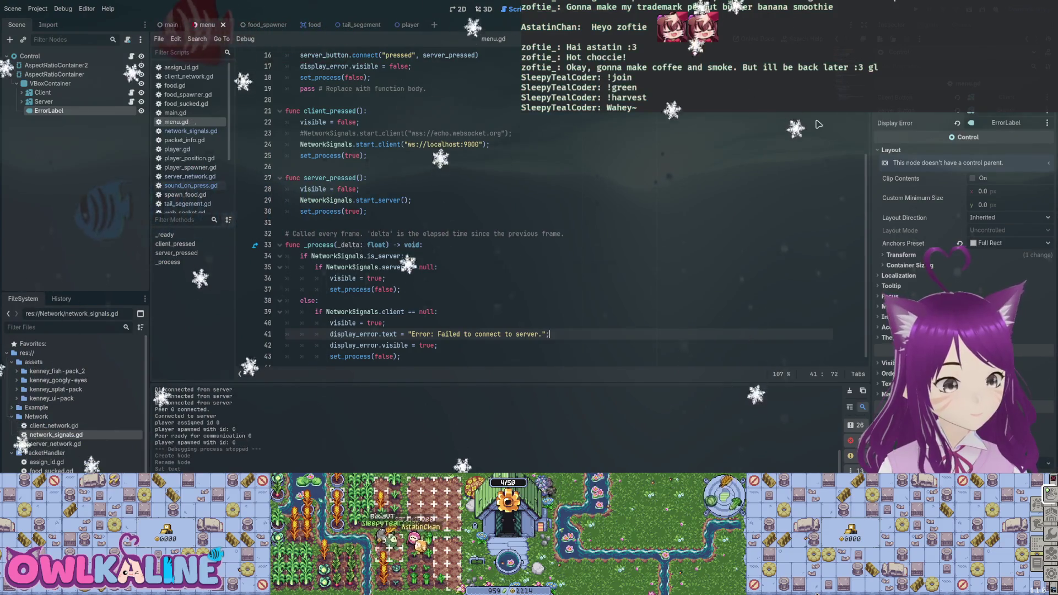
- Copy the client branch's two display_error lines into the server branch, keep visible = true last, and save
key(Home)
key(shift+End)
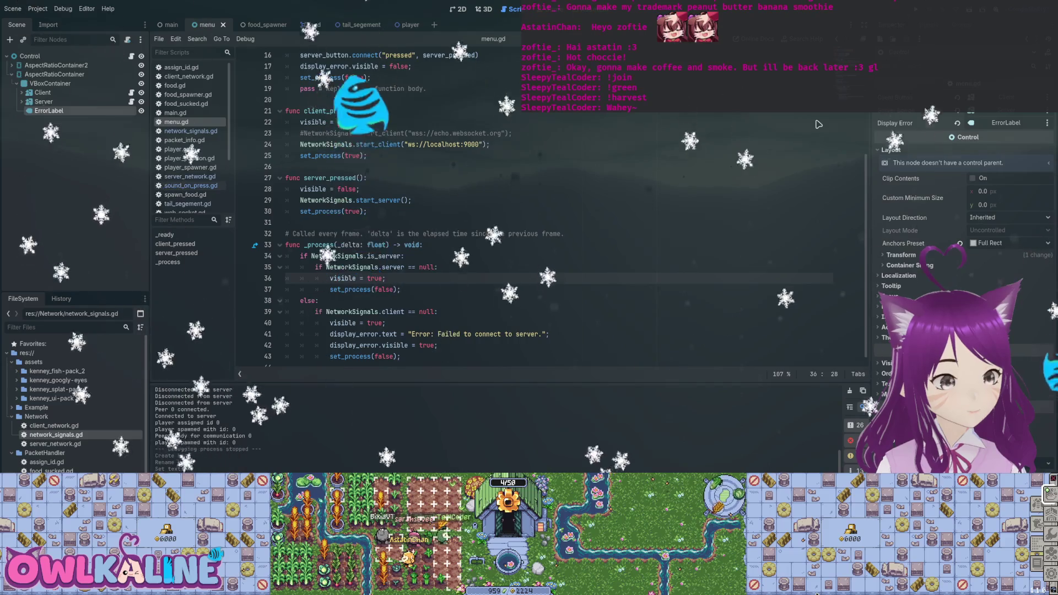
key(shift+Down)
key(ctrl+c)
key(Up)
key(Up)
key(Up)
key(End)
key(Return)
key(ctrl+v)
key(Up)
key(Up)
key(alt+Down)
key(alt+Down)
key(End)
key(Return)
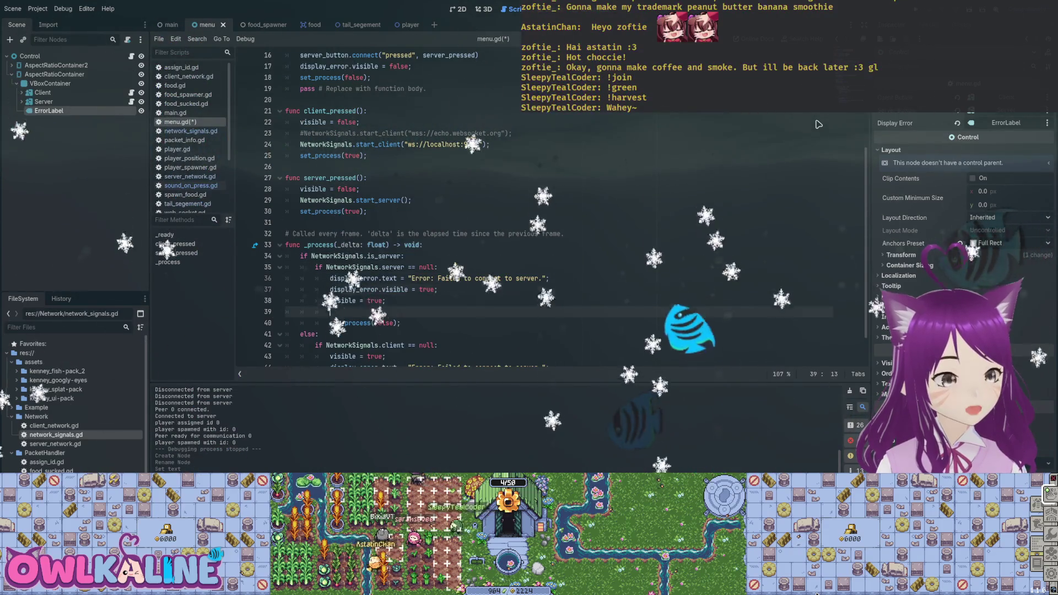
key(BackSpace)
key(BackSpace)
key(ctrl+s)
- Reword the server branch message to 'Error: Failed to start to server.'
key(Up)
key(Up)
key(End)
key(Left)
key(Left)
key(Left)
key(ctrl+Left)
key(ctrl+shift+Right)
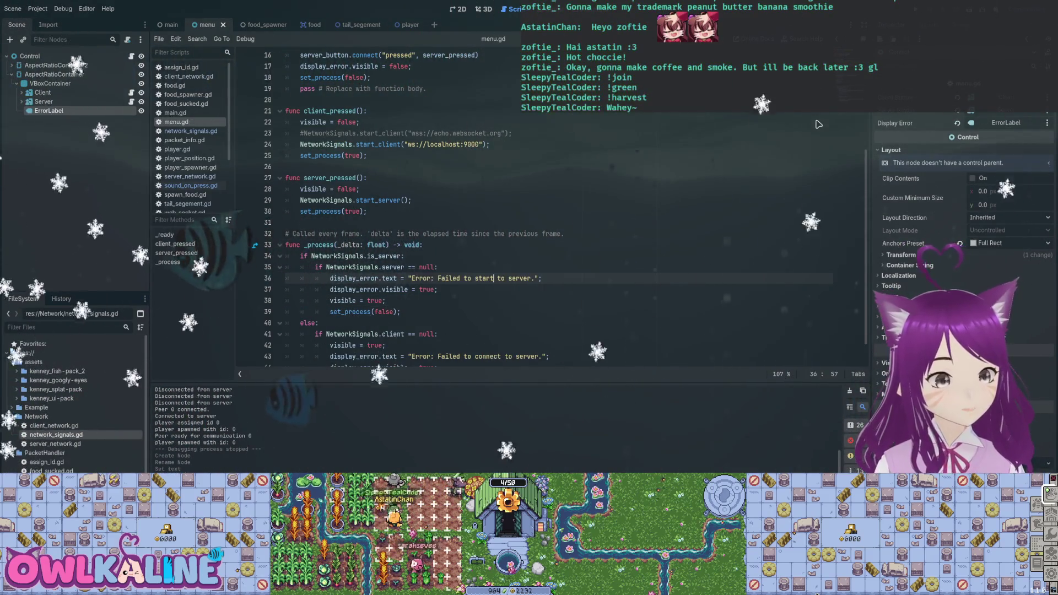
scroll(818, 124, down, 1)
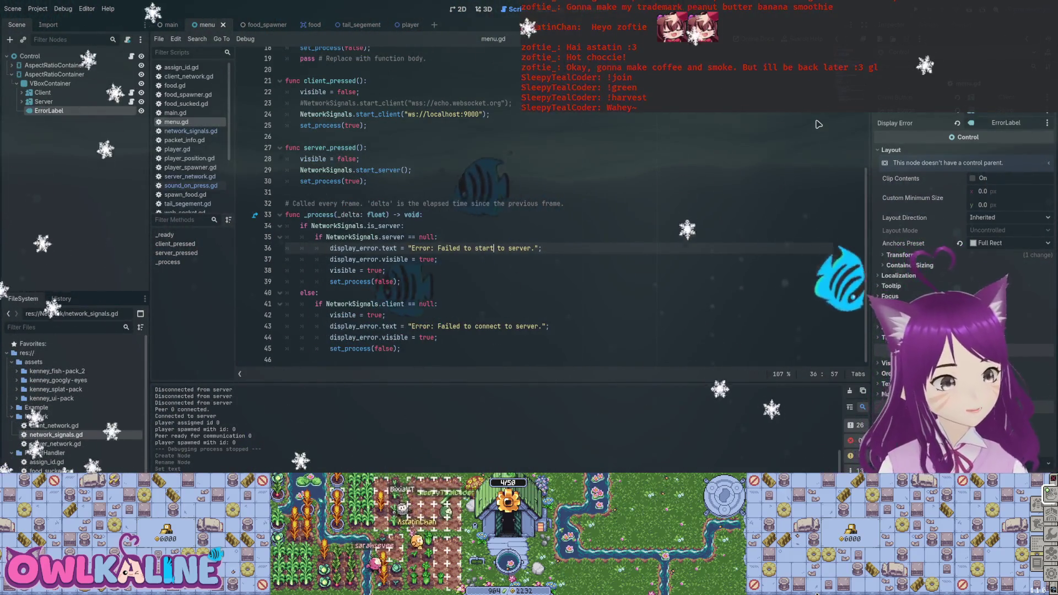
key(Down)
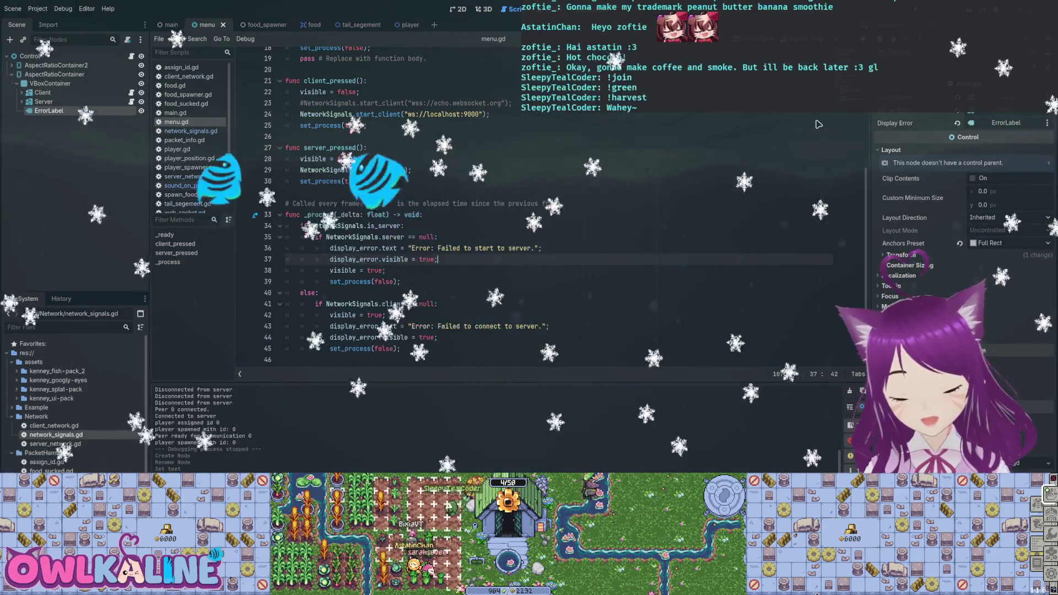
scroll(819, 124, up, 2)
scroll(818, 124, up, 3)
- Create fade_out.gd extending Label and attach it to ErrorLabel
scroll(819, 124, down, 4)
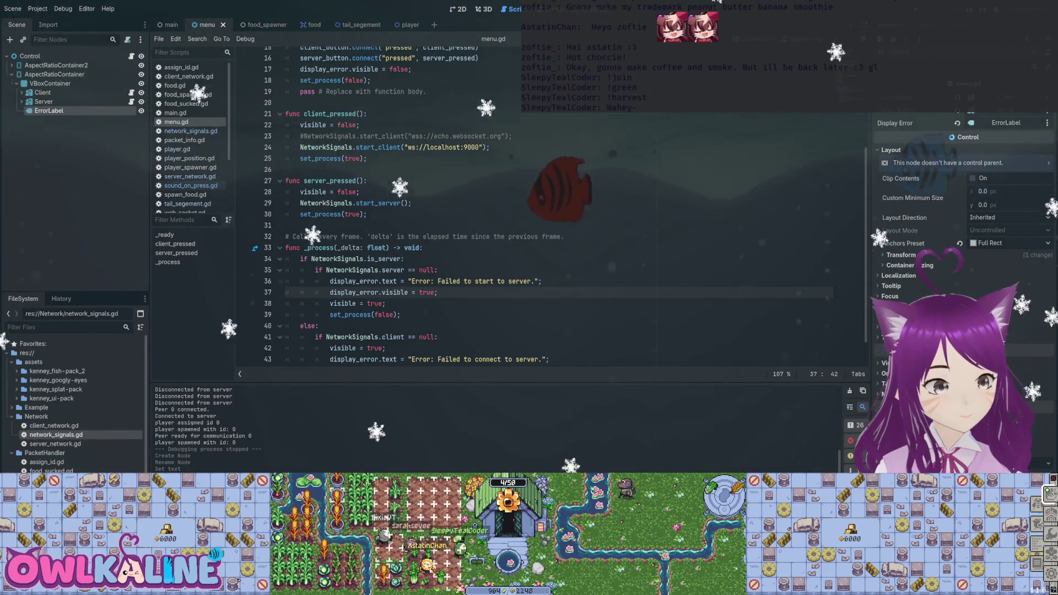
key(Return)
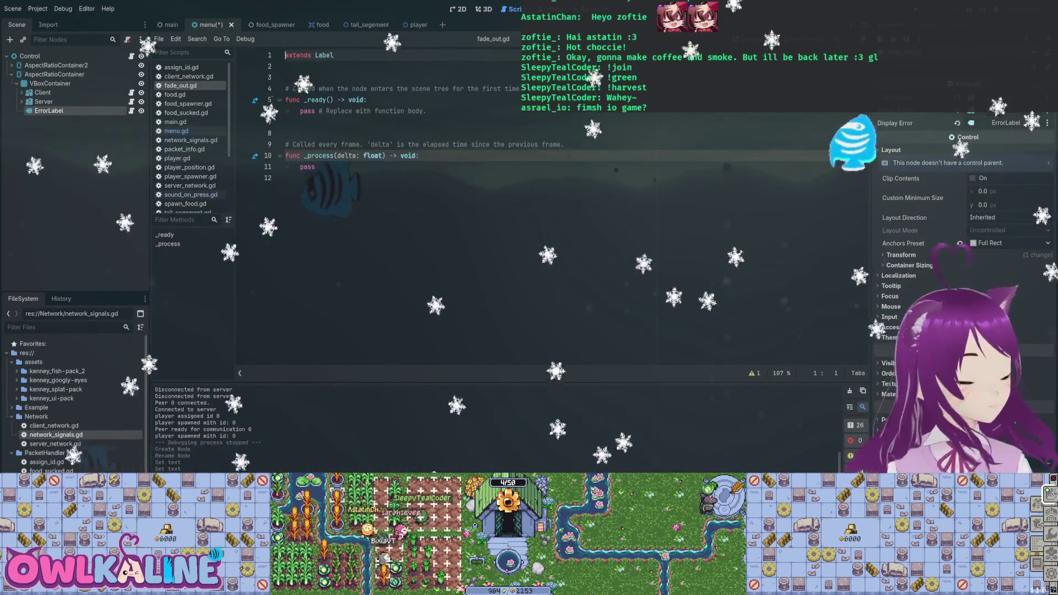
click(420, 155)
key(ctrl+s)
click(285, 77)
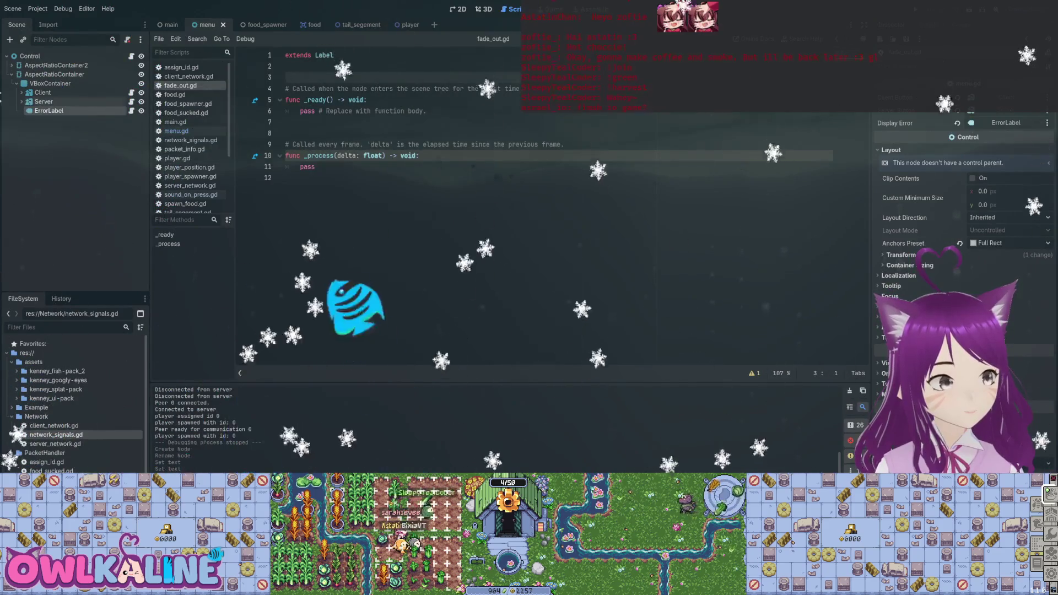
key(ctrl+shift+Return)
text(@)
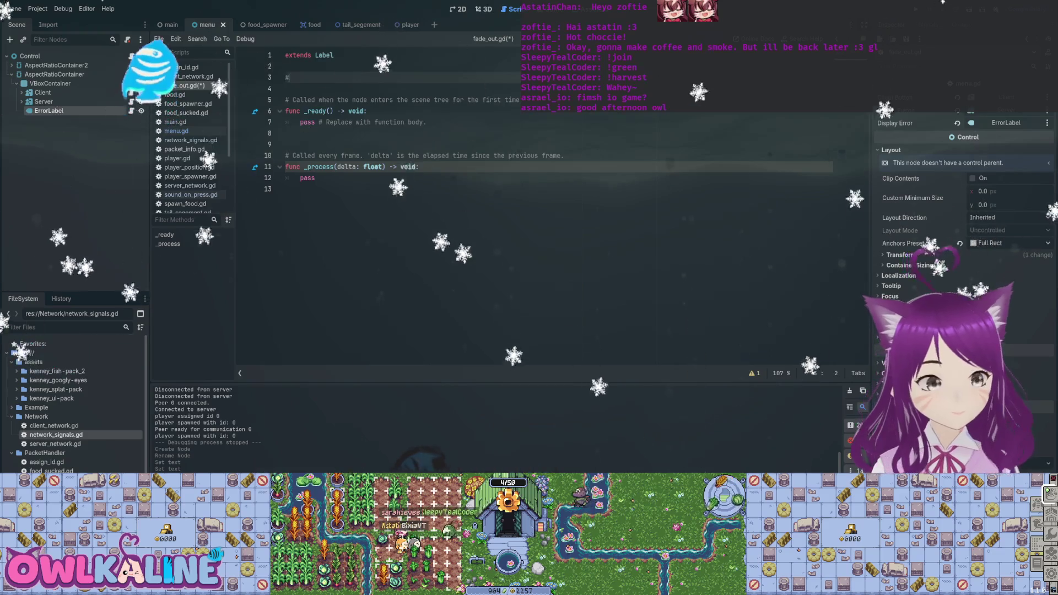
text(export)
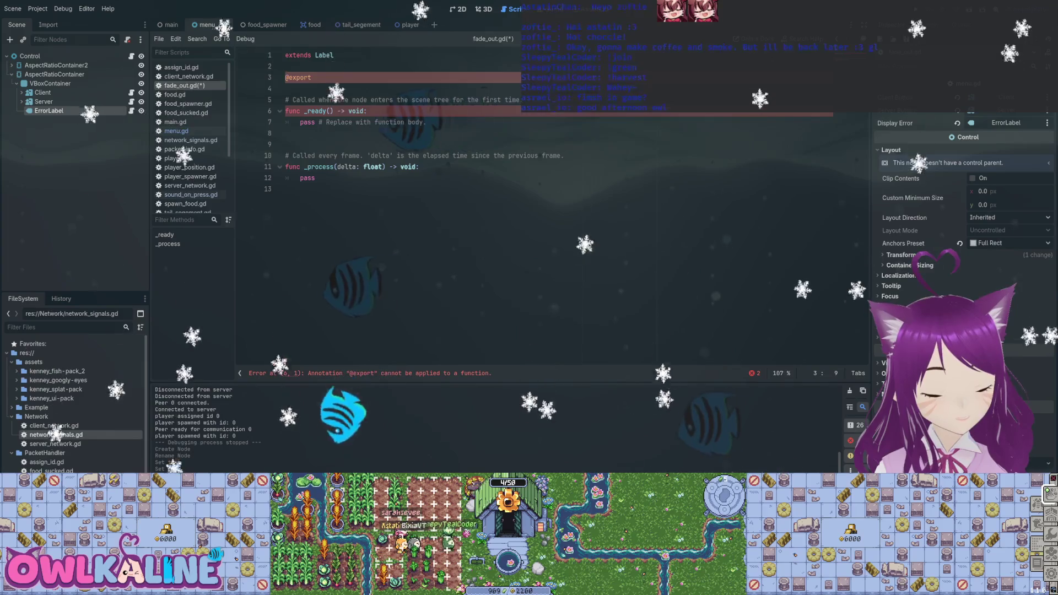
text(ase_type: EA)
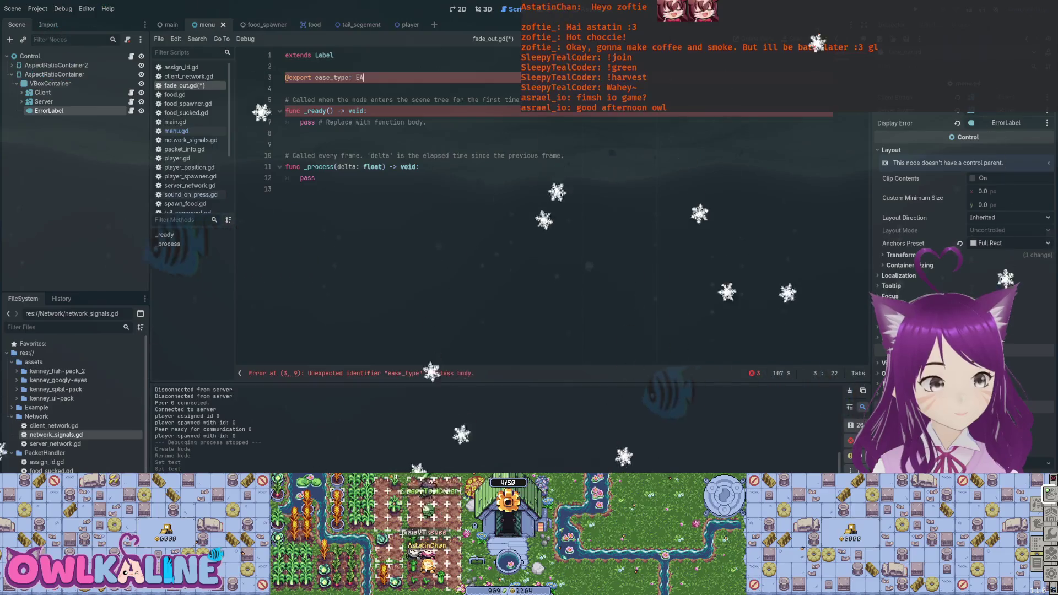
key(BackSpace)
key(BackSpace)
key(BackSpace)
text(float;)
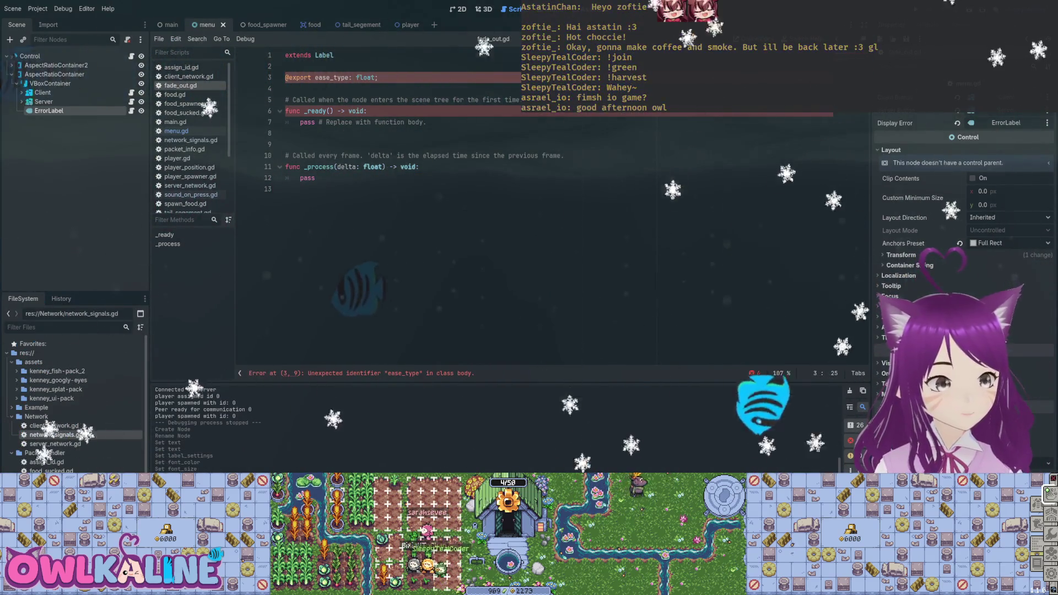
click(315, 77)
text(var)
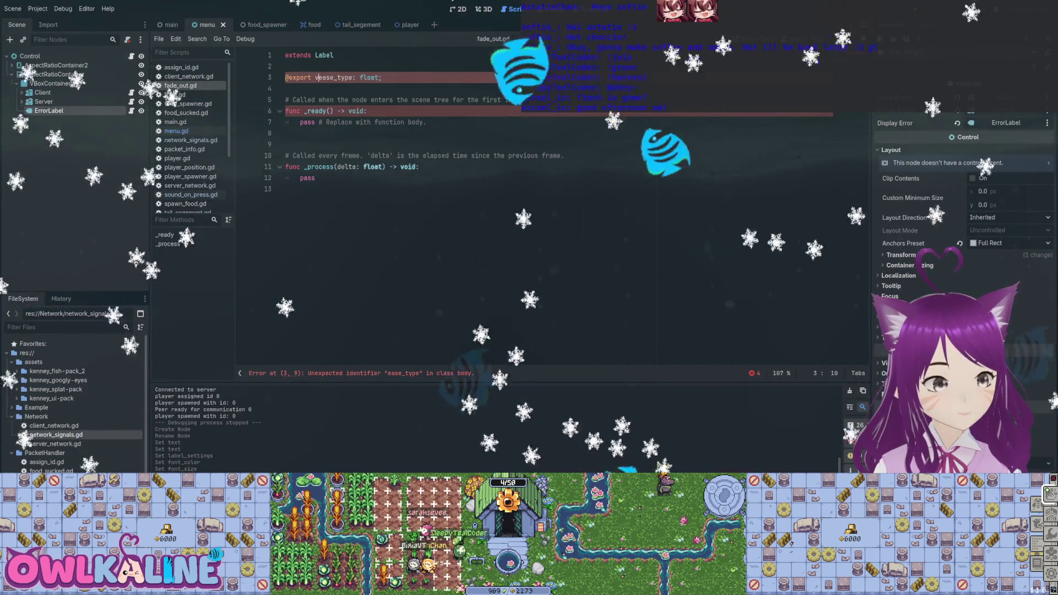
double_click(380, 77)
text(Tw)
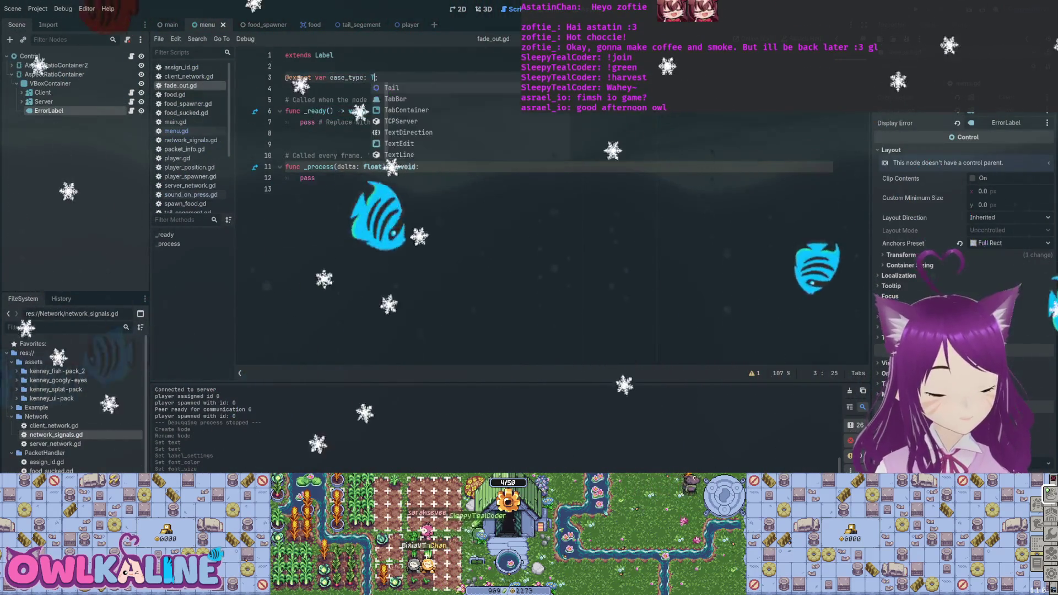
text(een.E)
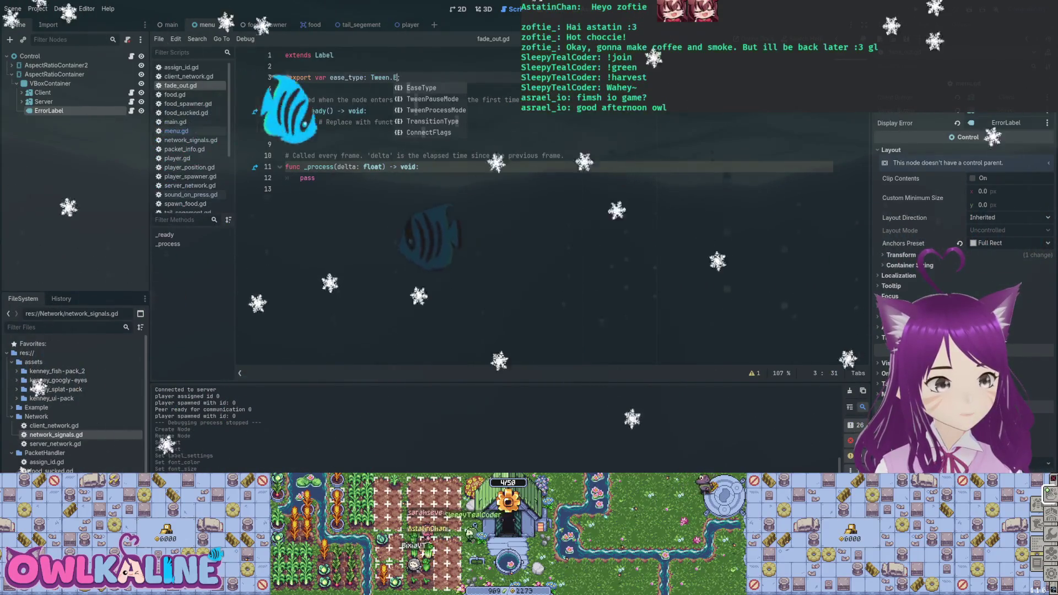
key(Return)
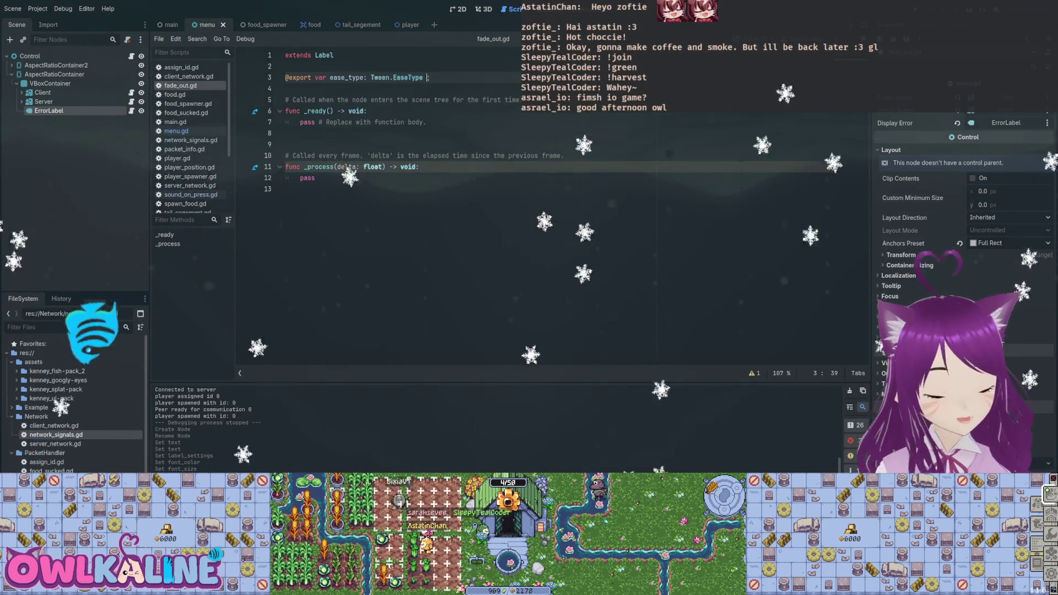
text(= EaseT)
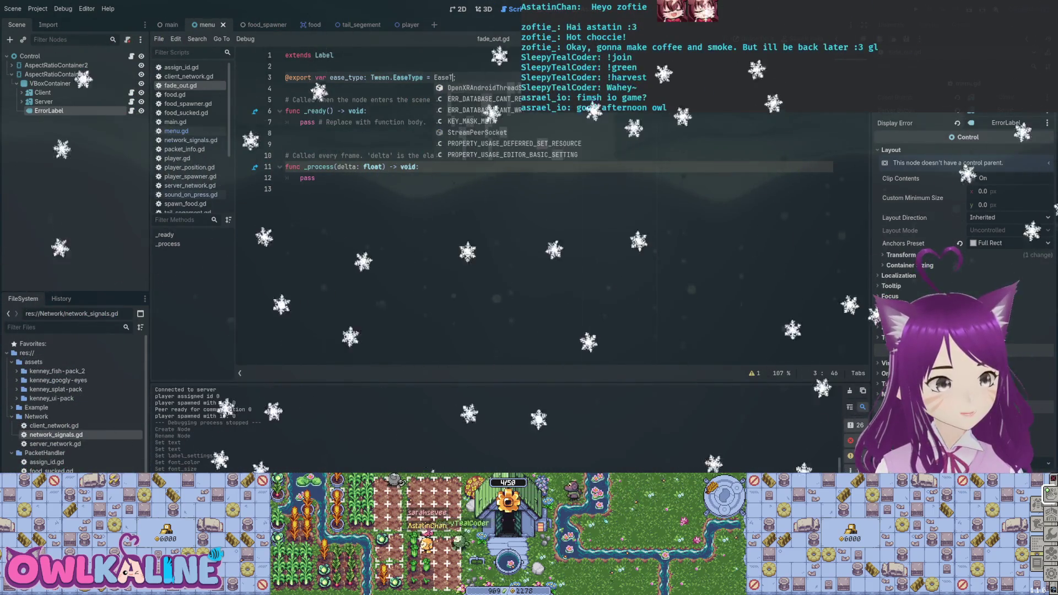
key(BackSpace)
key(BackSpace)
key(BackSpace)
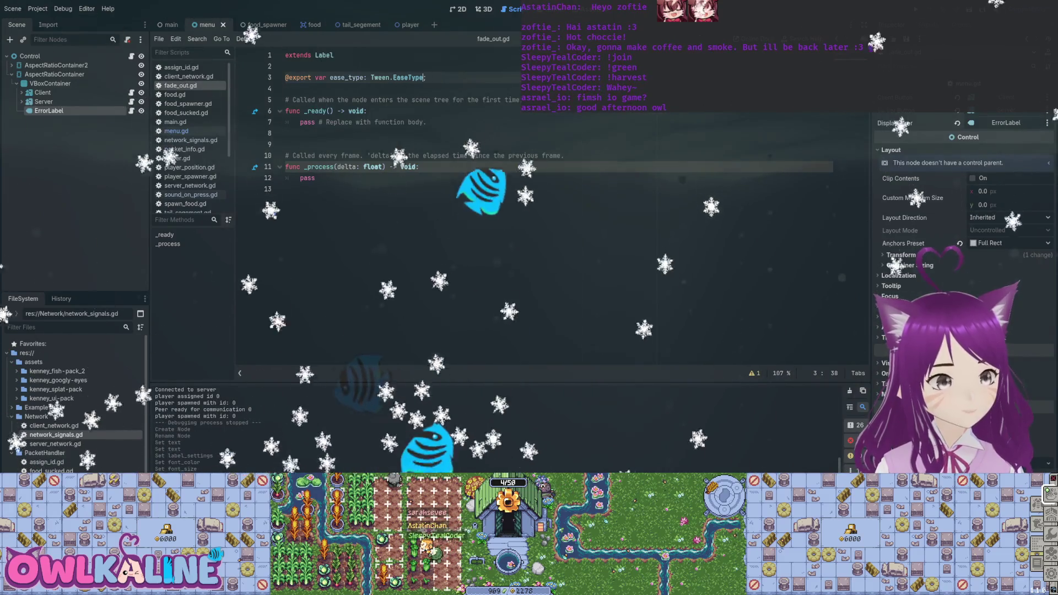
- Try an 'if visible:' block in _process, undo it, and open a new line in _ready
click(366, 110)
click(420, 166)
key(Return)
text(if v)
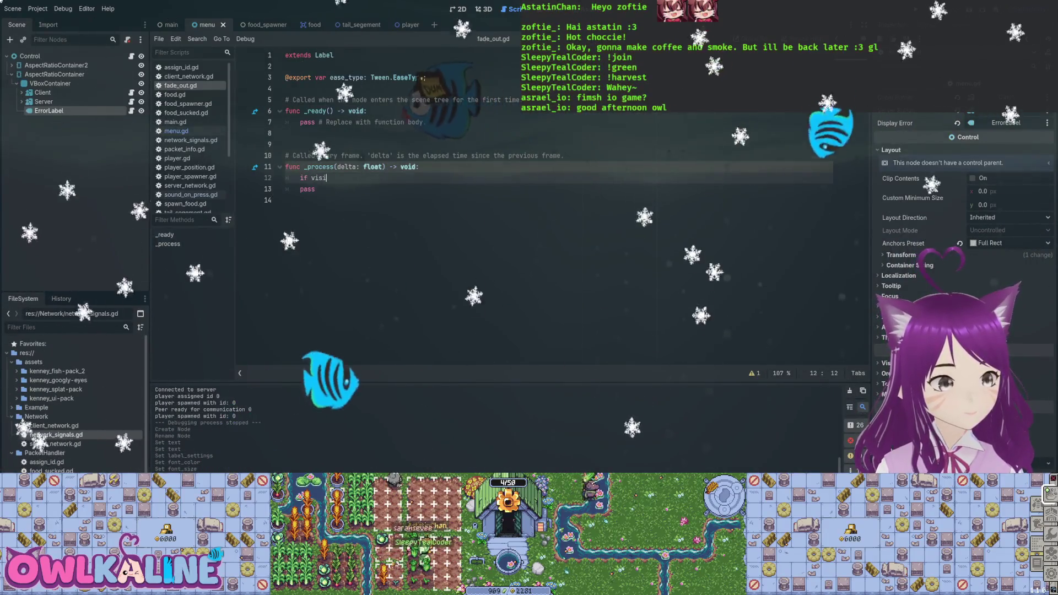
text(isible)
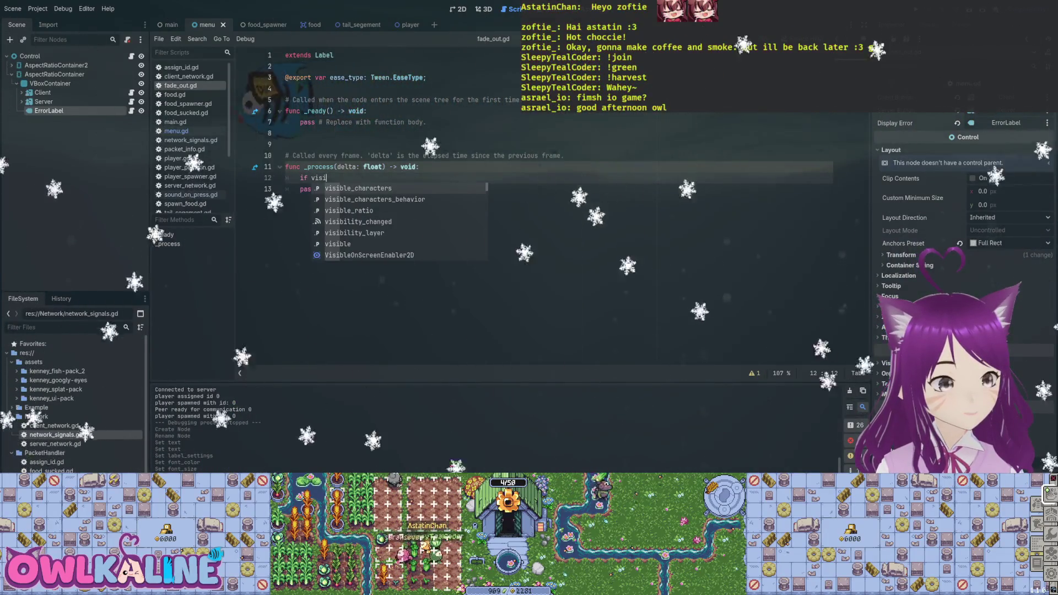
text(:)
key(Return)
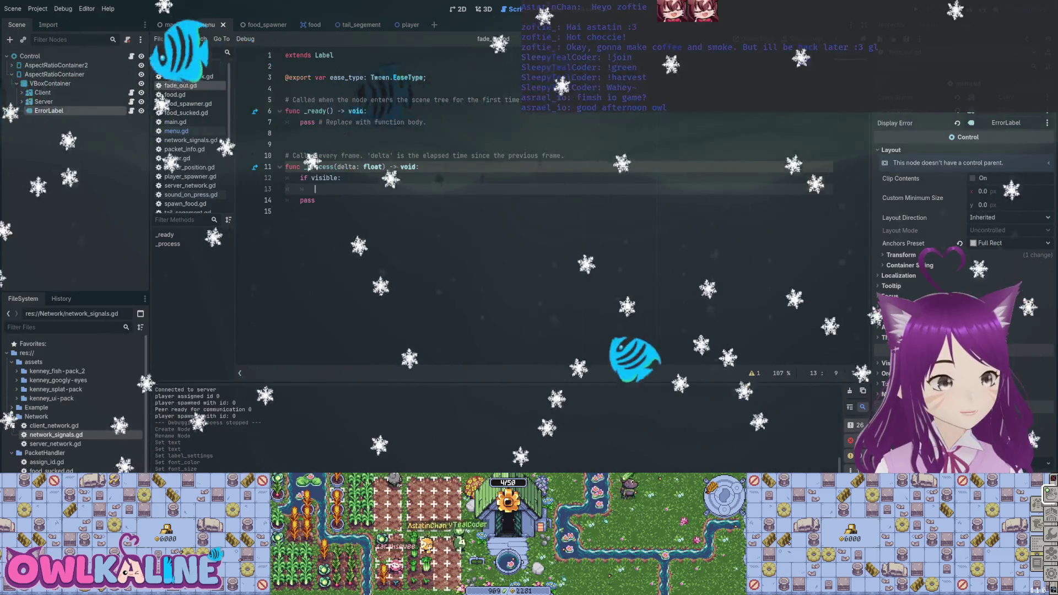
key(ctrl+z)
key(ctrl+z)
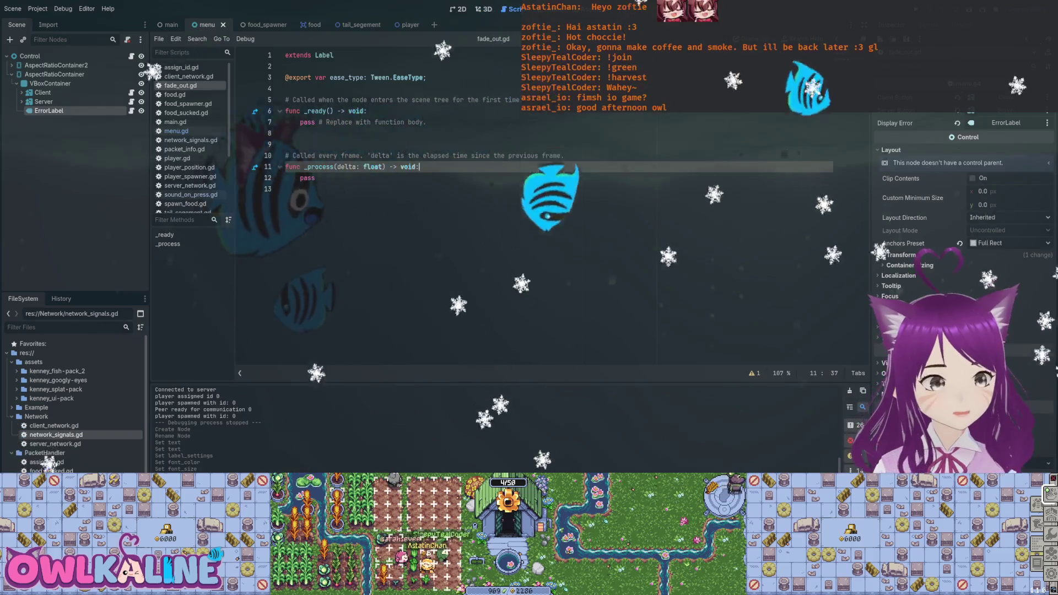
click(369, 111)
key(Return)
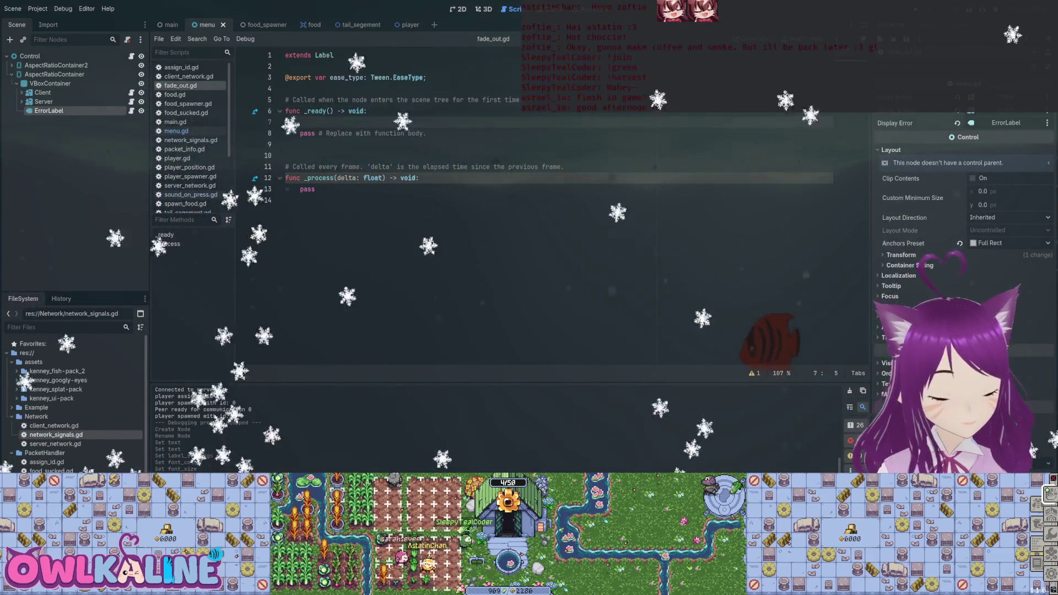
- Add 'visibility_changed.connect(is_visible);' in _ready, save, and open a blank line below
text(visi)
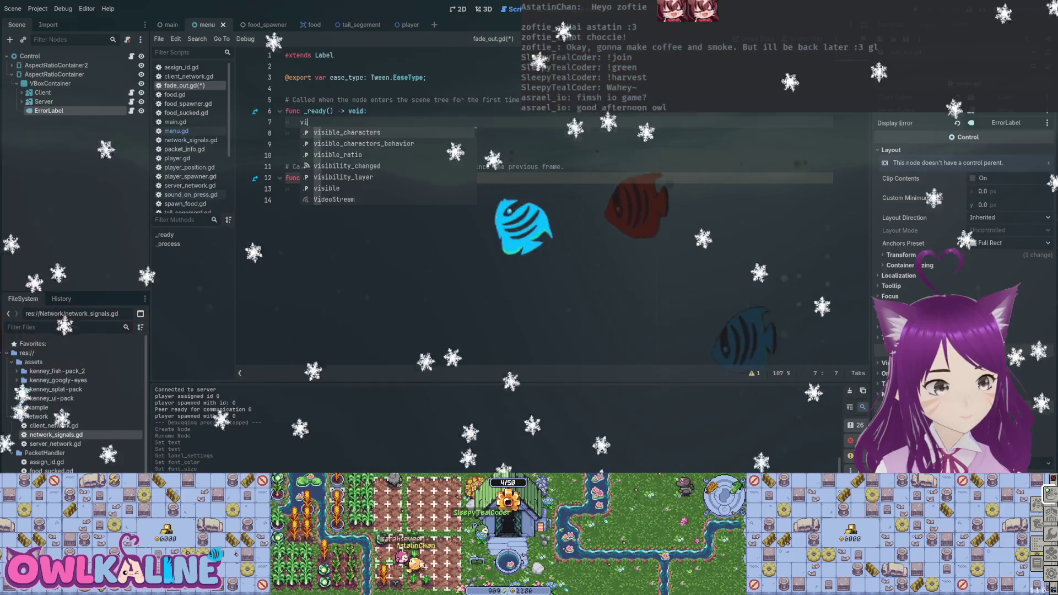
key(Return)
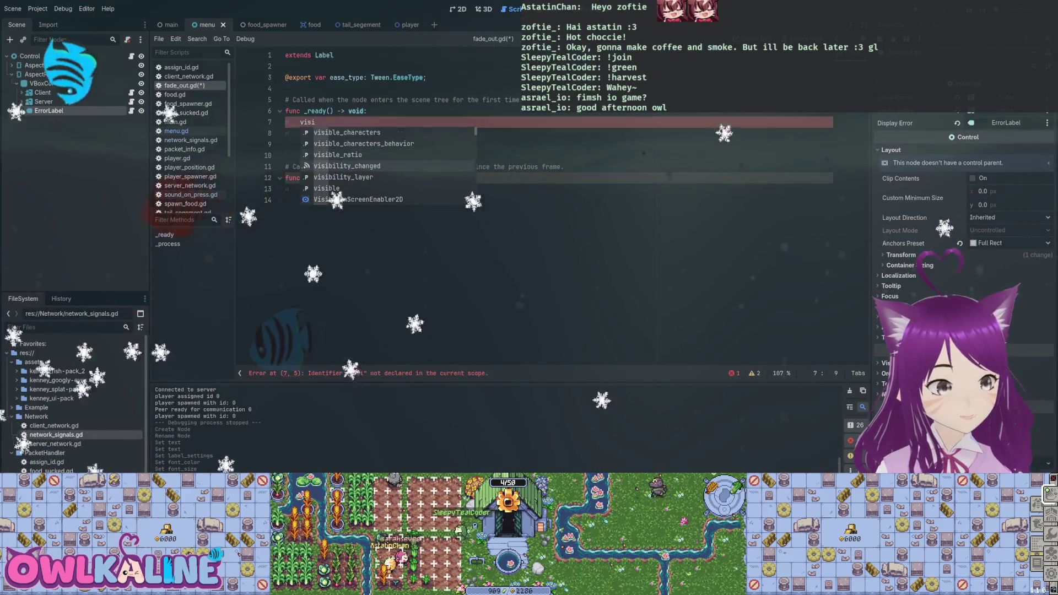
text(.connect()
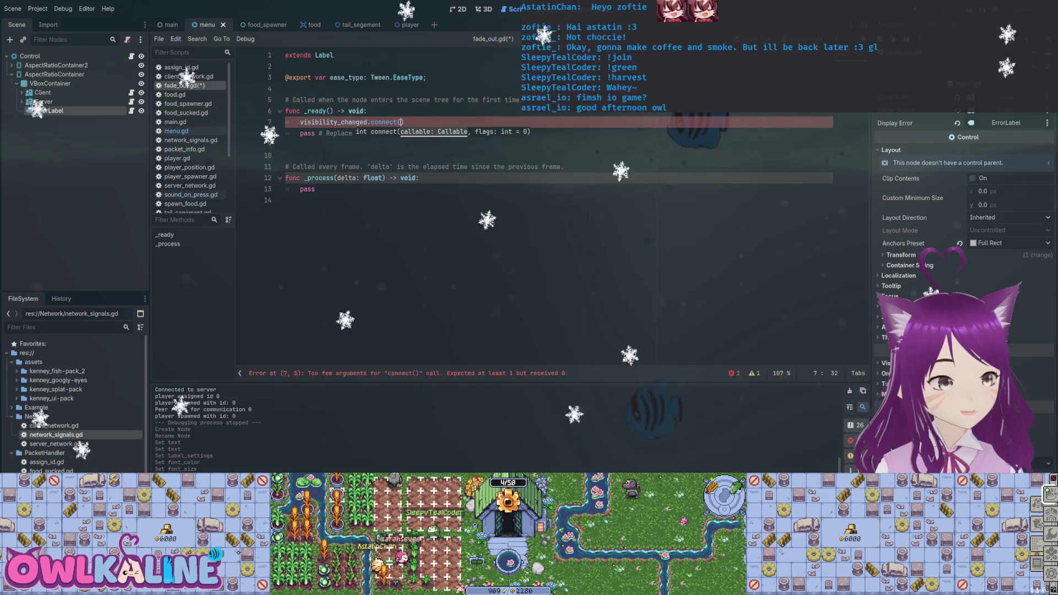
text(is_visib)
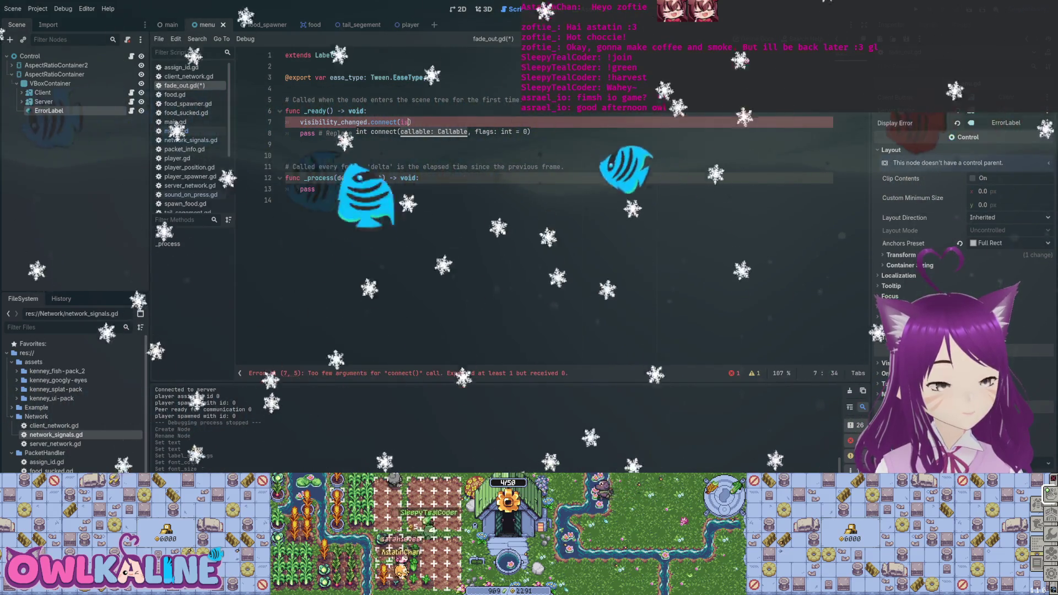
text(le.bind()
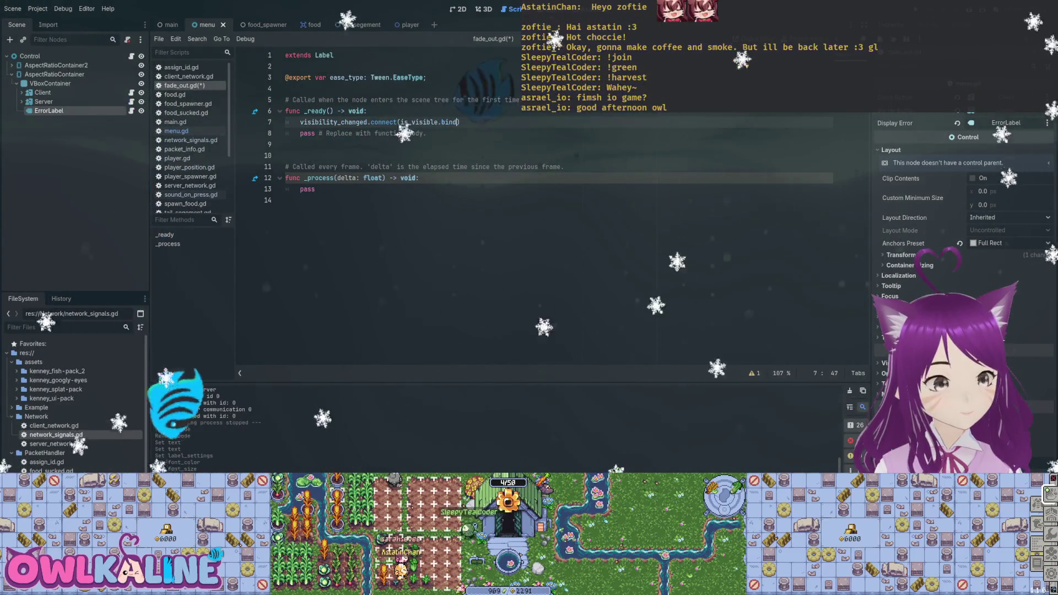
key(BackSpace)
key(BackSpace)
key(ctrl+s)
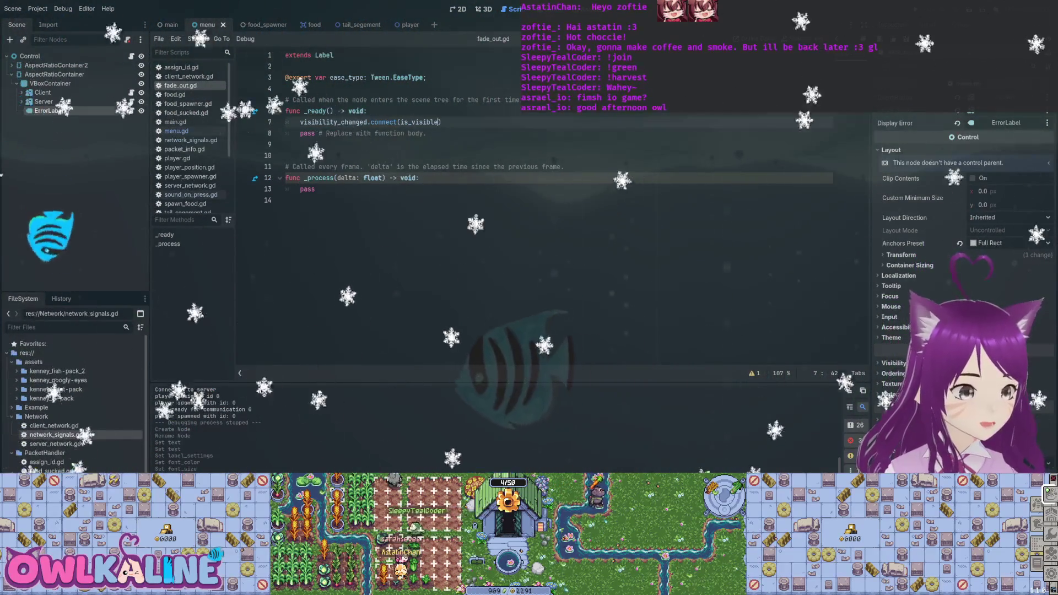
click(443, 122)
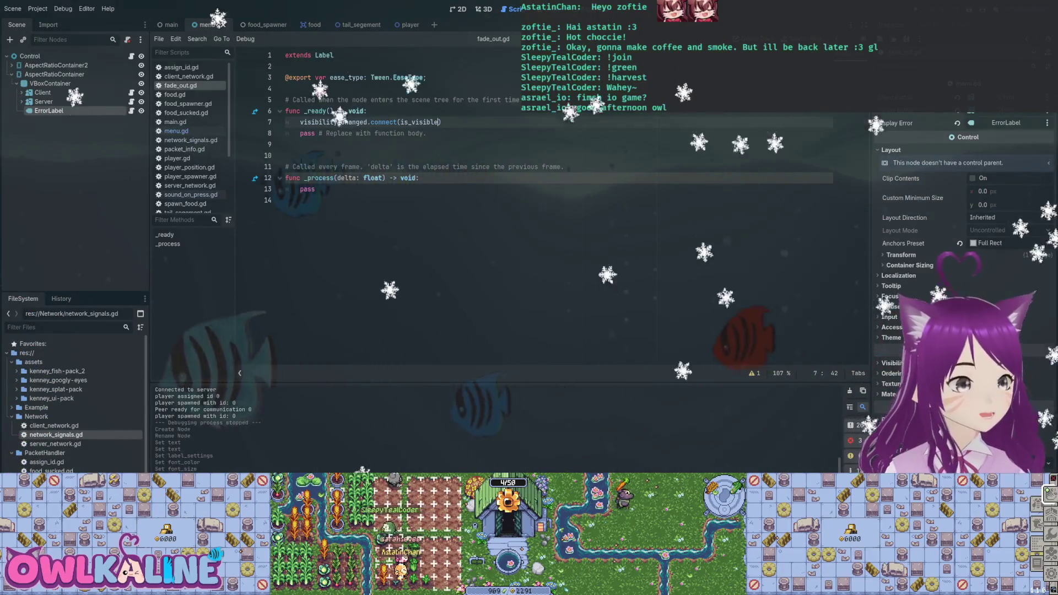
text(;)
key(Down)
key(Down)
key(Down)
key(Return)
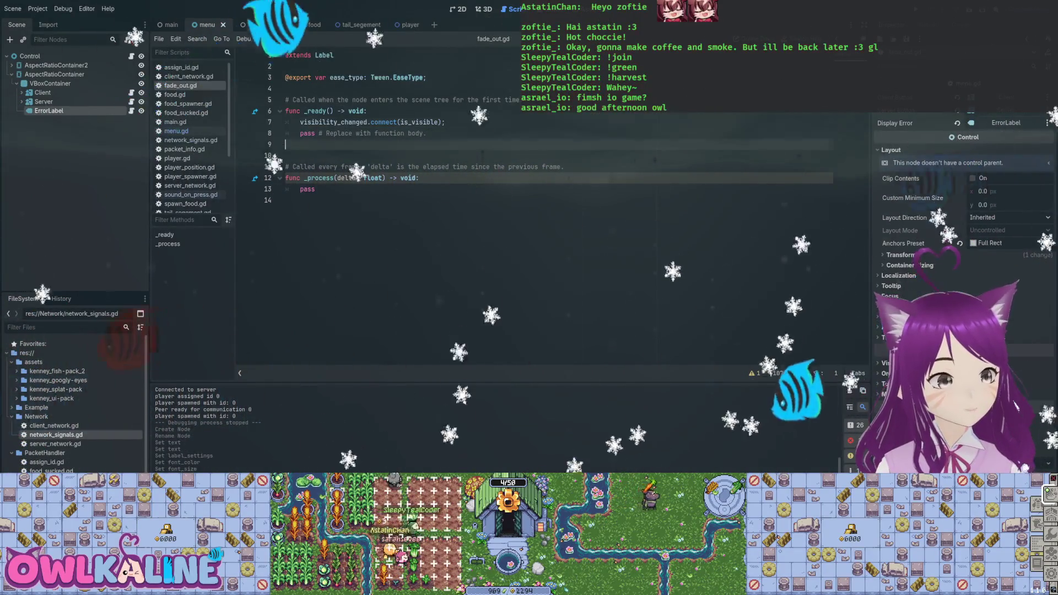
- Add a stub 'func is_visible():' function below _ready and save the script
text(func _)
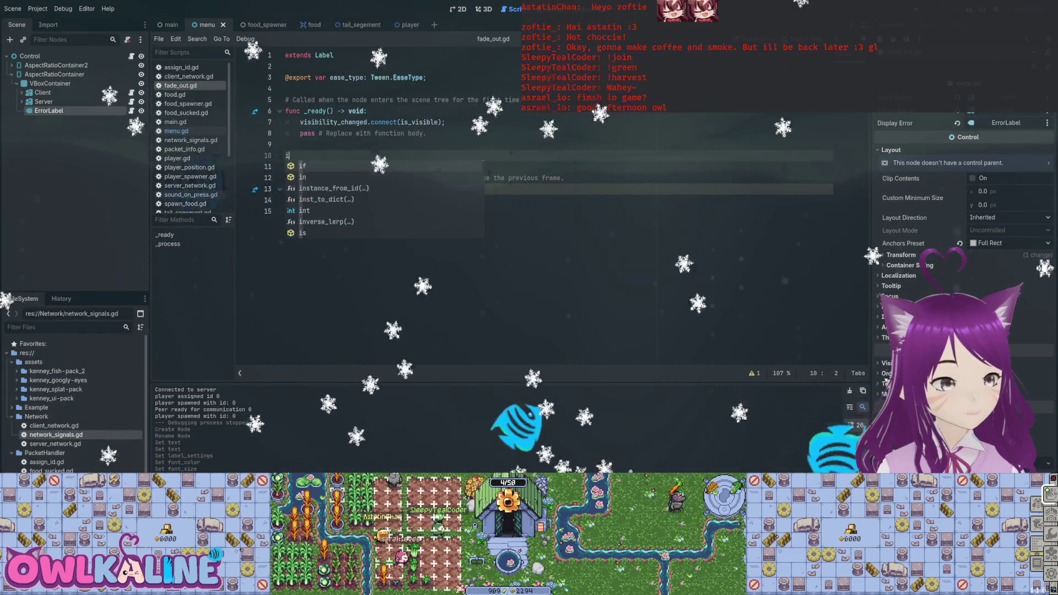
key(BackSpace)
text(ible():)
key(Return)
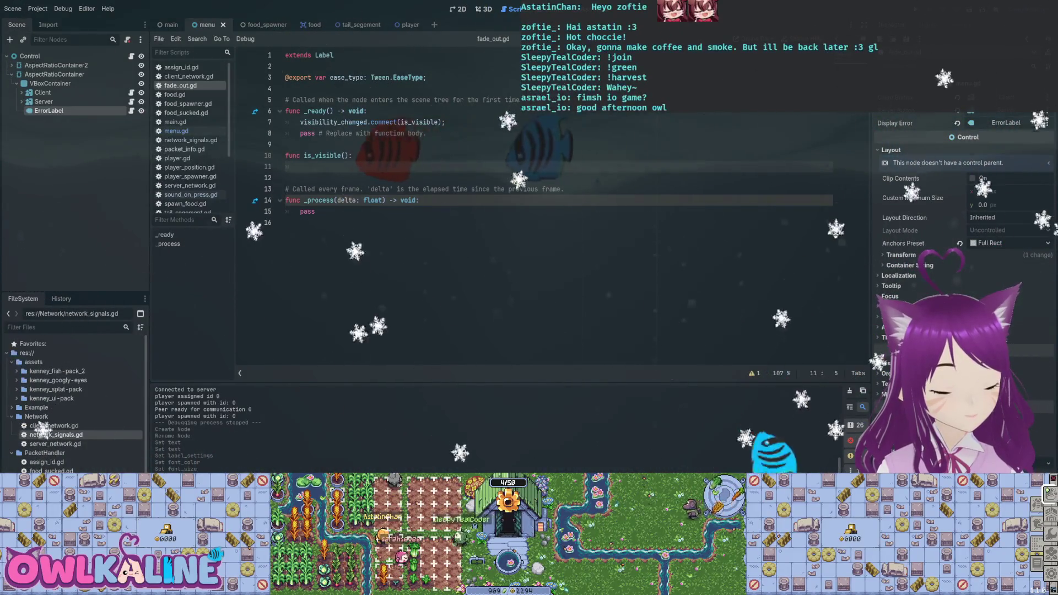
click(301, 156)
click(301, 166)
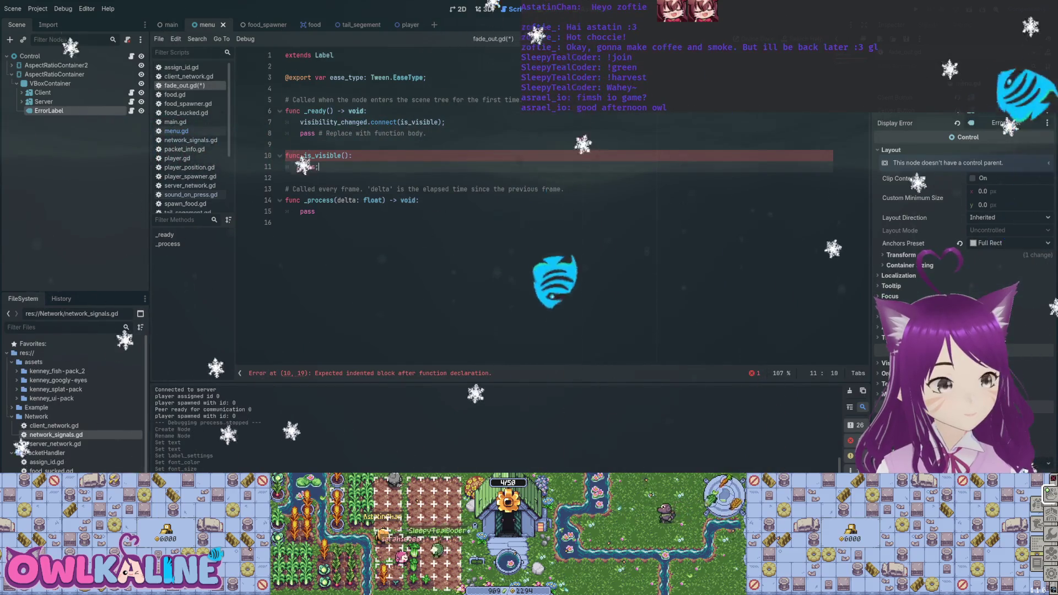
key(ctrl+s)
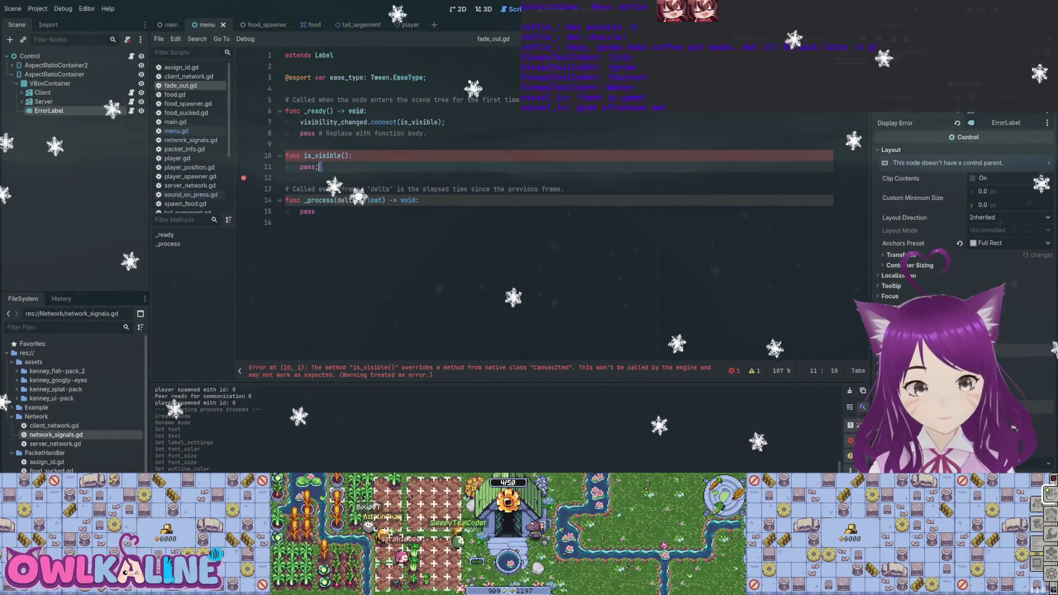
- Select is_visible inside the connect() call, ready to rename it
click(327, 156)
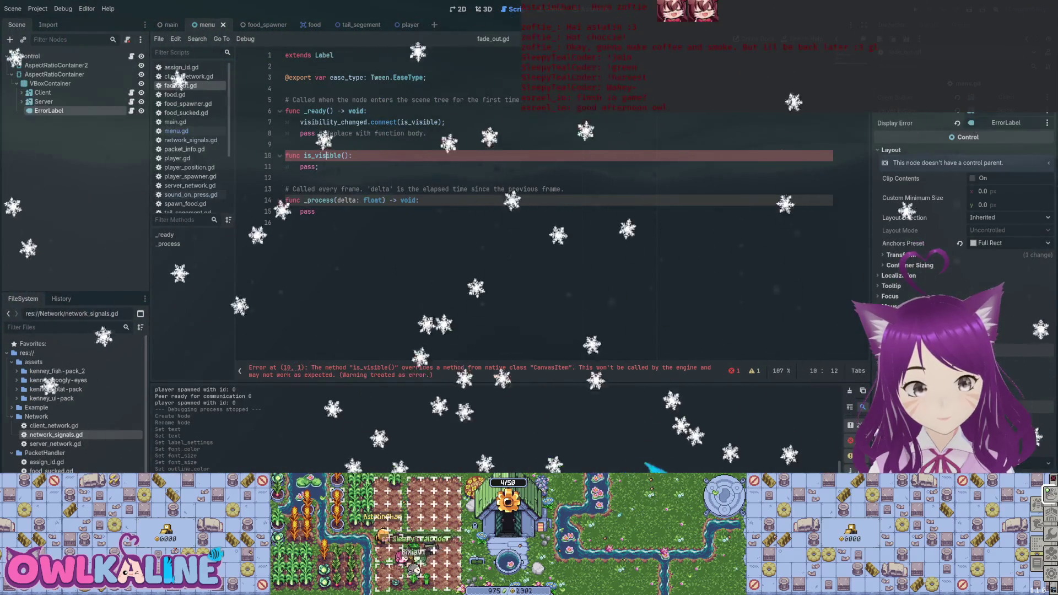
double_click(419, 122)
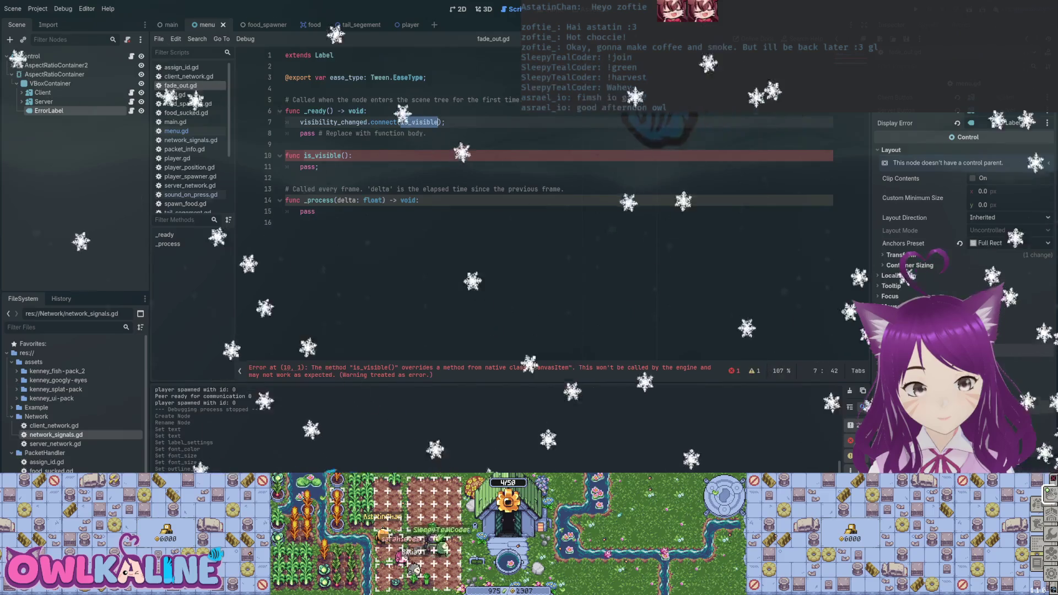
click(318, 167)
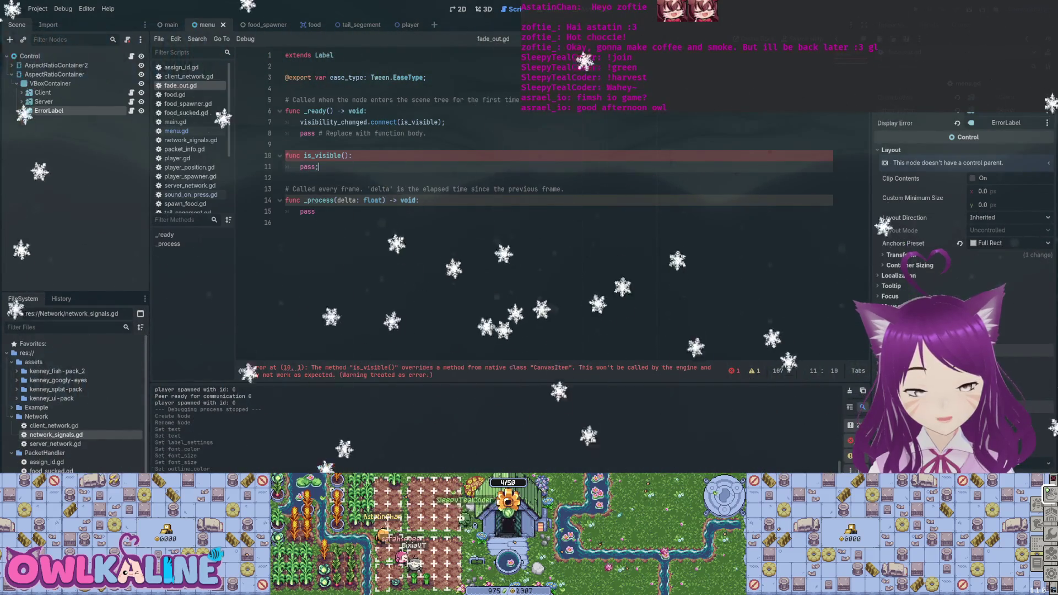
double_click(419, 122)
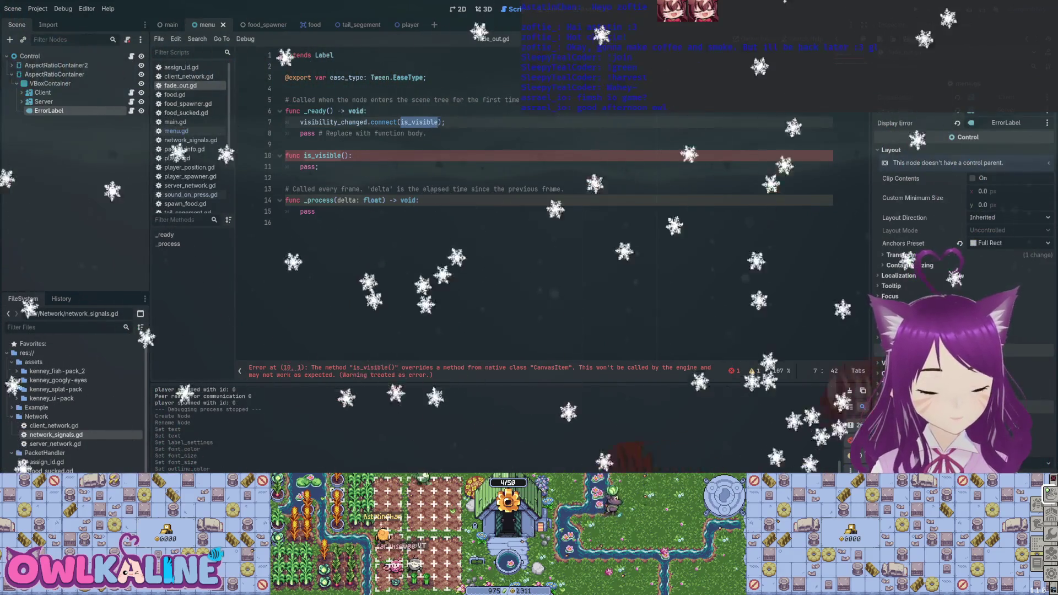
- Rename is_visible to start_tween in both the connect() call and the function declaration
text(start)
text(_tween)
key(Down)
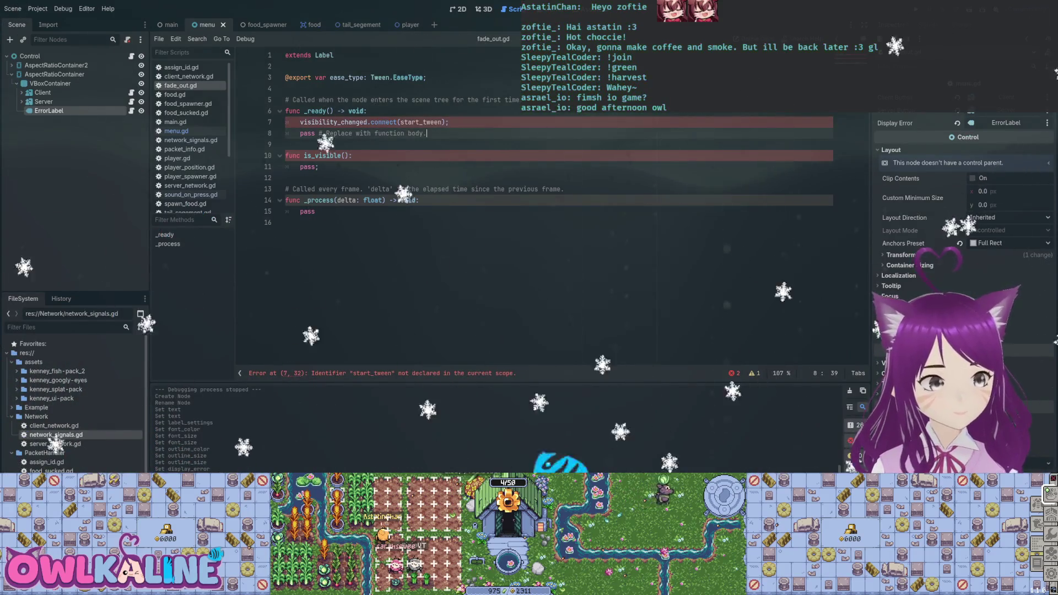
key(ctrl+c)
double_click(322, 156)
key(ctrl+v)
key(End)
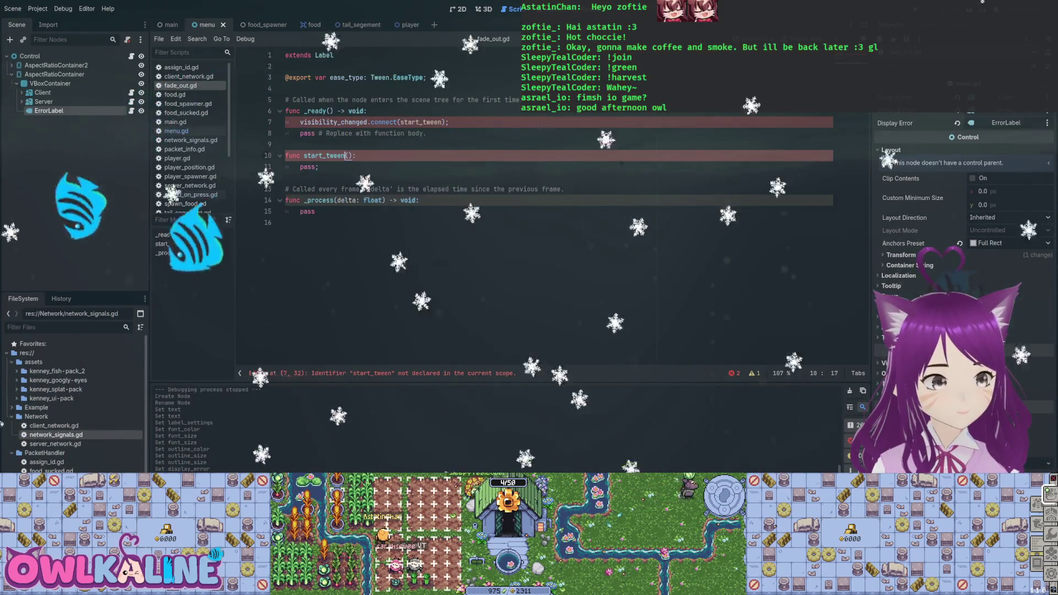
key(Return)
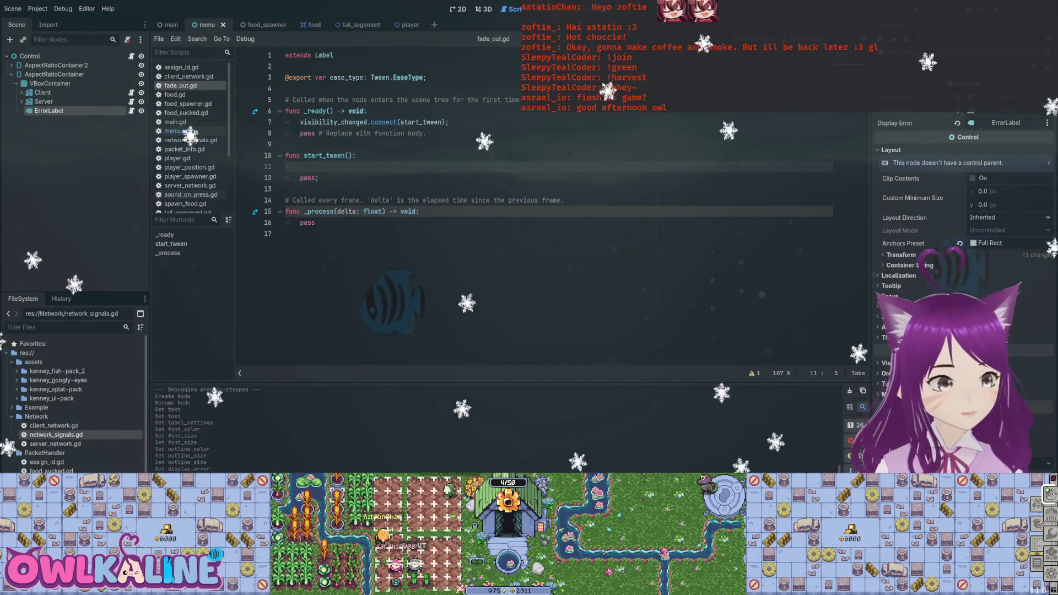
- Declare 'var tween: Tween;' below the ease_type export and save
key(Return)
key(Return)
key(Up)
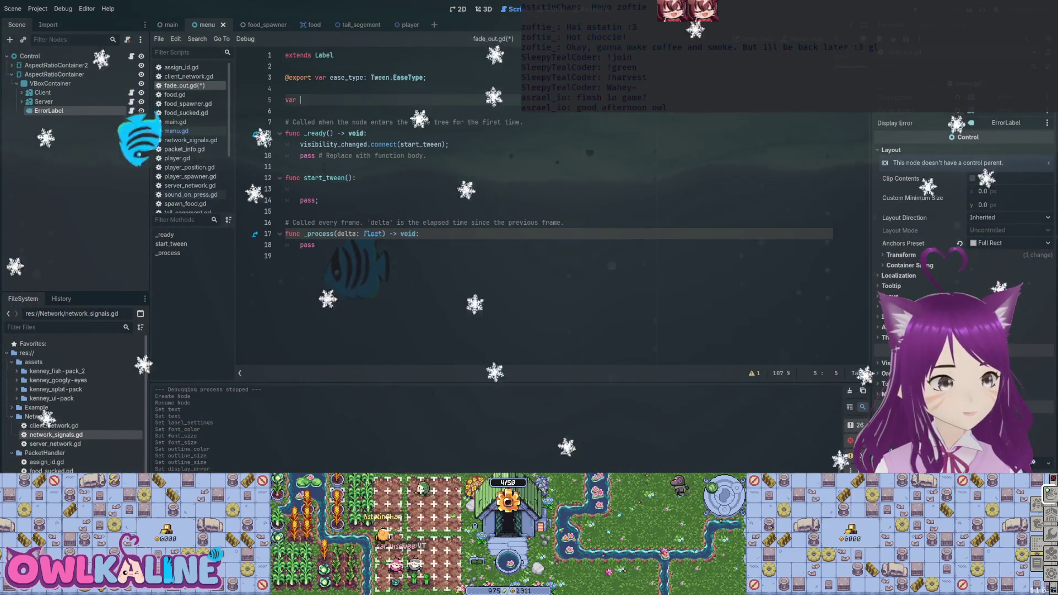
text(tween)
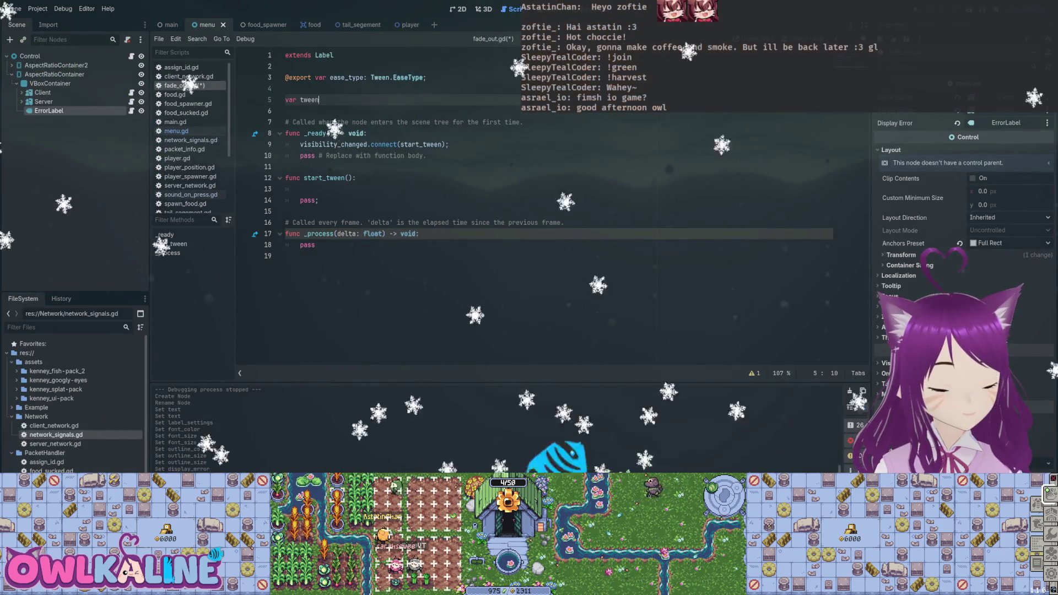
text(: Tween;)
key(Down)
key(ctrl+s)
- Begin an 'if tween:' check inside start_tween
click(302, 189)
text(if tween:)
key(Return)
key(Up)
key(Down)
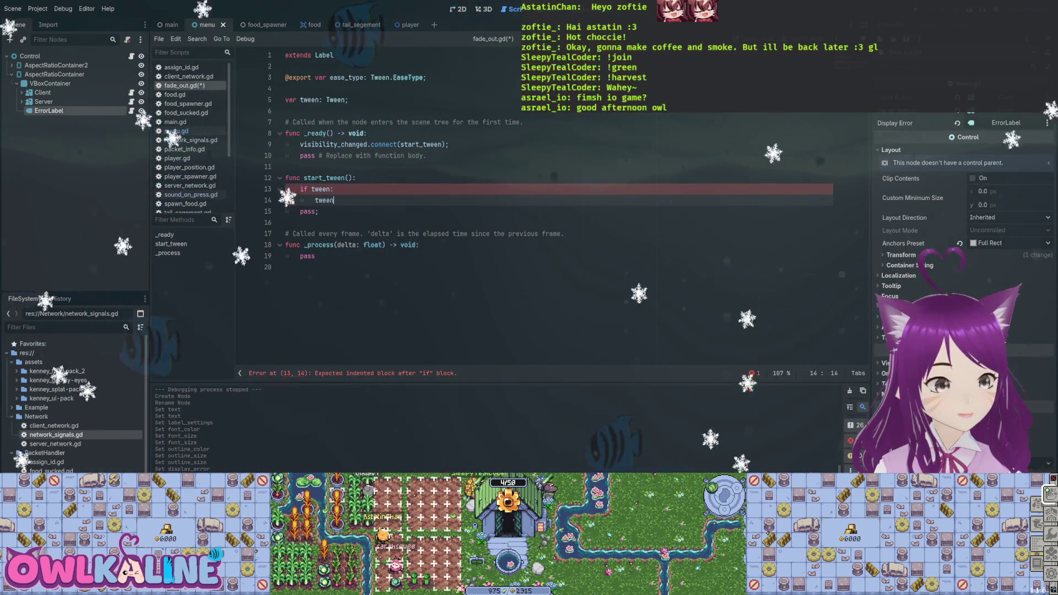
- Complete 'tween.kill();' in the if block, save, and open the next line
text(.kill();)
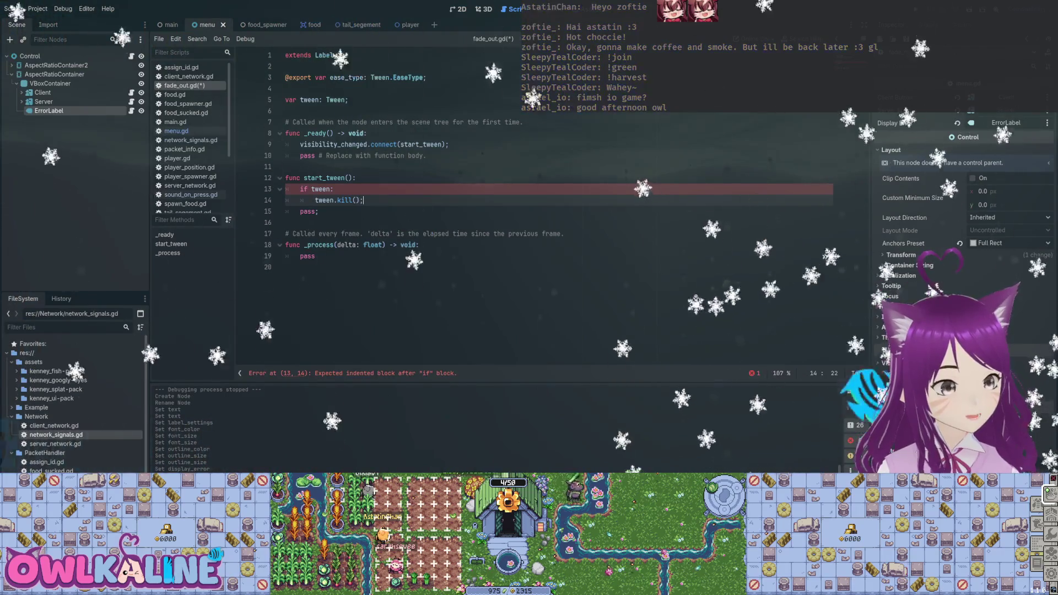
key(ctrl+s)
key(Return)
key(Return)
key(BackSpace)
- Write 'tween = create_tween().set_ease(ease_type).set_parallel(' using autocomplete
text(tween())
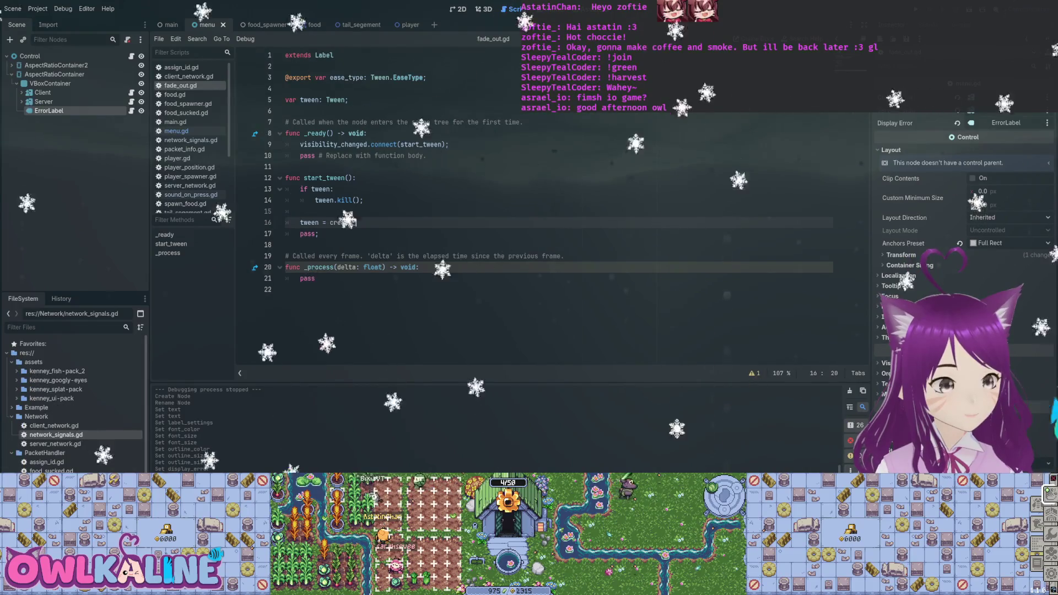
text(.)
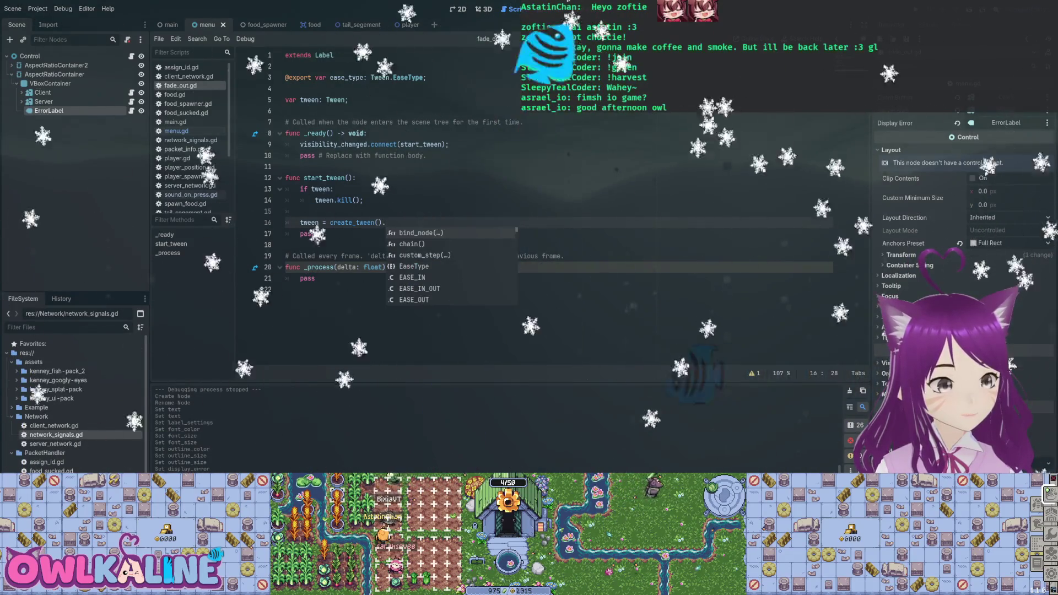
text(set)
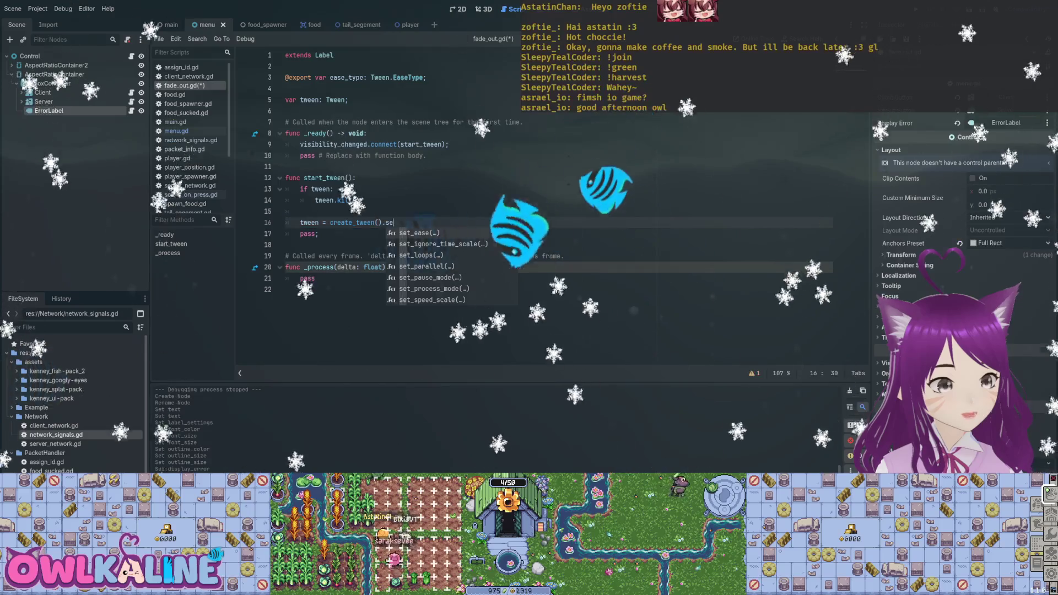
key(Down)
key(Down)
key(Down)
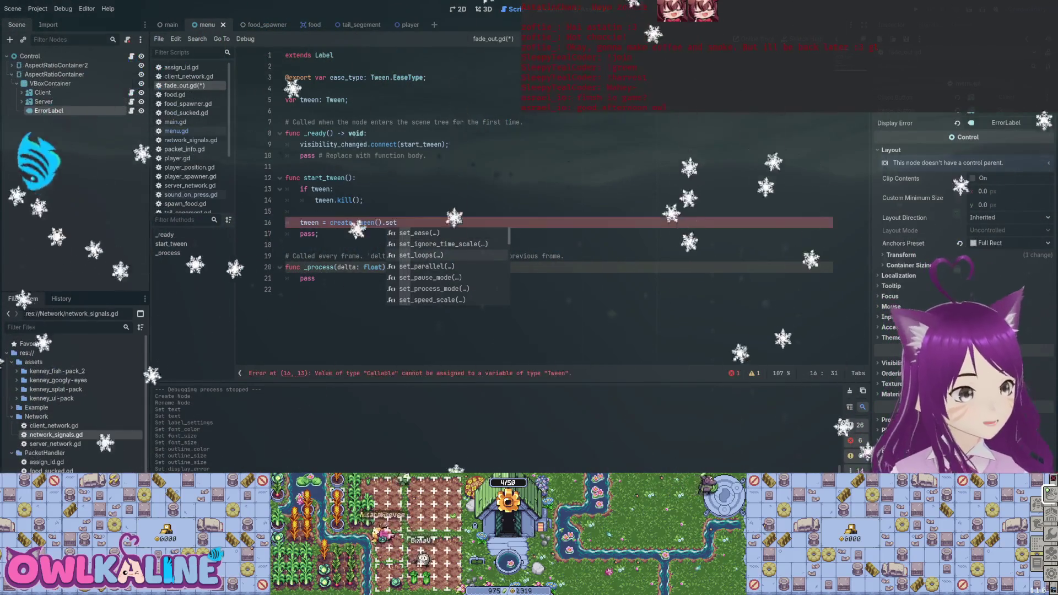
scroll(447, 266, down, 2)
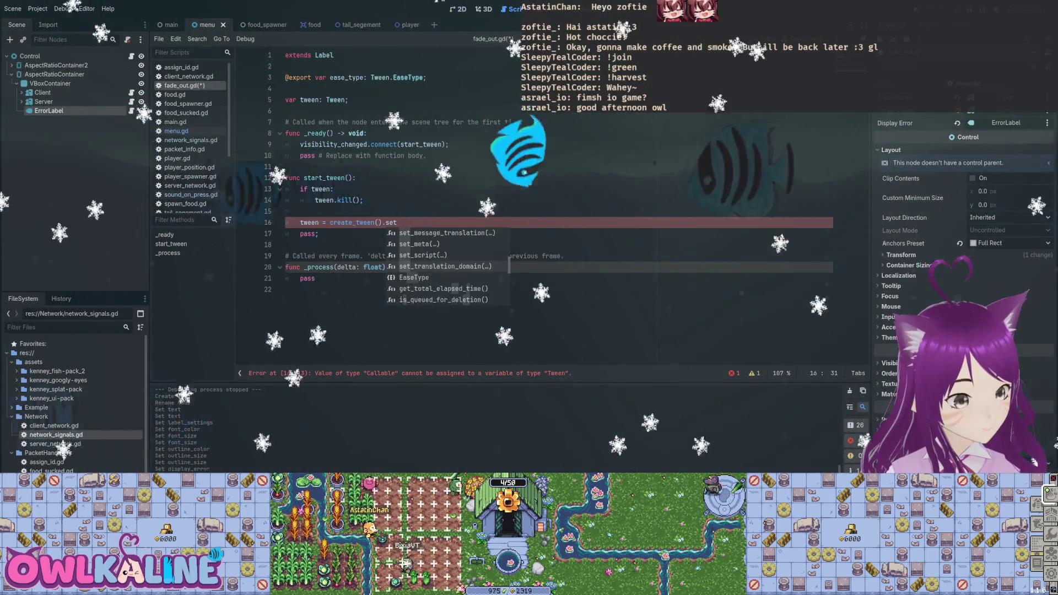
text(e)
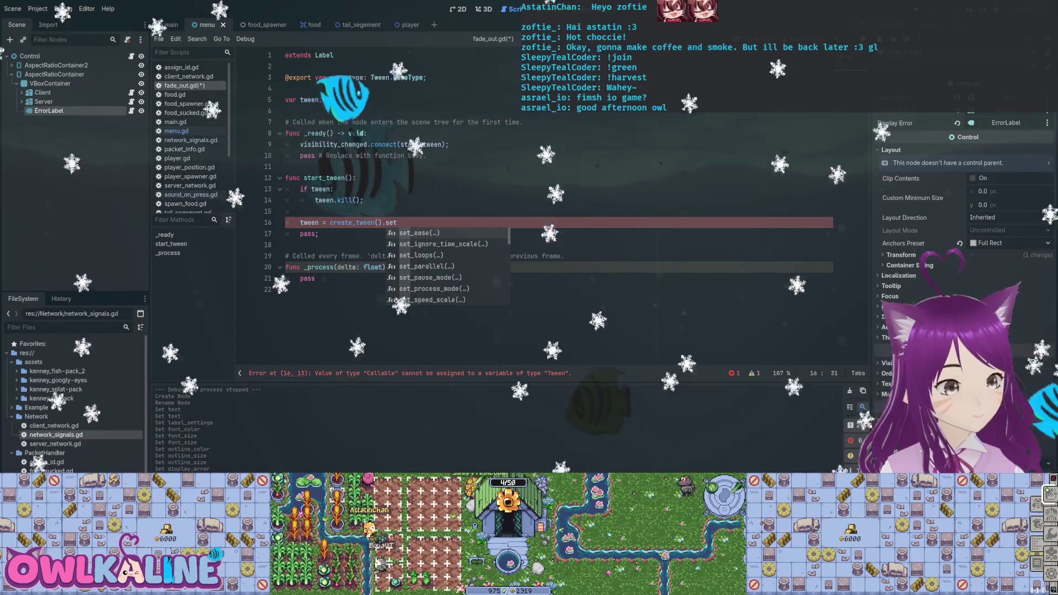
key(Return)
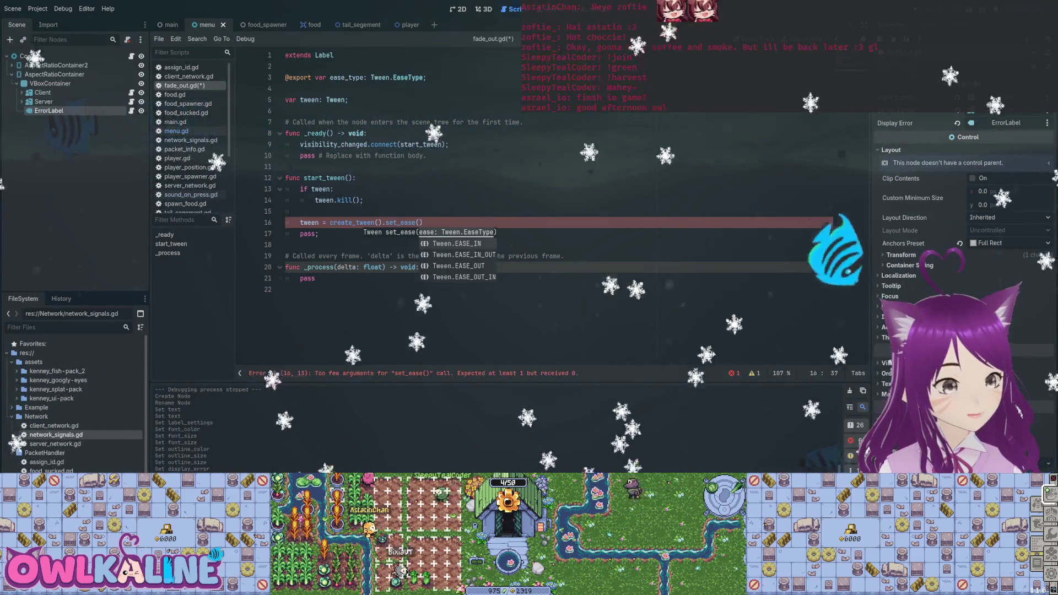
text(ase_type).set_p)
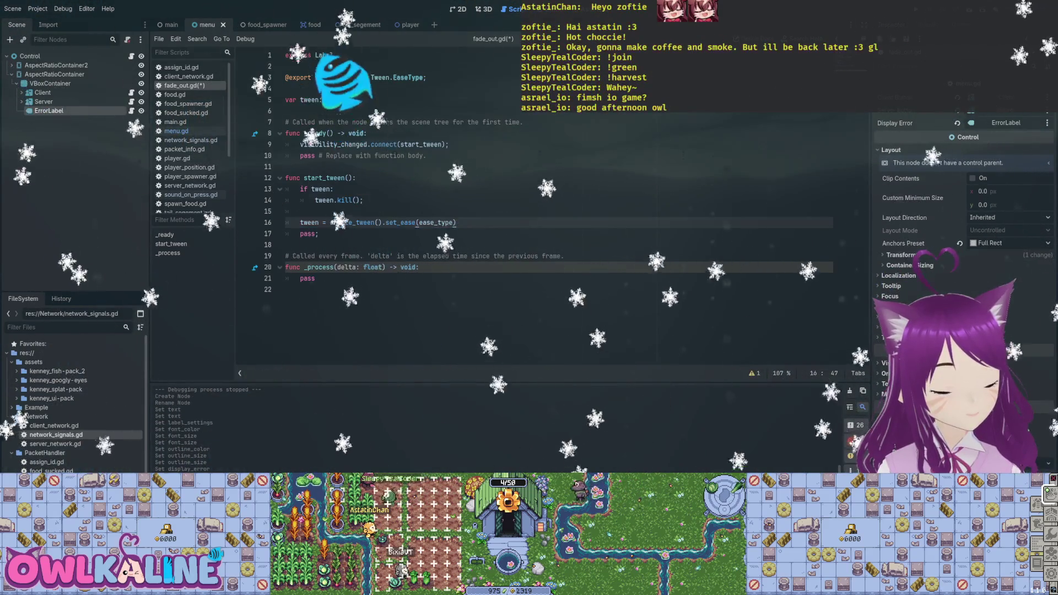
key(Return)
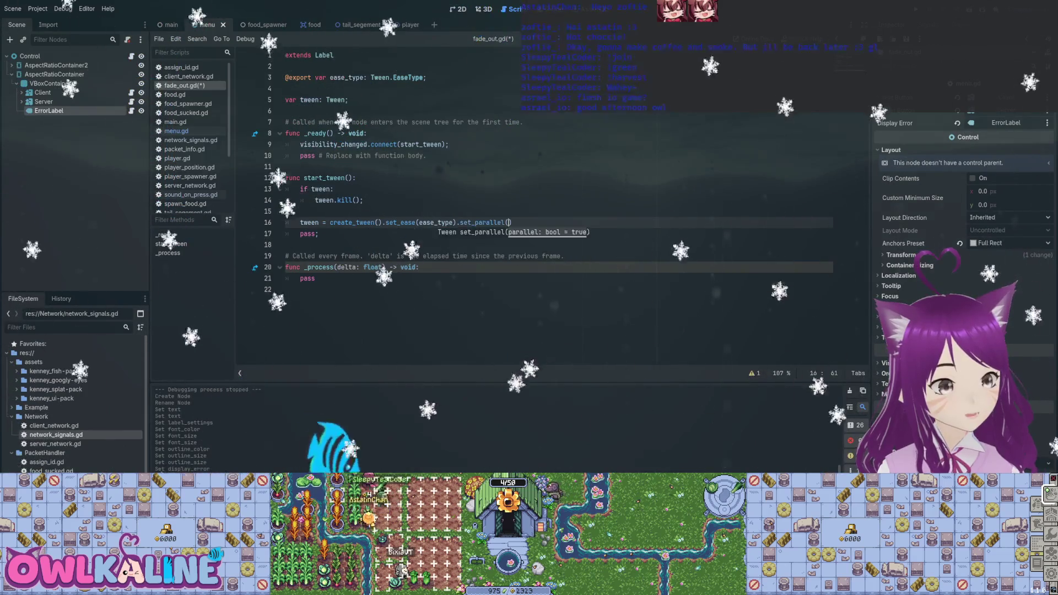
text(true);)
- Default ease_type to Tween.EaseType.EASE_OUT, save, and start a line after the tween creation
click(428, 77)
text(= )
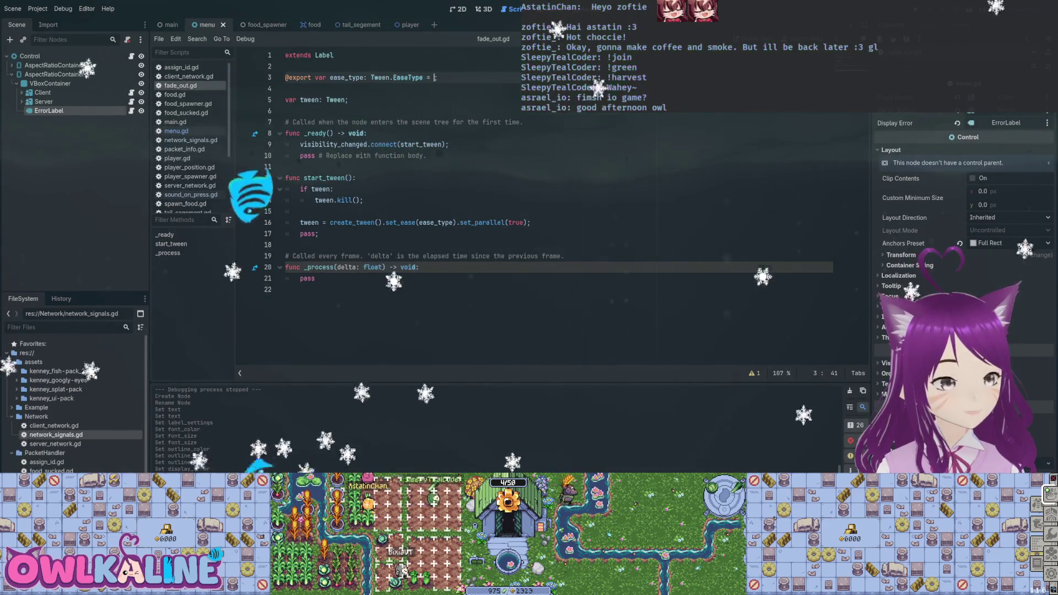
text(EaseTy)
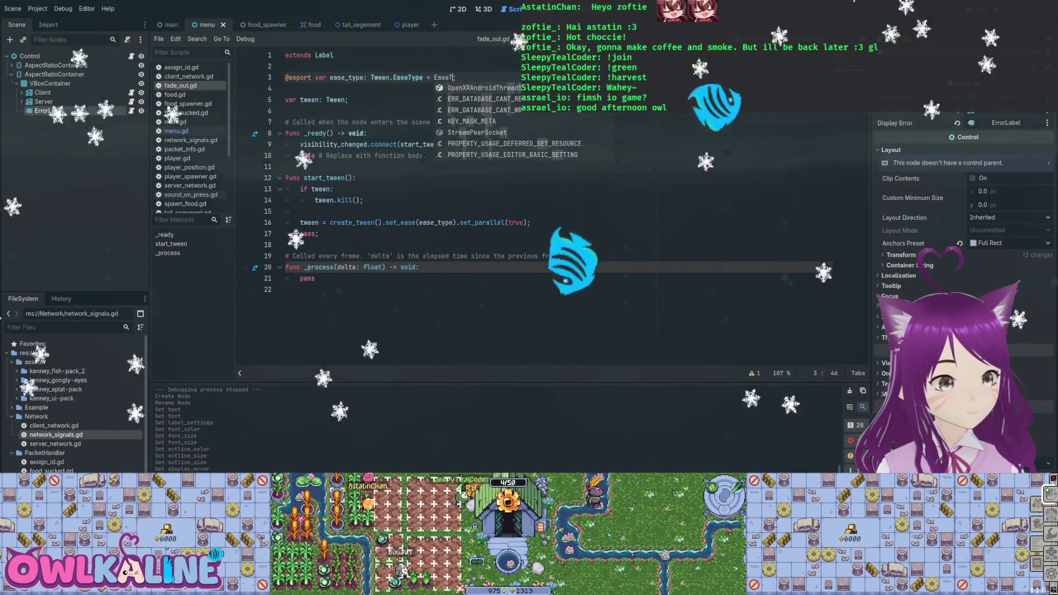
key(BackSpace)
key(BackSpace)
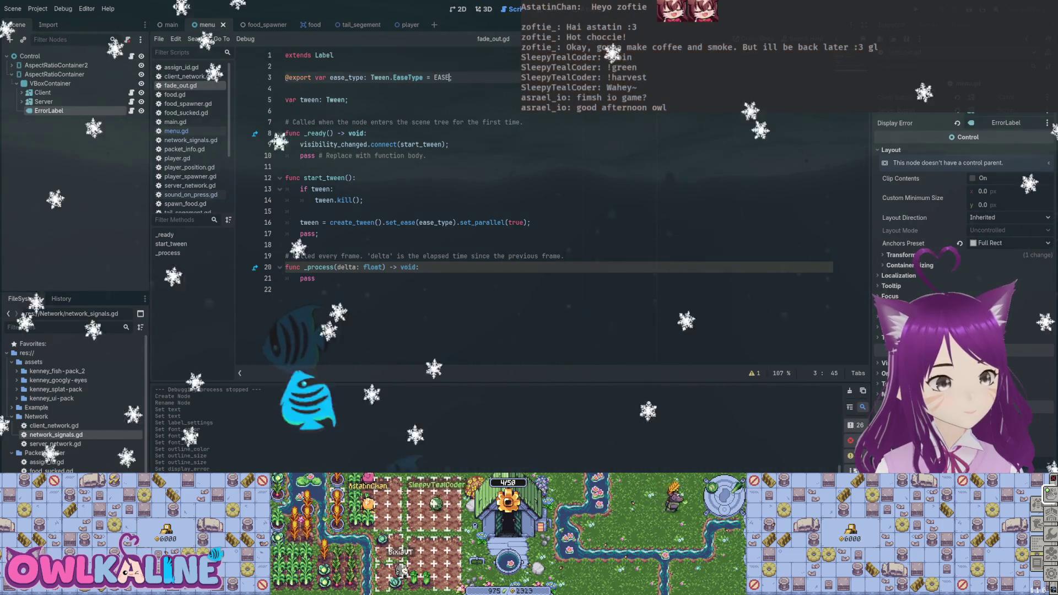
text(_T)
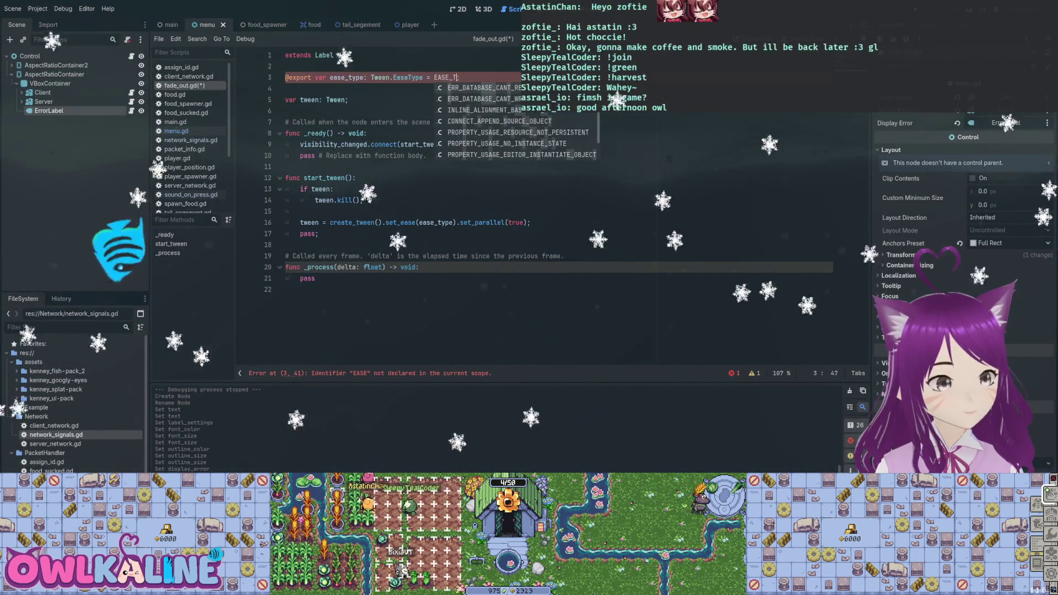
text(YP)
key(BackSpace)
key(BackSpace)
key(BackSpace)
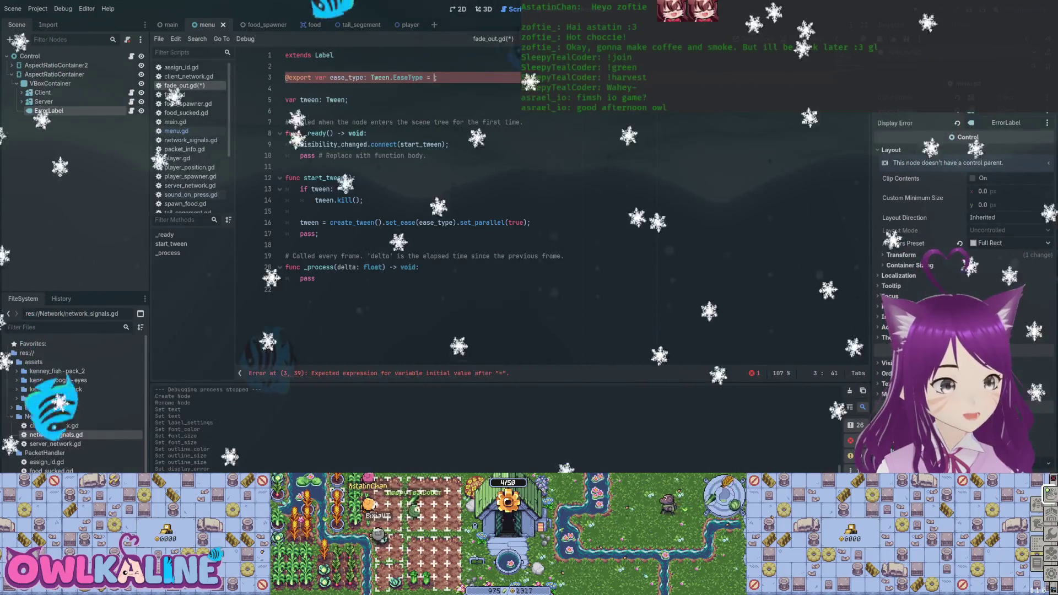
text(EaseTy)
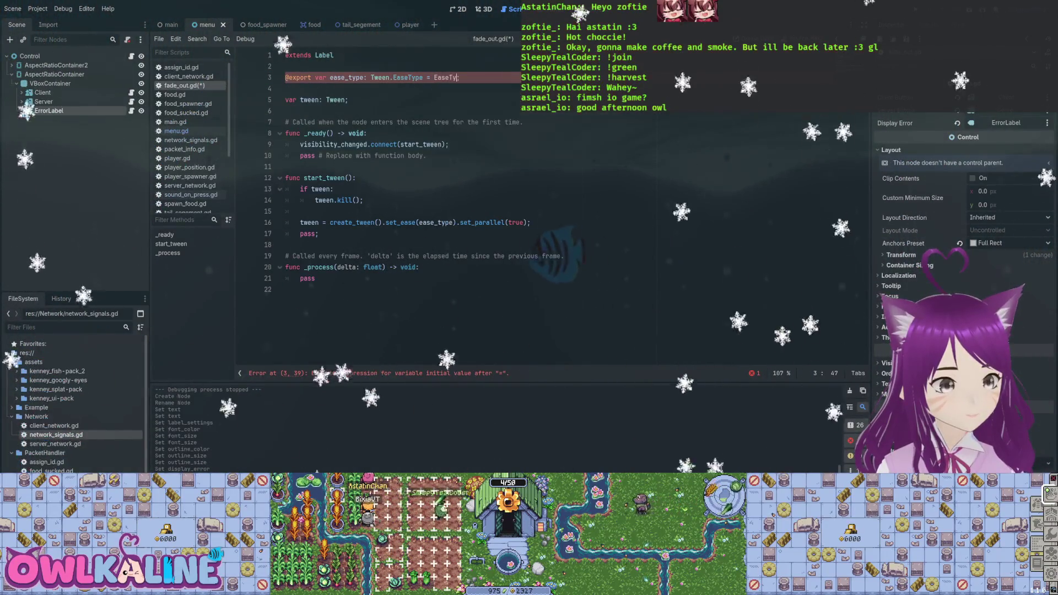
text(pe.E)
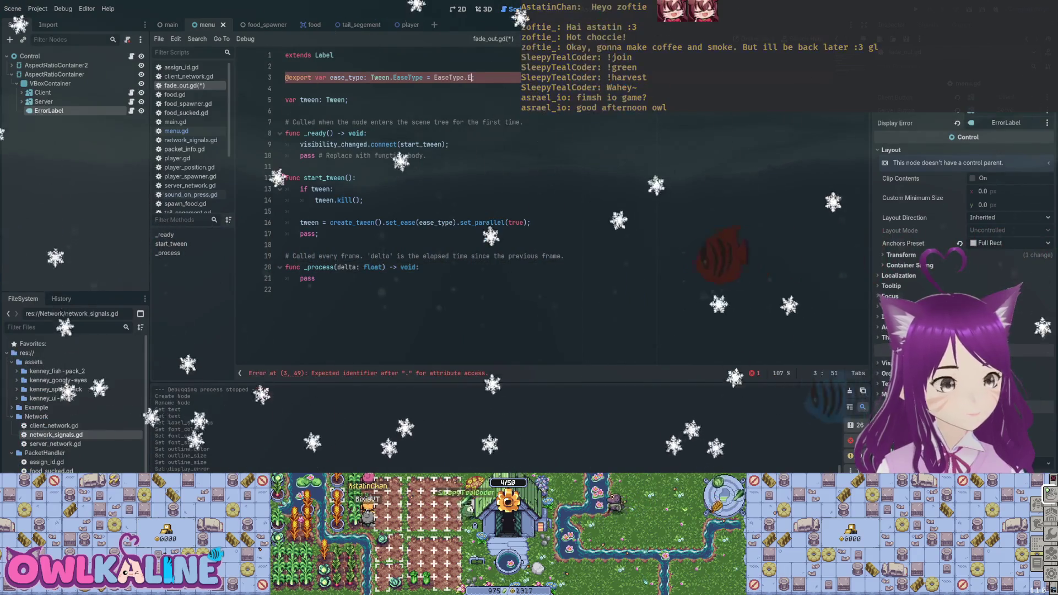
text(;)
key(ctrl+s)
click(434, 77)
text(Tween.)
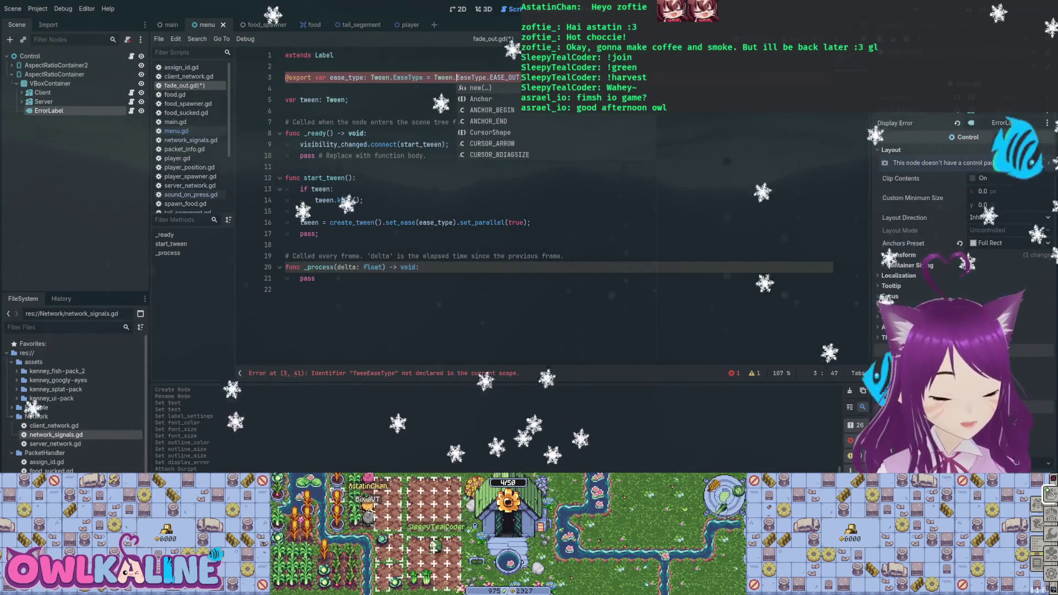
text(n.)
click(286, 66)
key(ctrl+s)
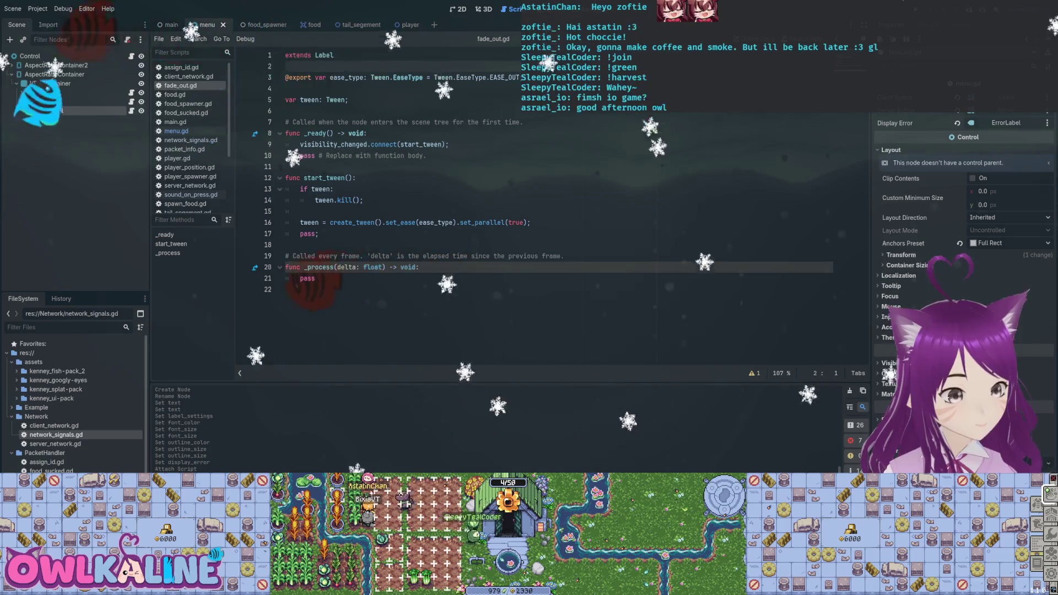
click(531, 222)
key(Return)
- Begin a tween.tween_property call on line 17 via autocomplete, with quotes for the property path, and save
text(tween.)
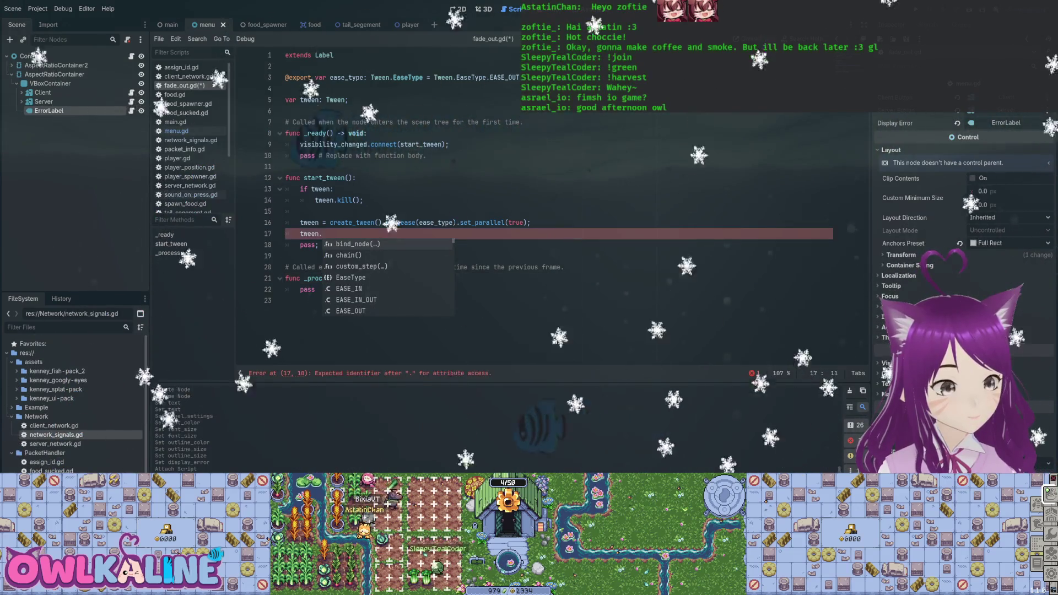
text(pr)
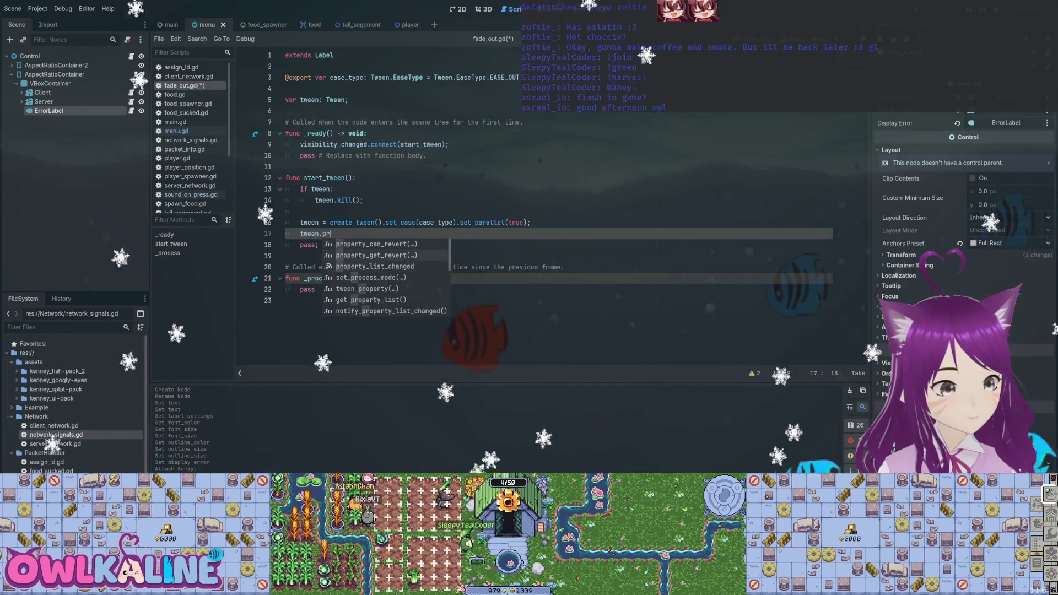
key(Down)
key(Down)
key(Down)
key(Return)
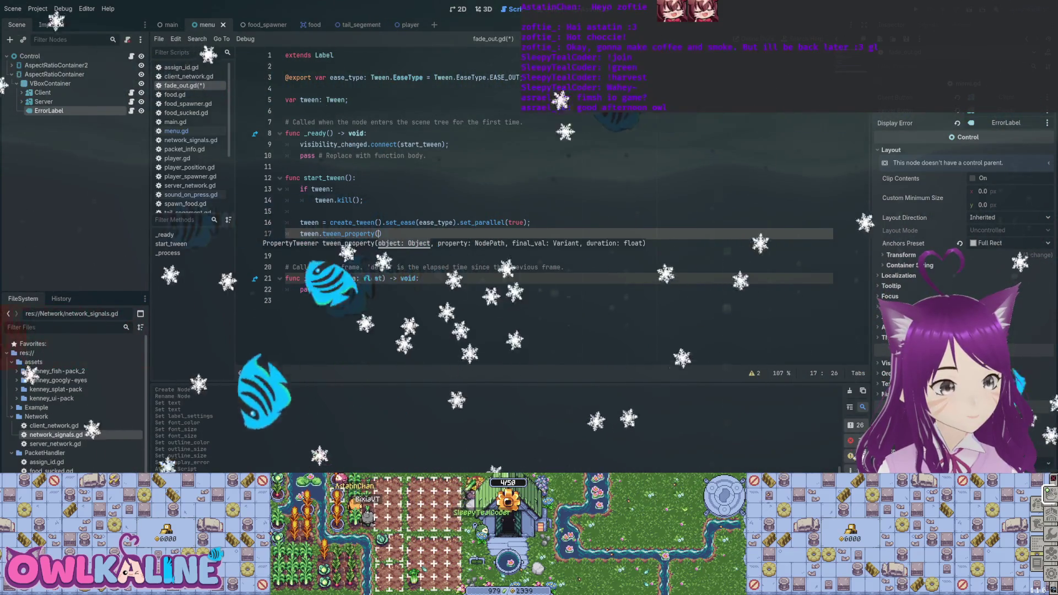
text("")
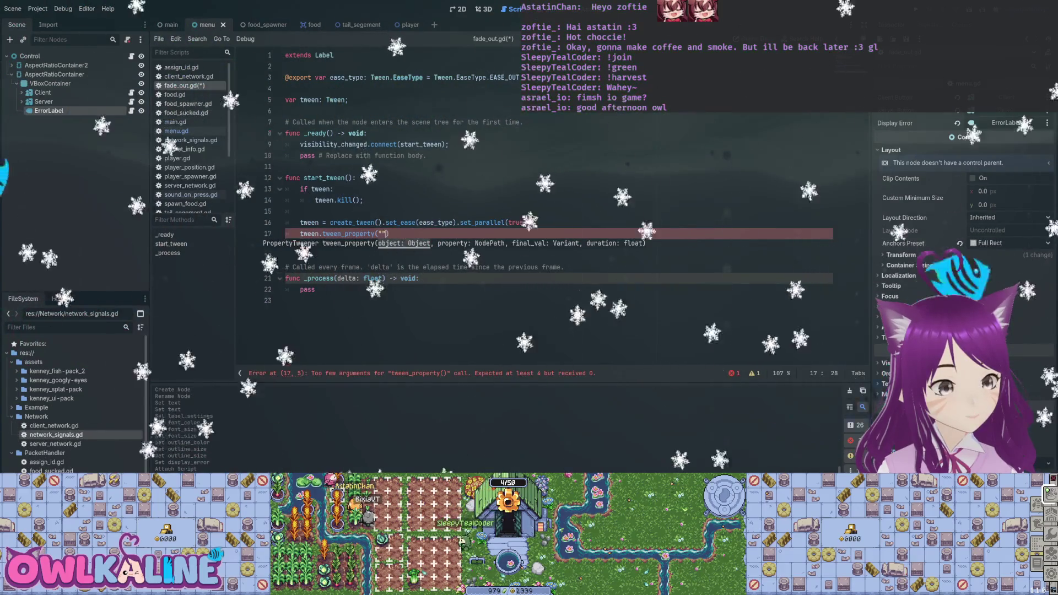
key(Left)
key(Left)
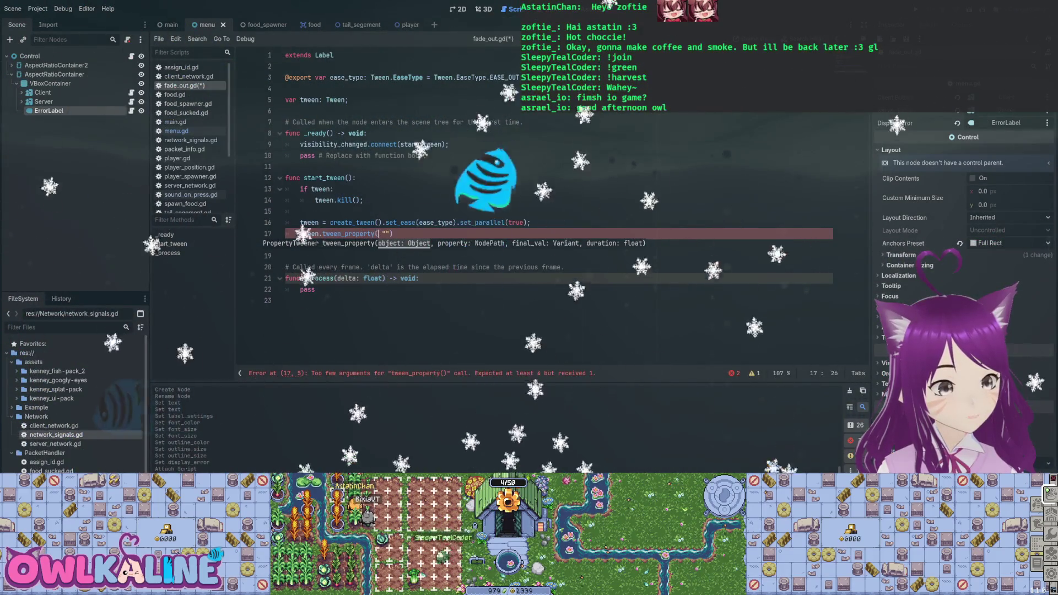
key(Right)
key(Right)
key(ctrl+space)
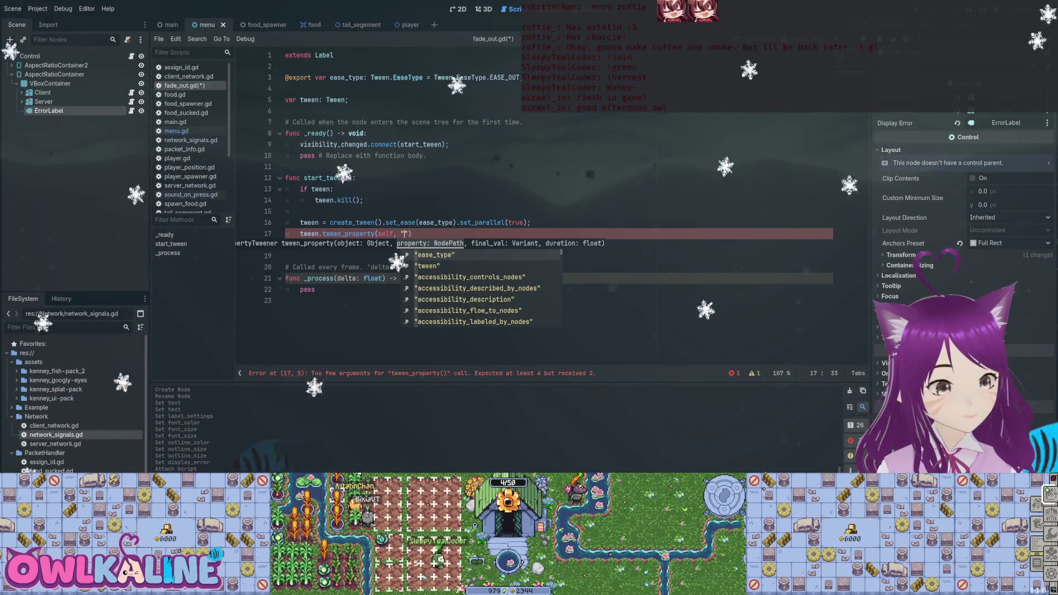
text(lp)
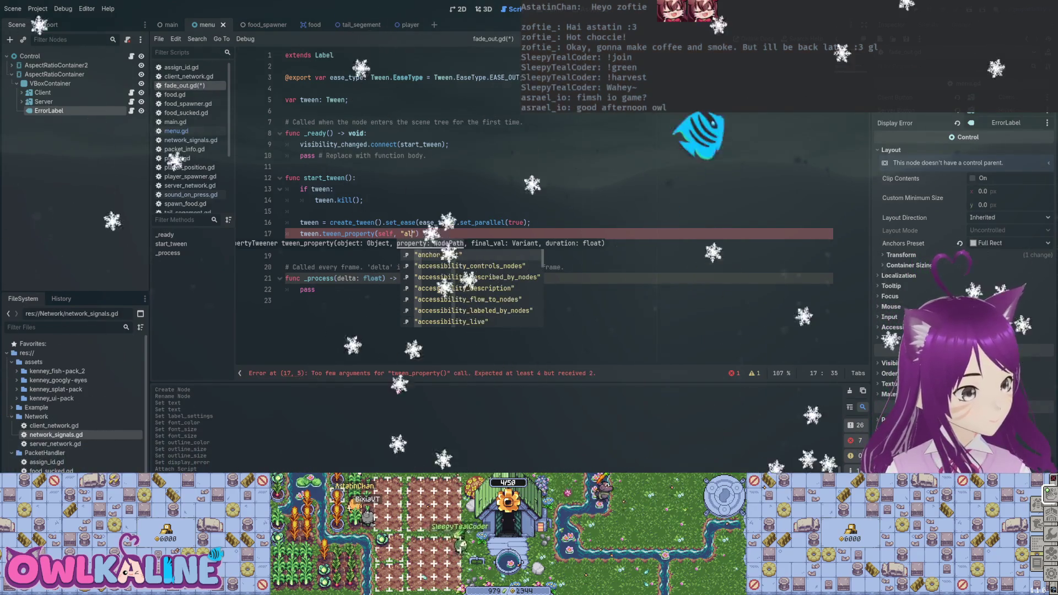
text(h)
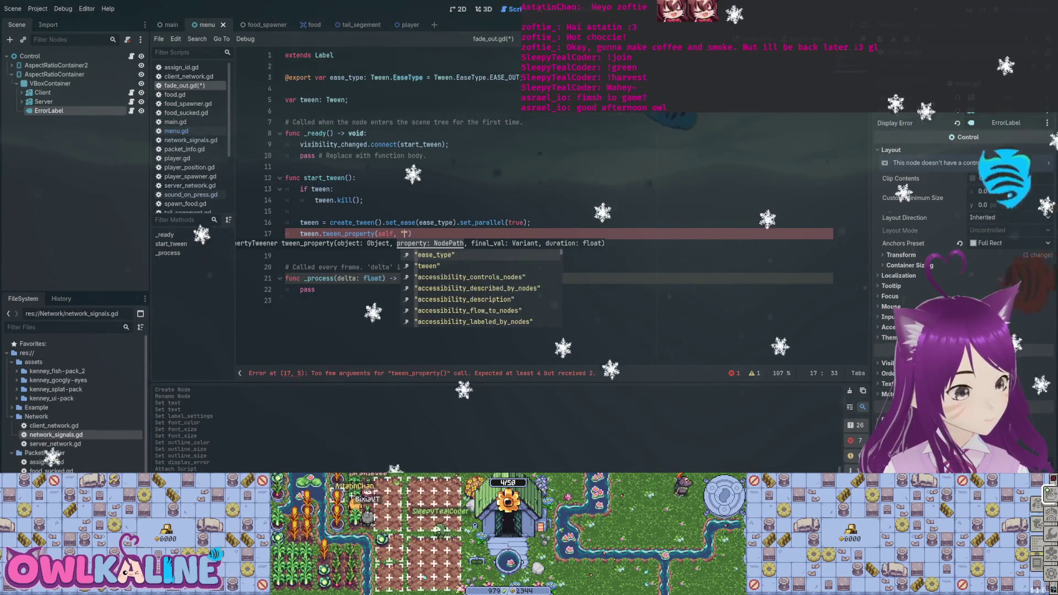
text(ol)
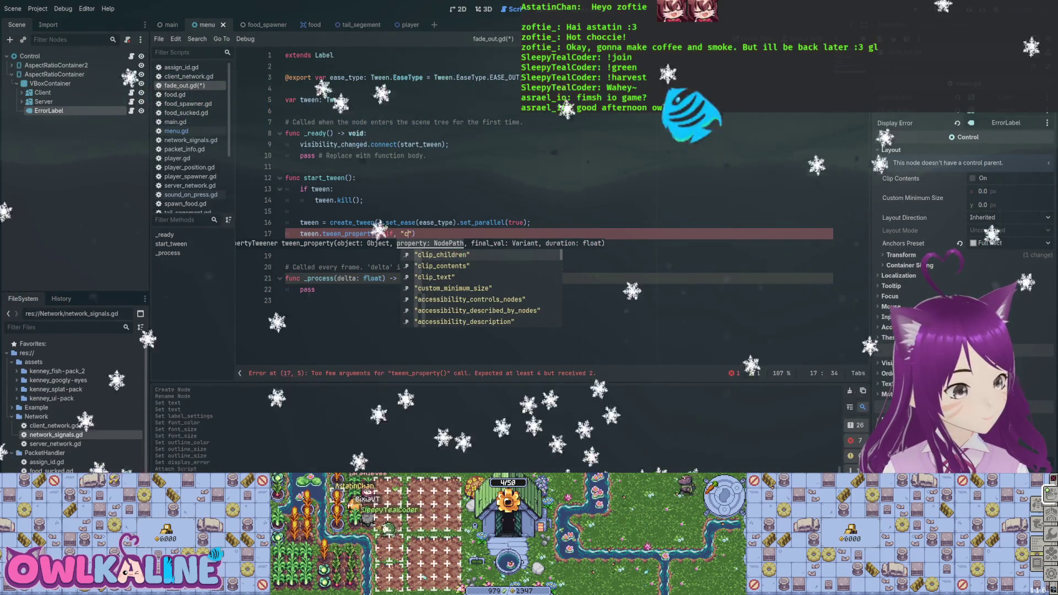
key(BackSpace)
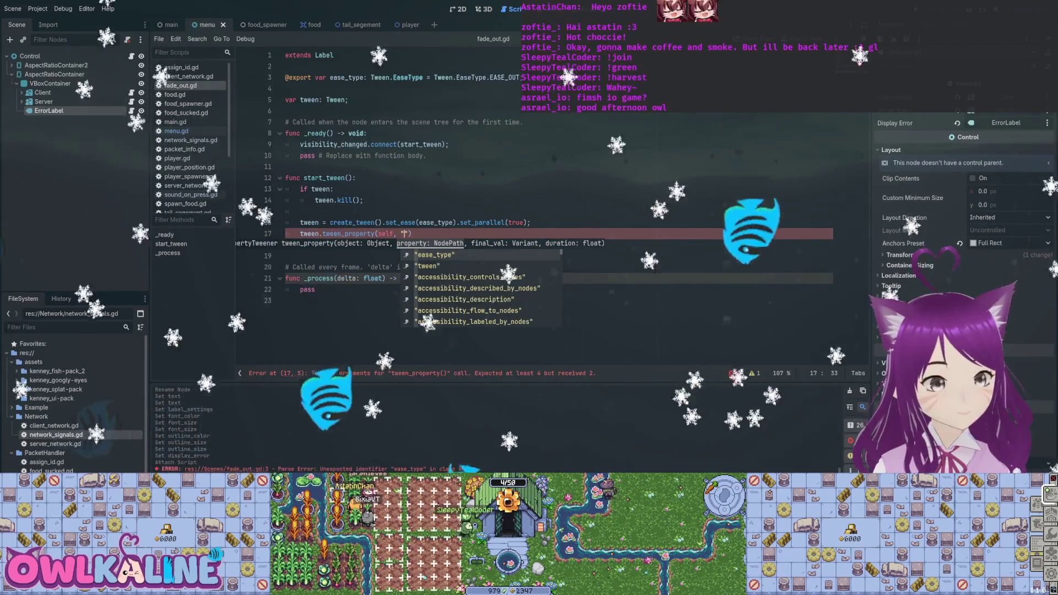
key(ctrl+s)
- Check ErrorLabel's label settings, then fill in the property path "label_settings.font.color" and save
click(49, 111)
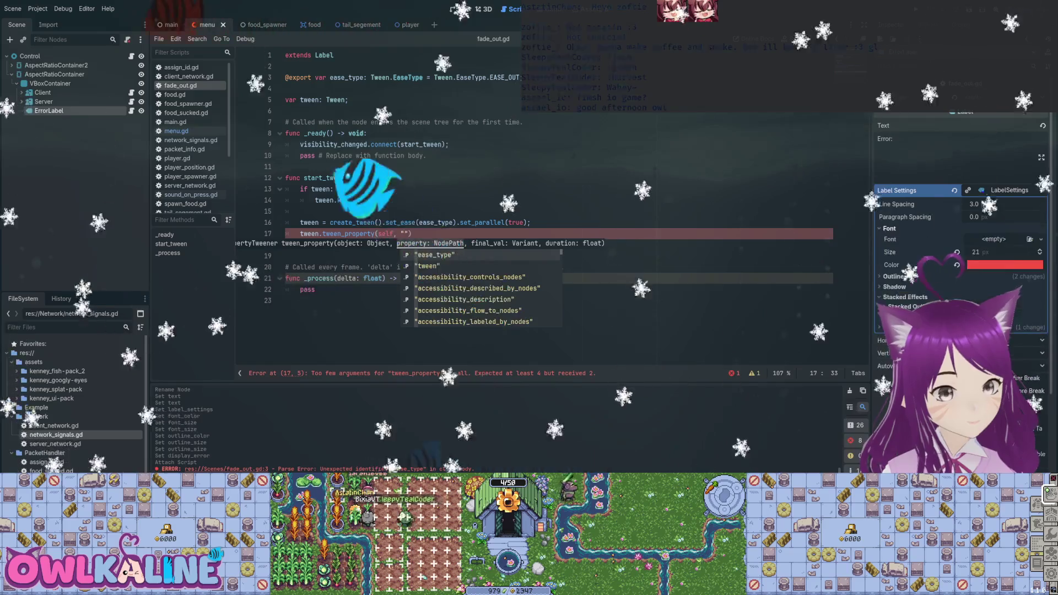
key(Escape)
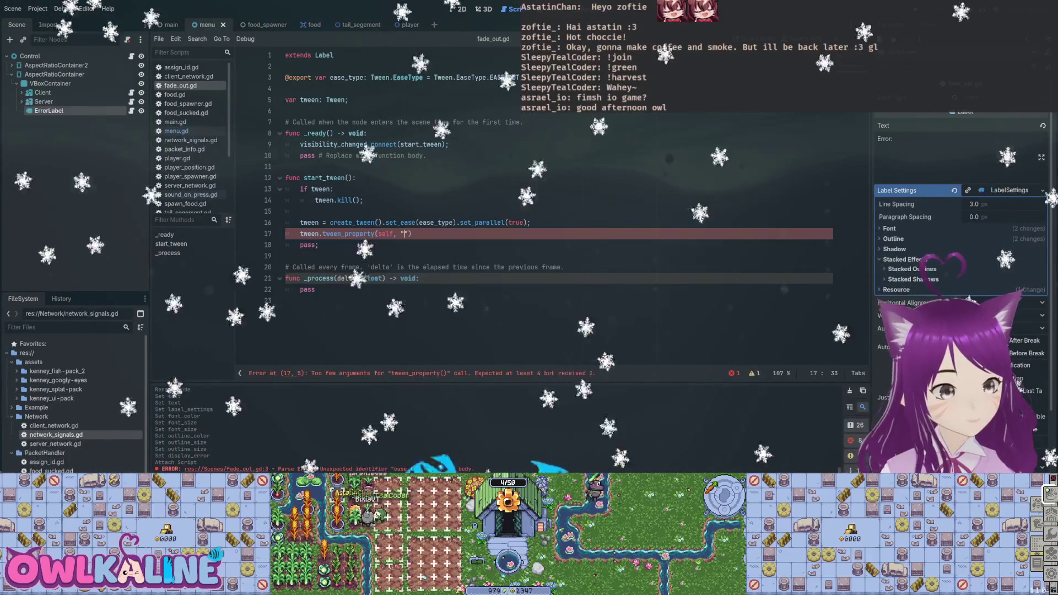
text(l)
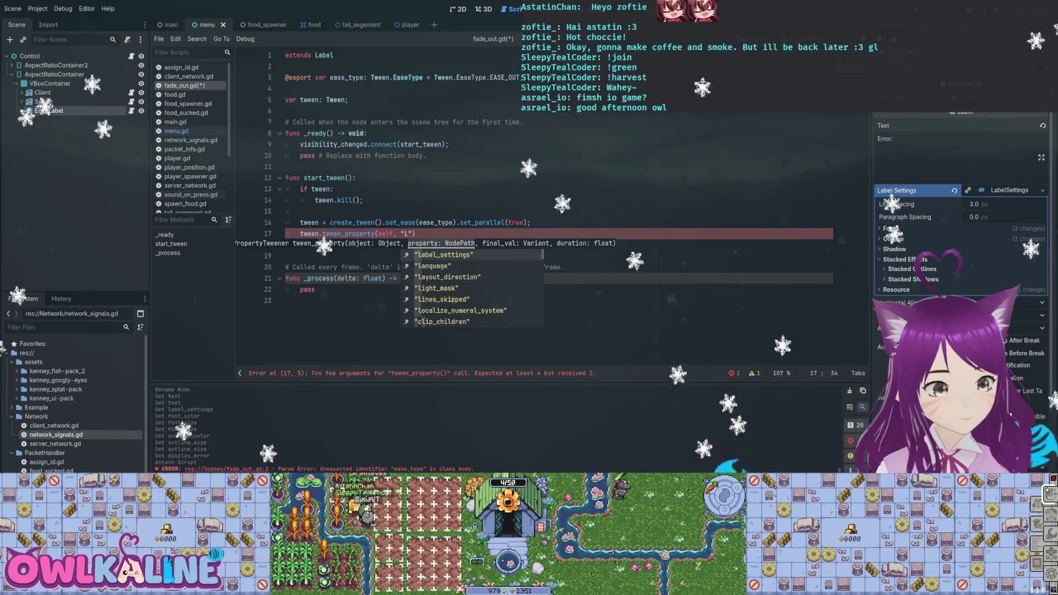
key(Return)
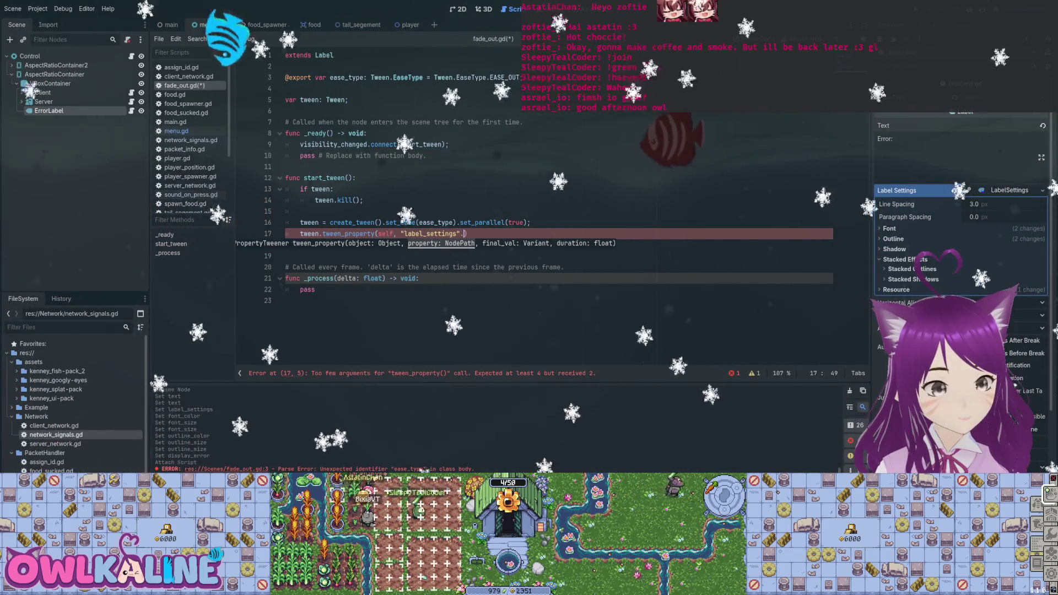
text(.)
key(BackSpace)
key(Left)
text(.f)
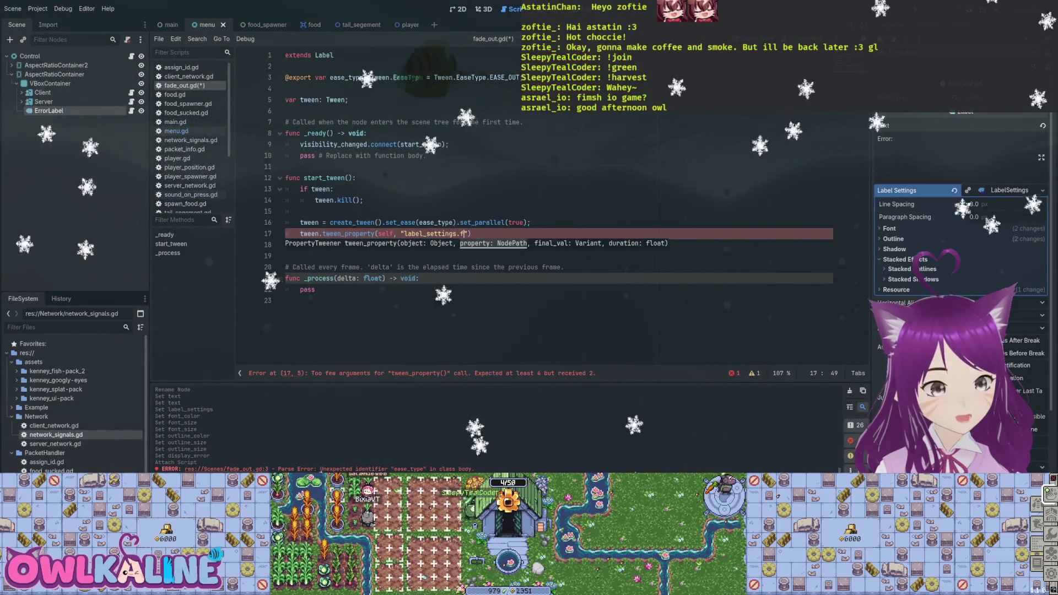
text(n)
key(BackSpace)
text(ol)
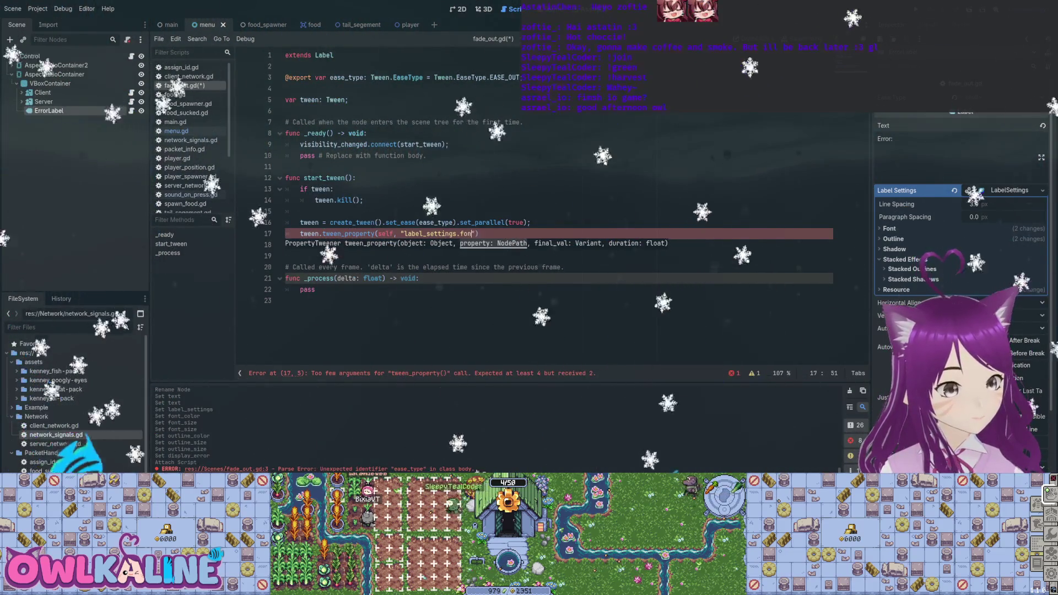
text(o)
key(ctrl+s)
- Add 0.0 as the target value and start a new line below the ease_type export
text(r", 0,)
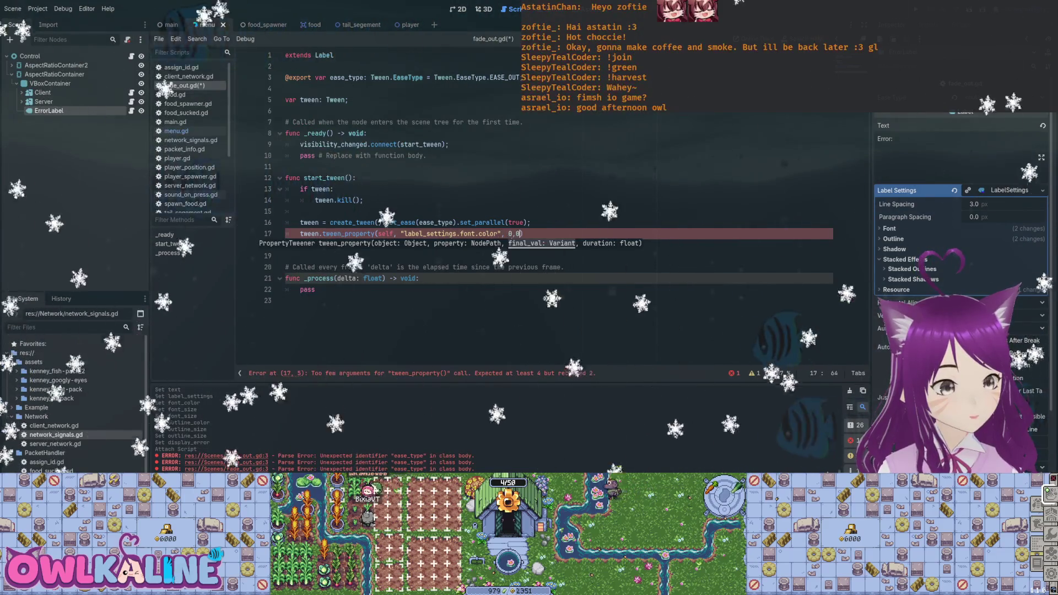
text( 0.0,)
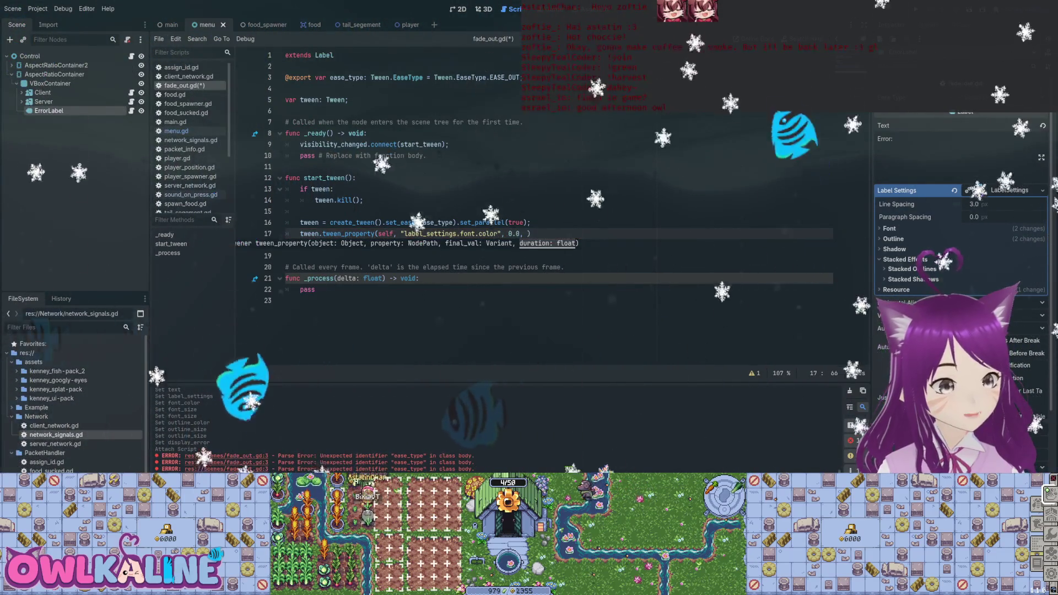
click(521, 78)
key(Return)
text(@export var duar)
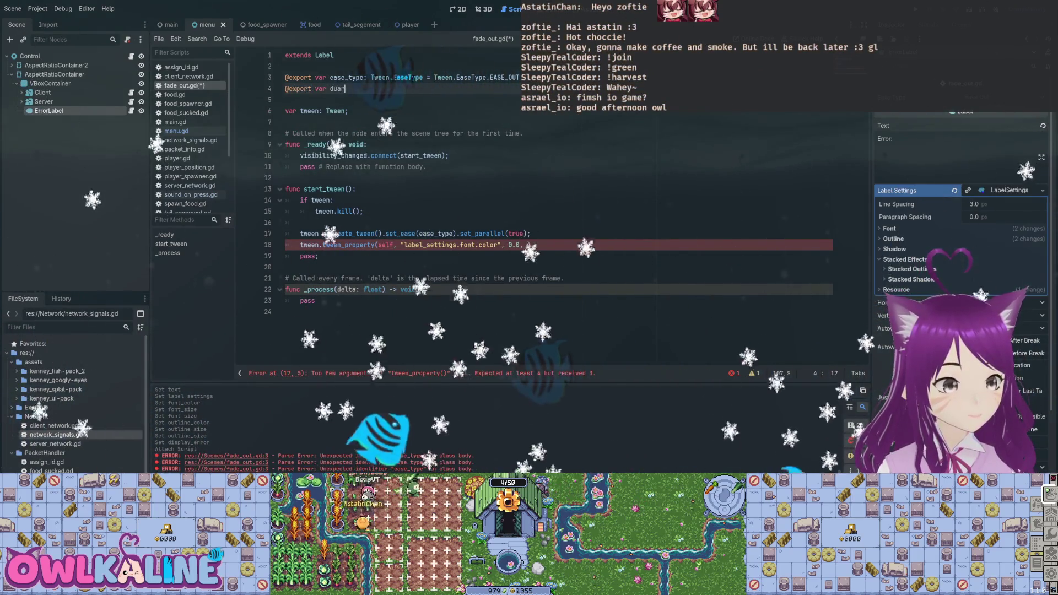
- Export duration: float = 1.0 and pass duration as tween_property's final argument
key(BackSpace)
text(ration: float )
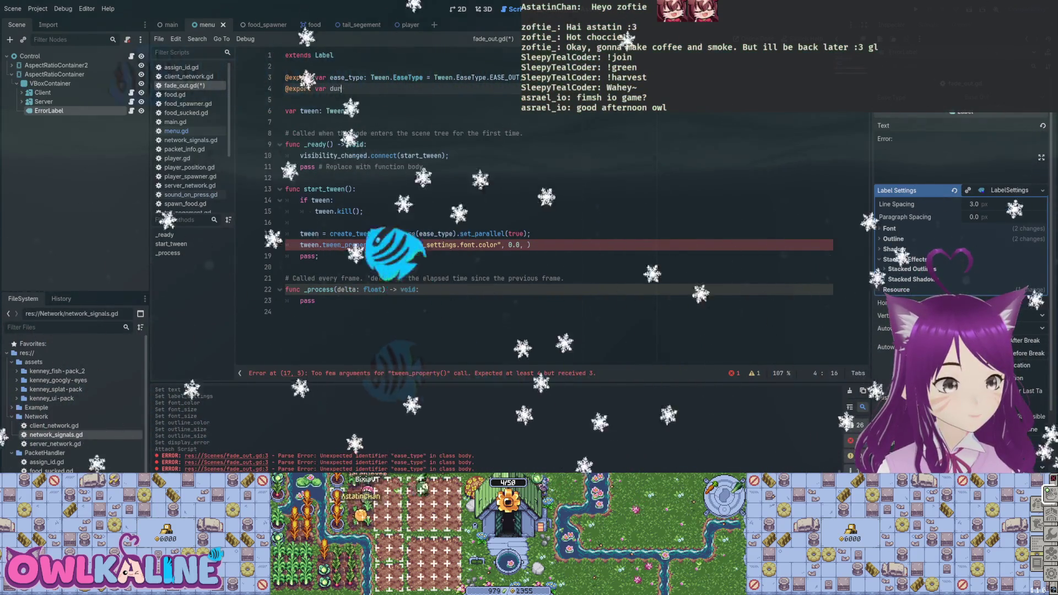
text(= )
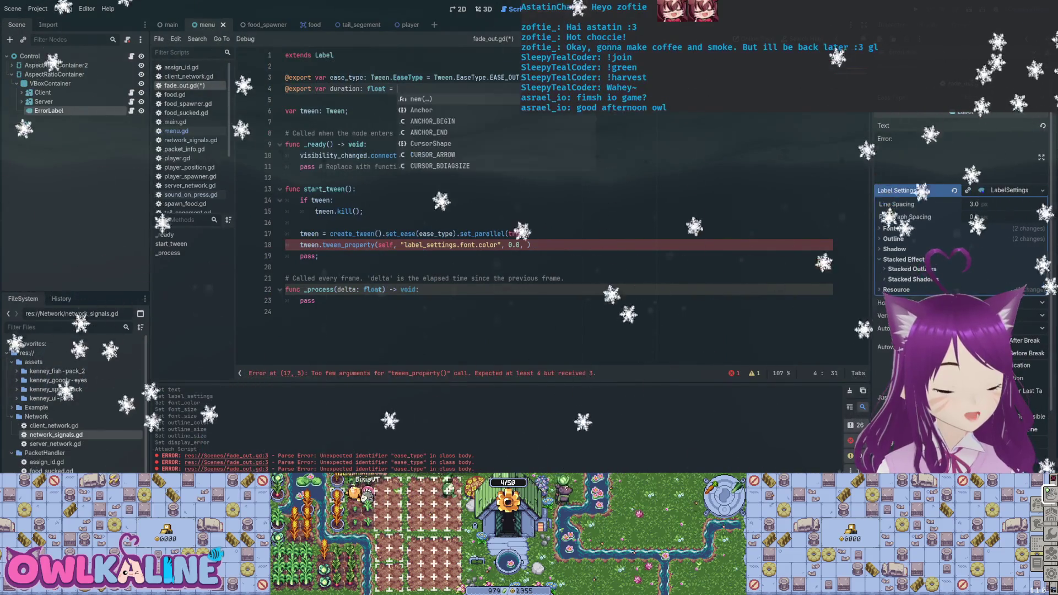
text(1.0;)
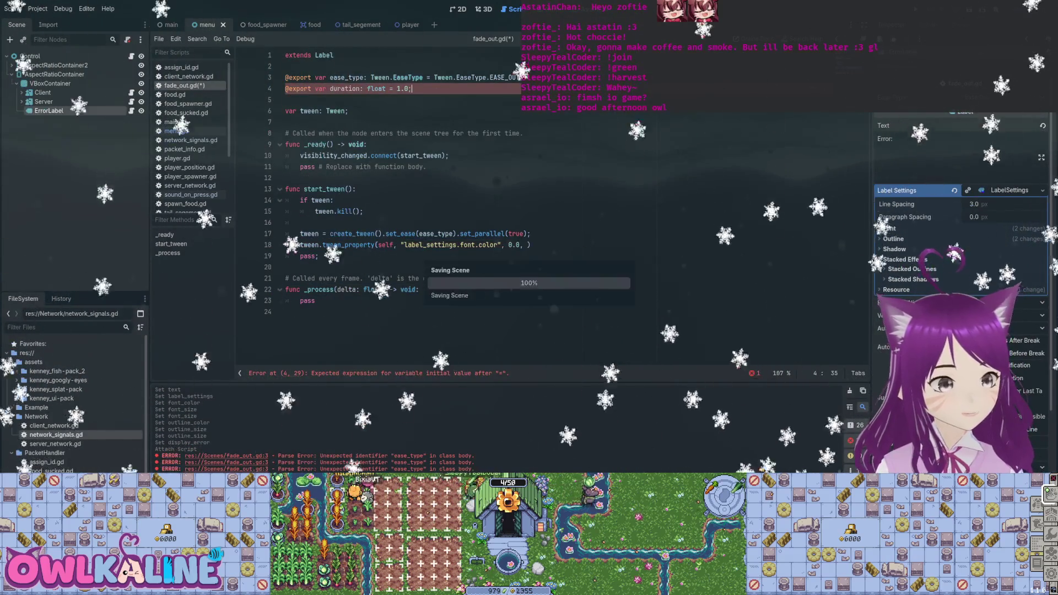
key(ctrl+s)
click(526, 245)
text(duration)
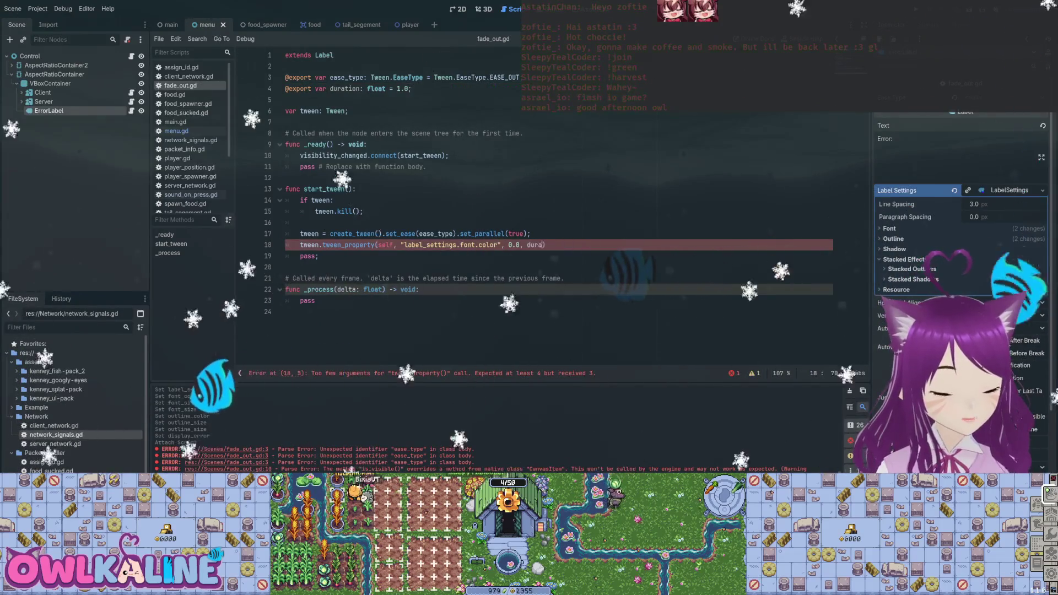
text();)
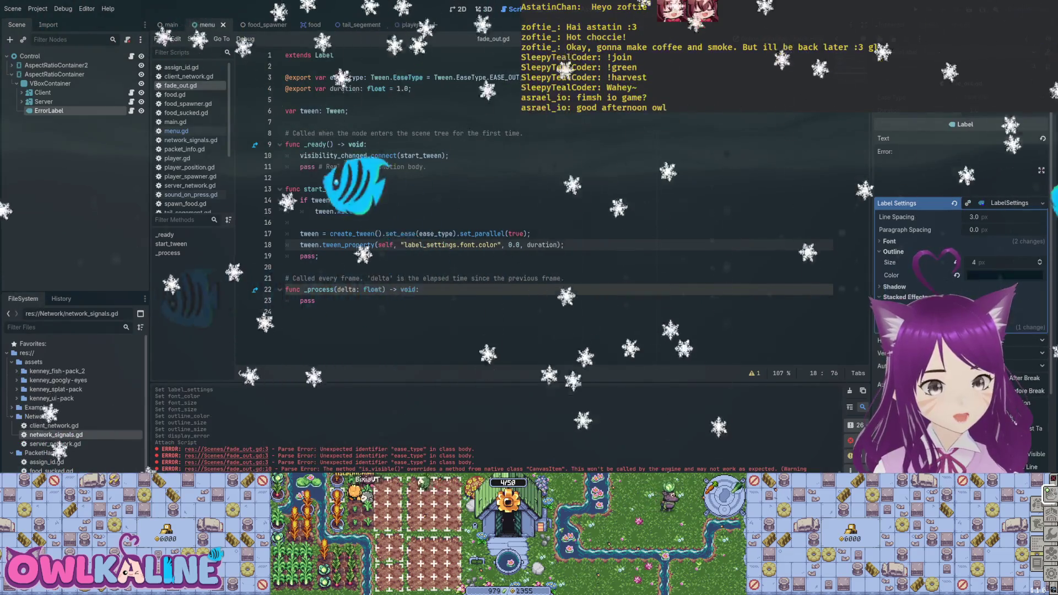
click(890, 241)
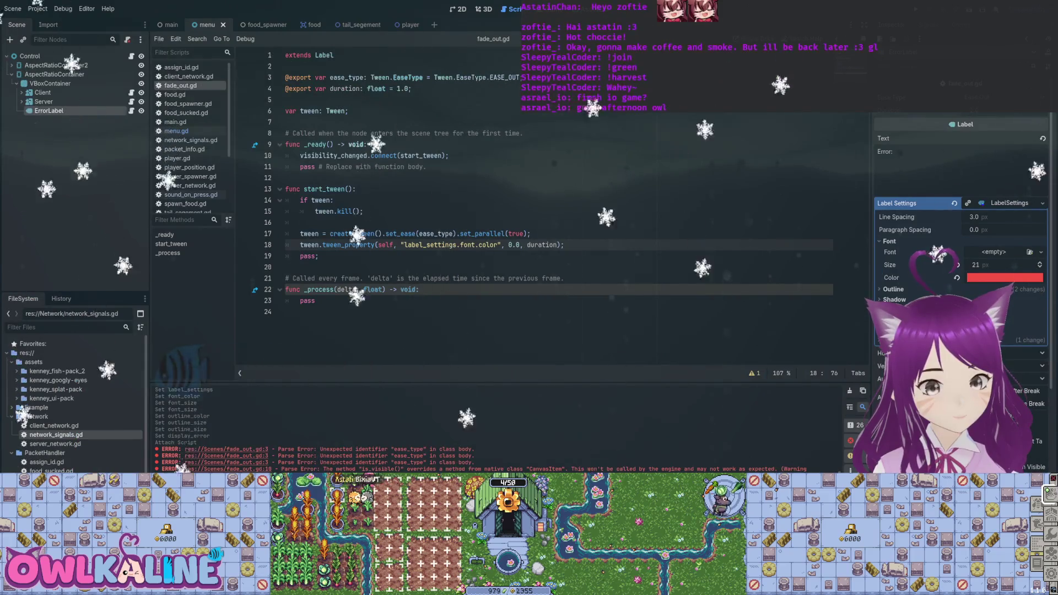
- Replace the "label_settings.font.color" path with "font_color" in the tween call and save
click(309, 267)
text("font_color")
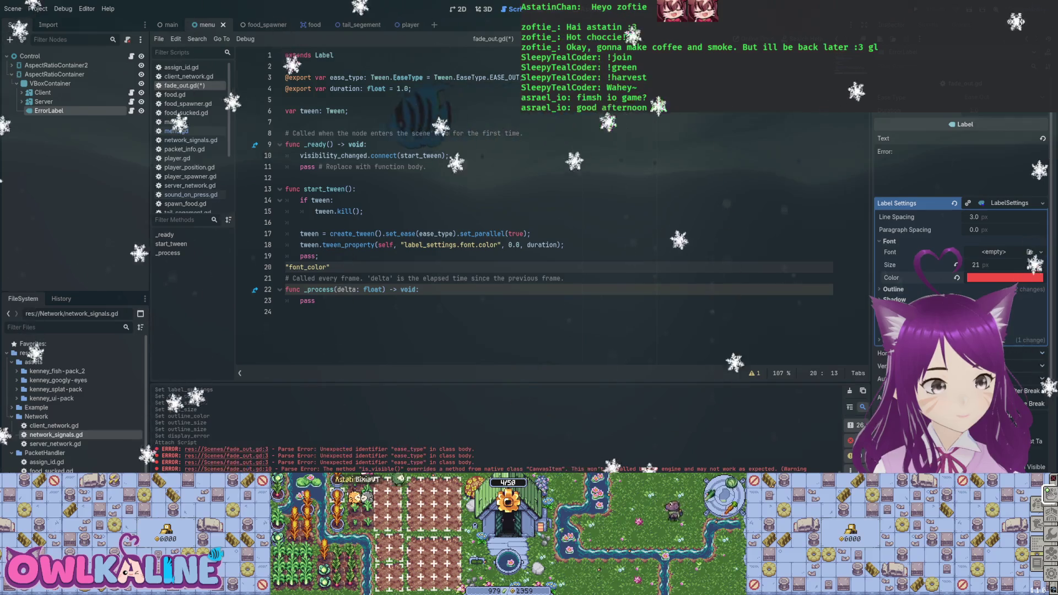
drag(405, 245, 498, 245)
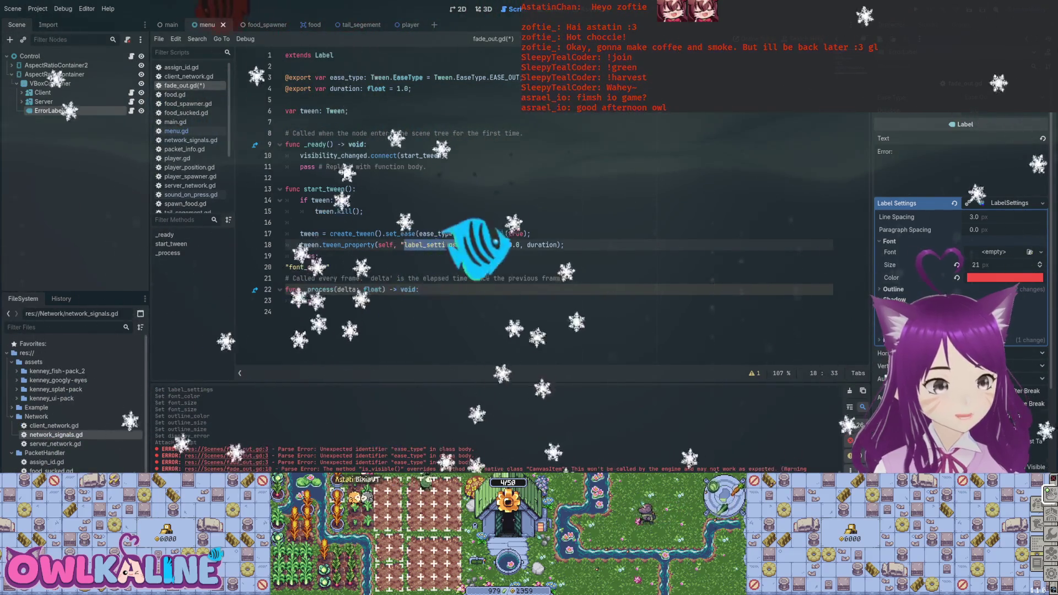
text(font_)
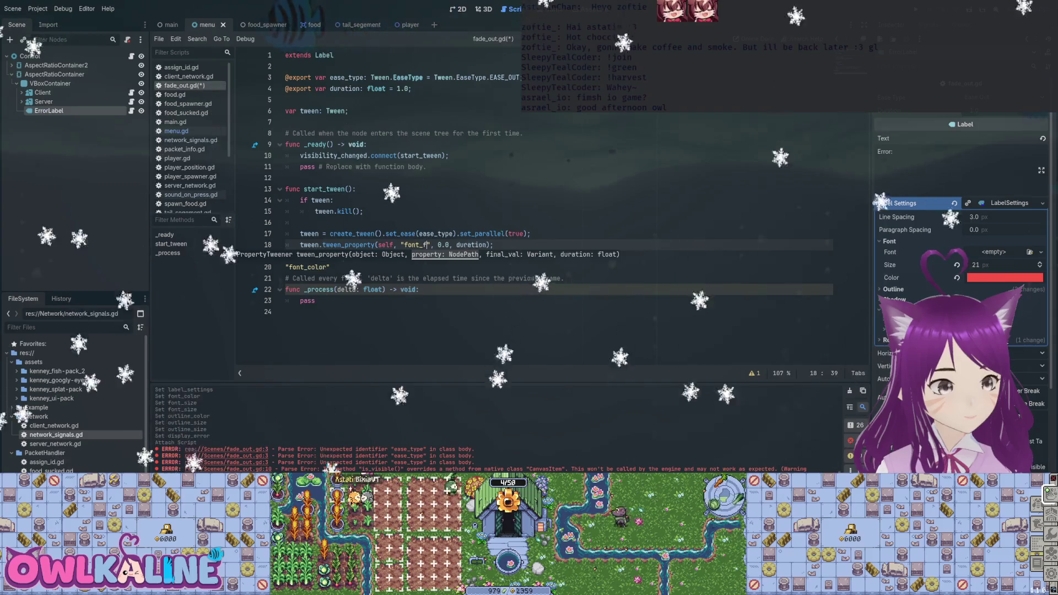
key(Return)
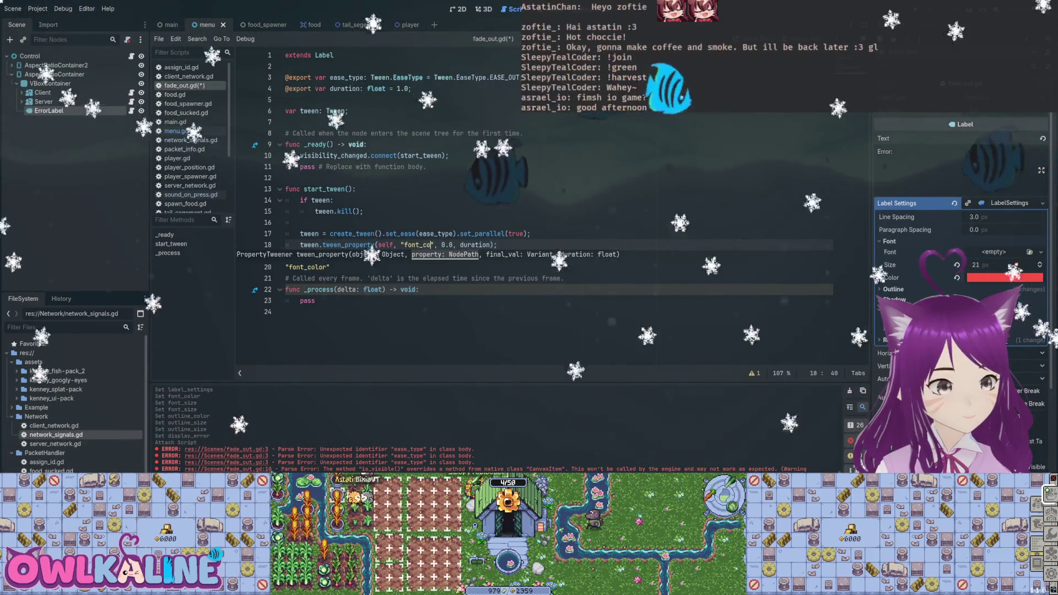
click(319, 256)
key(ctrl+s)
- Delete the scratch "font_color" line below the tween call
key(Down)
key(End)
key(shift+Home)
key(BackSpace)
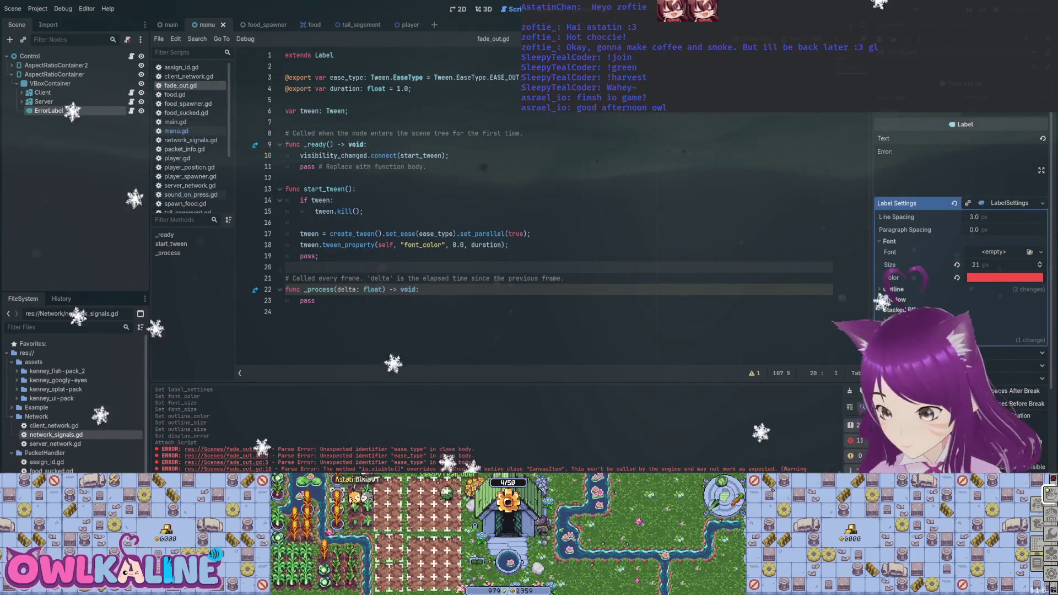
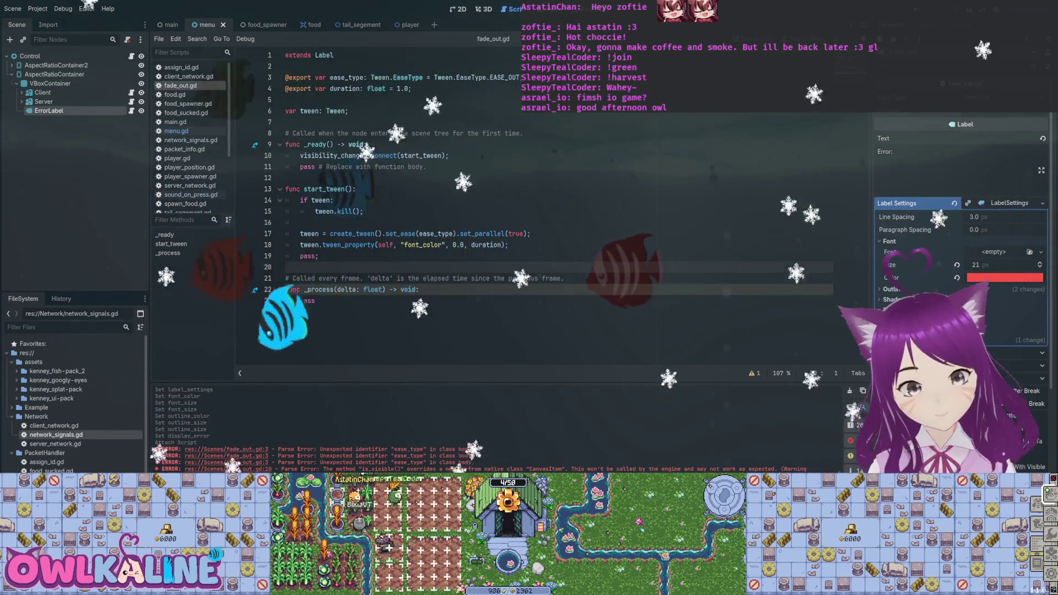
- Declare 'var start_colour: Color' below the tween variable
click(531, 233)
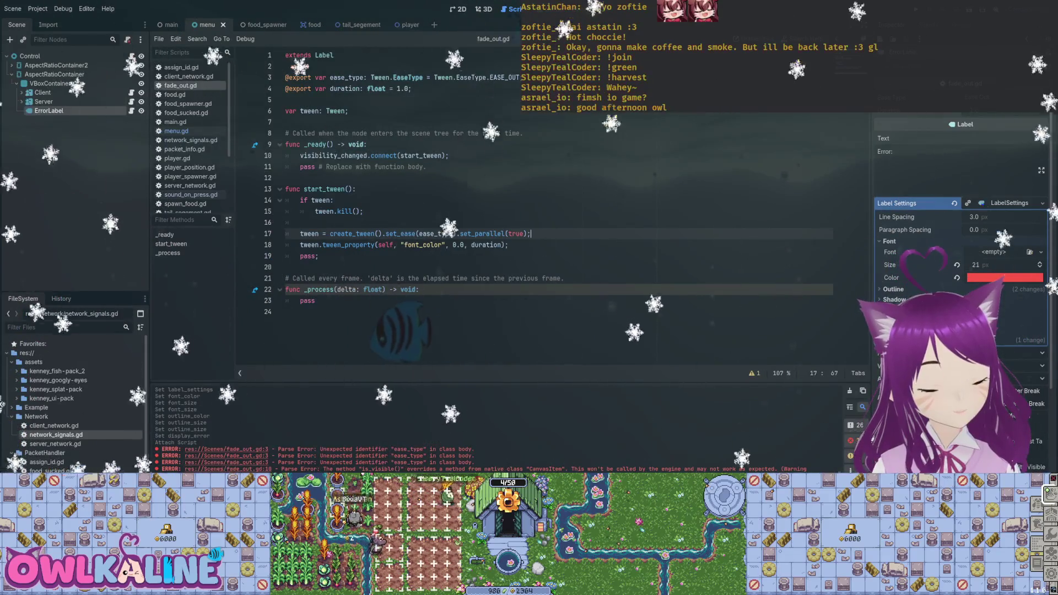
click(285, 121)
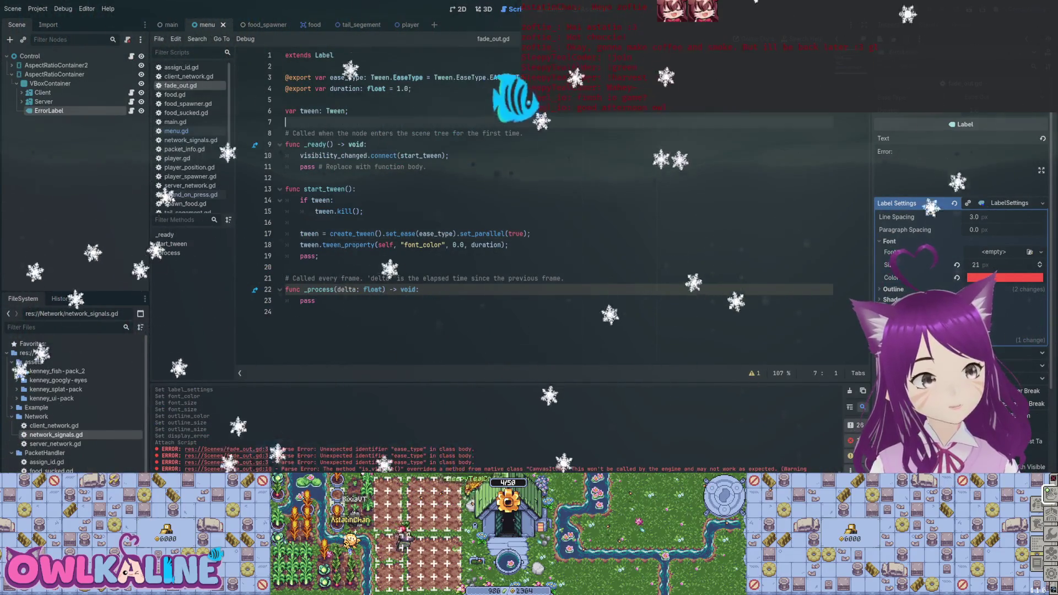
key(Return)
text(var star)
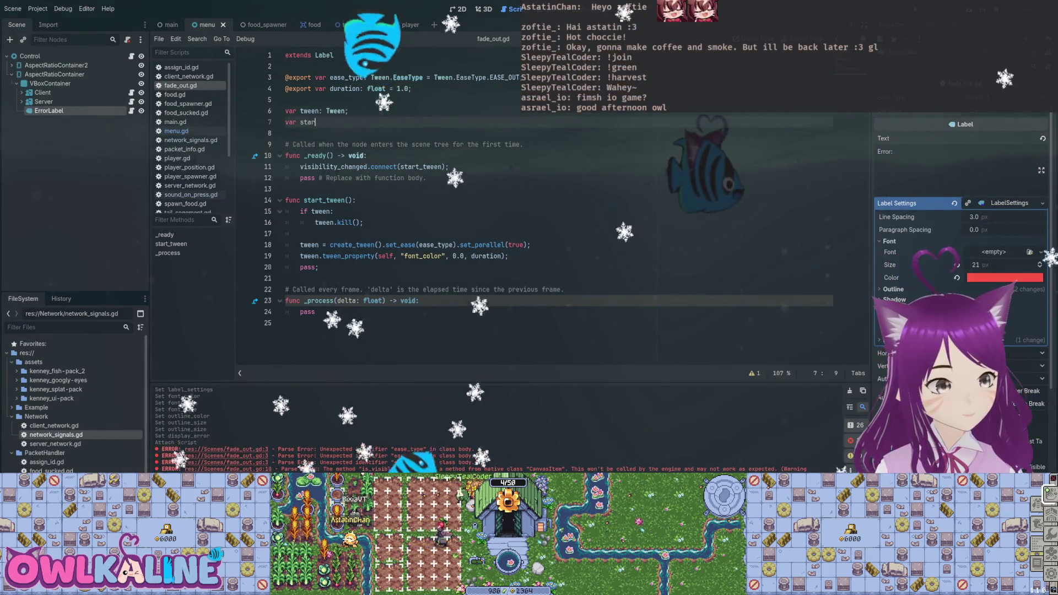
text(t_colour)
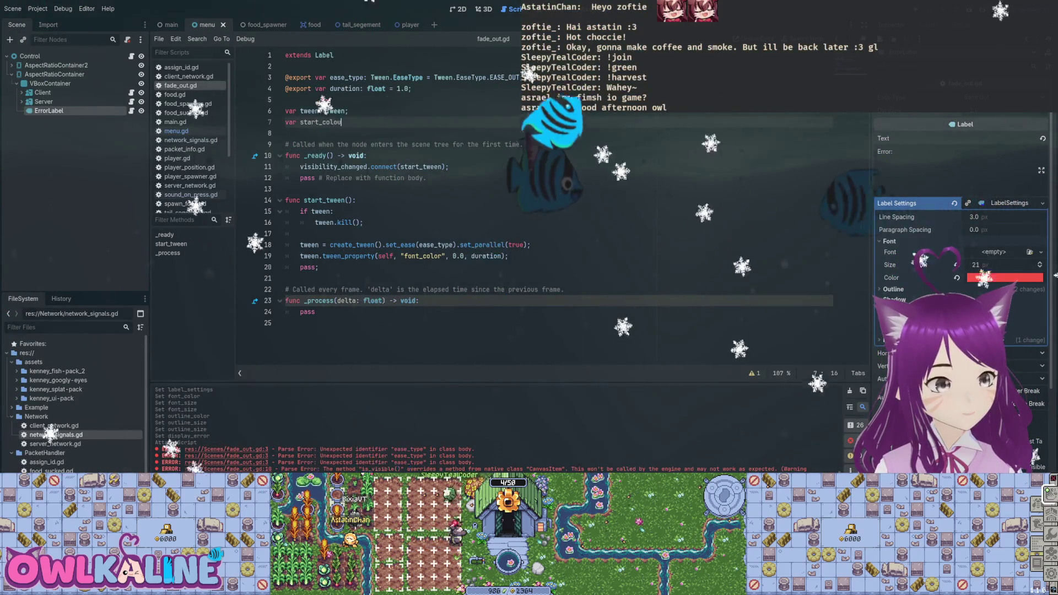
text(: Color;)
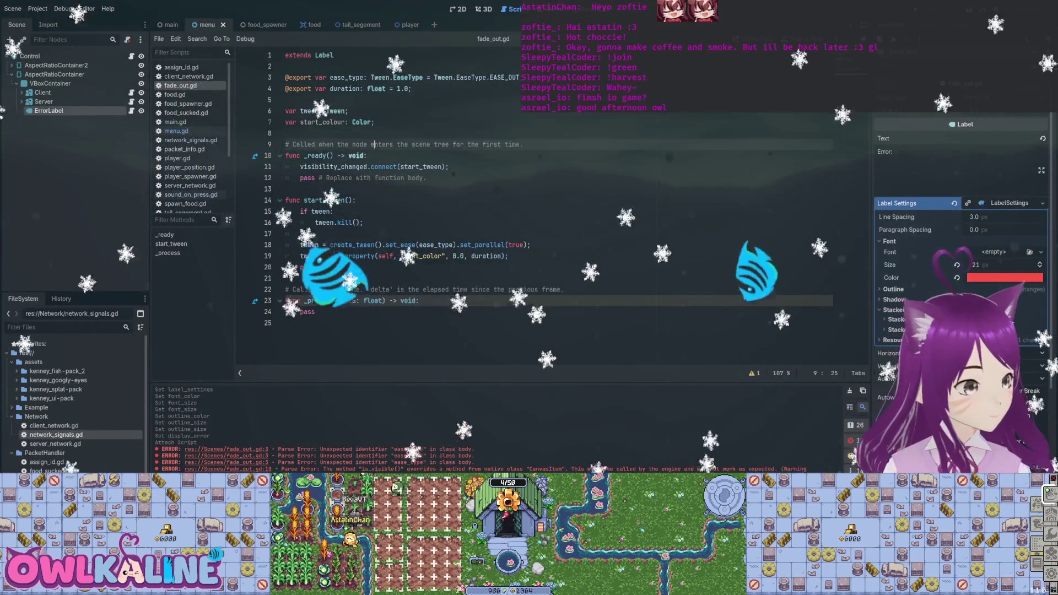
- Add 'start_colour = label_settings.font_color;' in _ready, then duplicate the start_colour declaration
click(449, 166)
key(Return)
text(colour = fo)
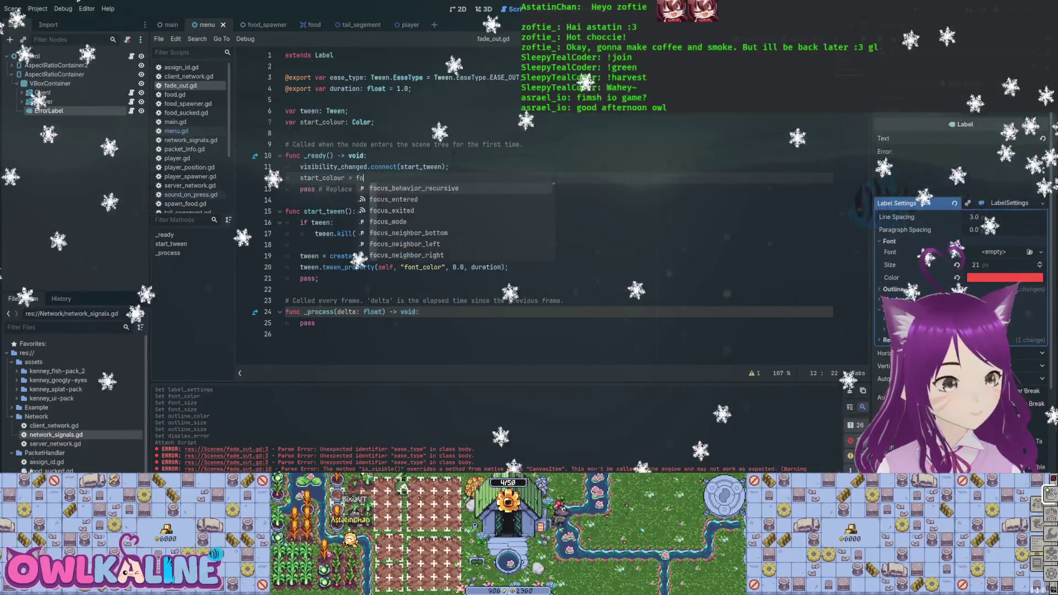
text(nt_c)
key(BackSpace)
key(BackSpace)
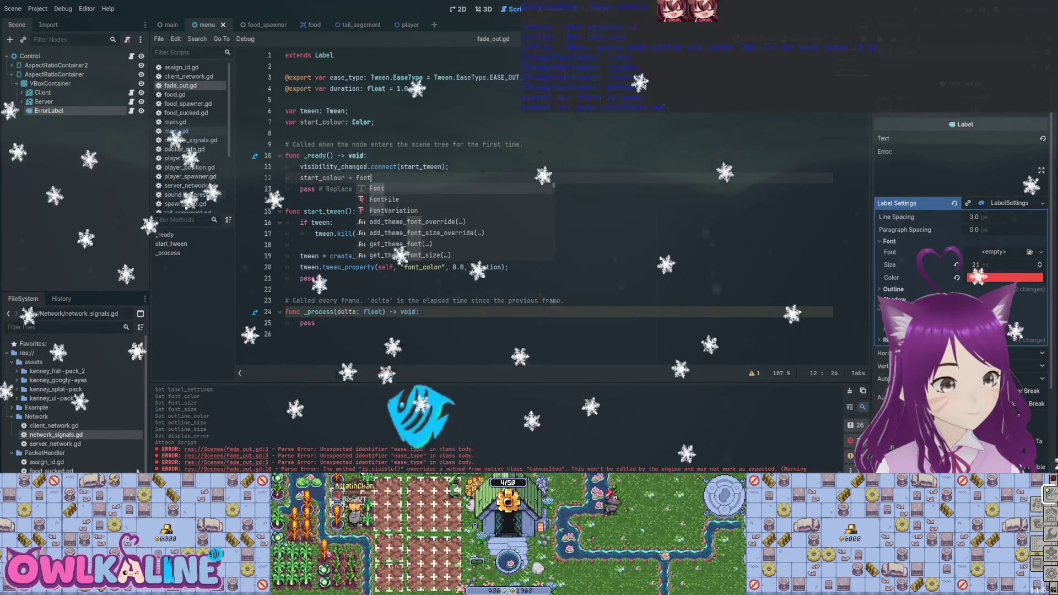
key(Escape)
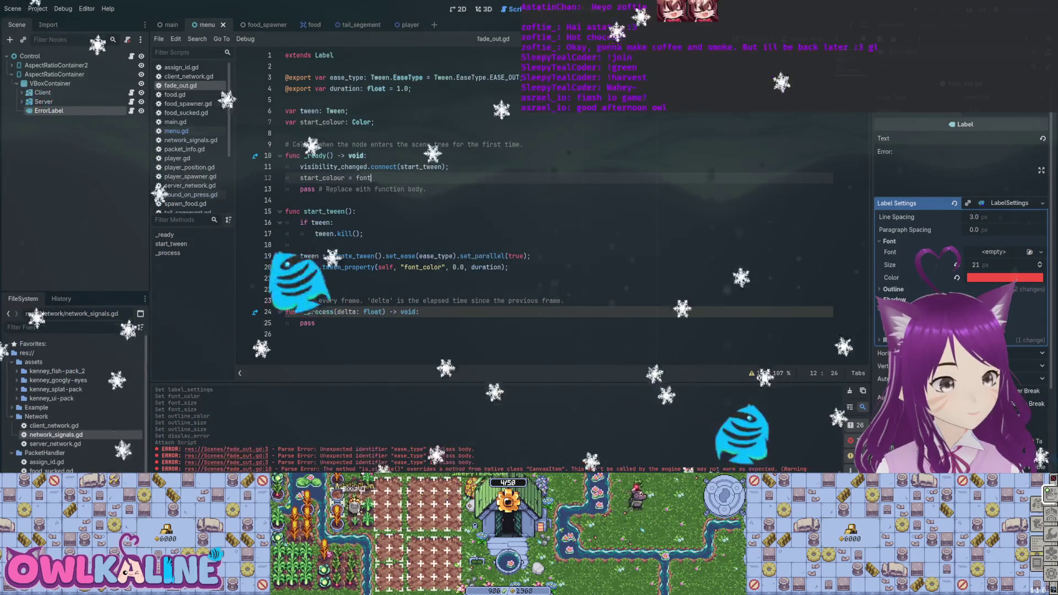
key(ctrl+space)
text(.)
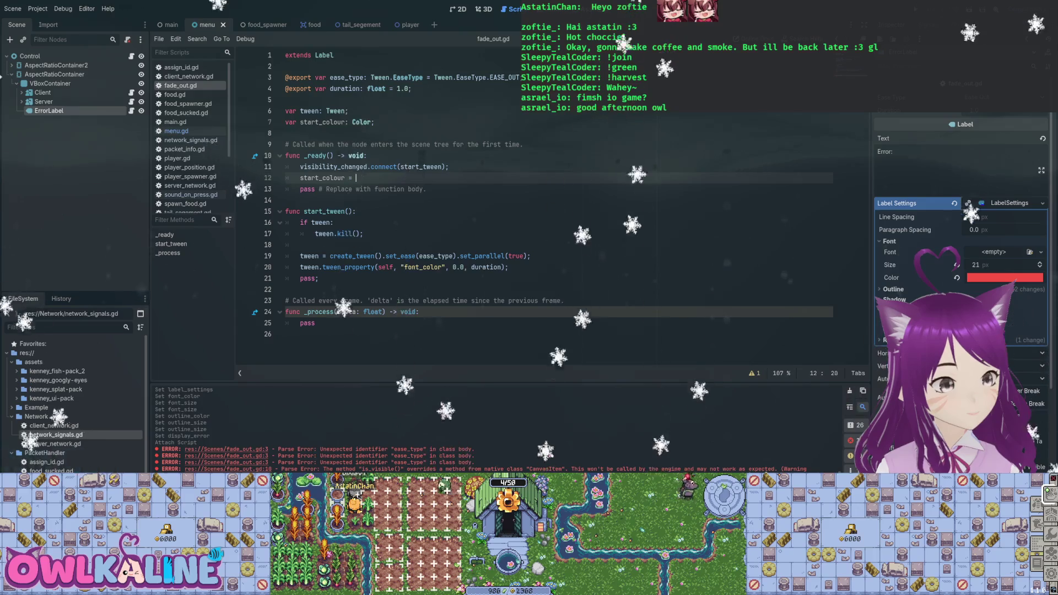
text(abel_settings.)
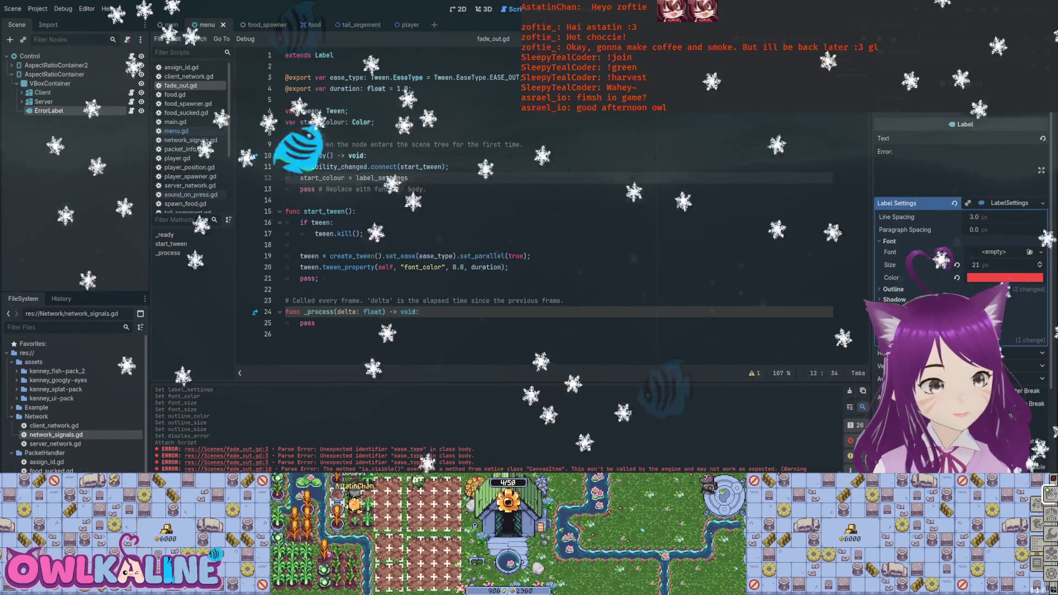
text(font_color;)
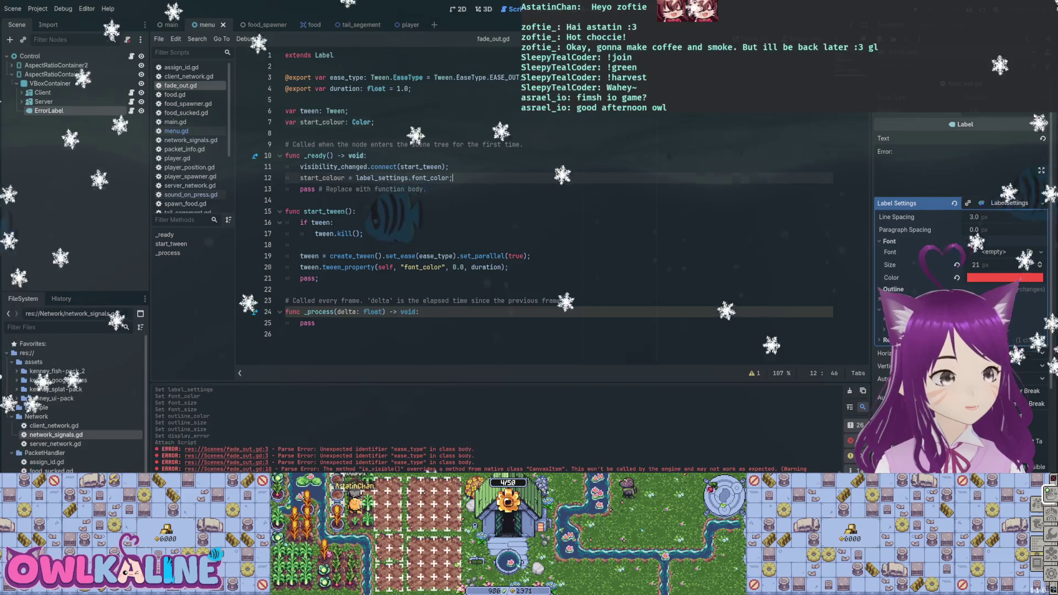
click(375, 122)
key(ctrl+shift+d)
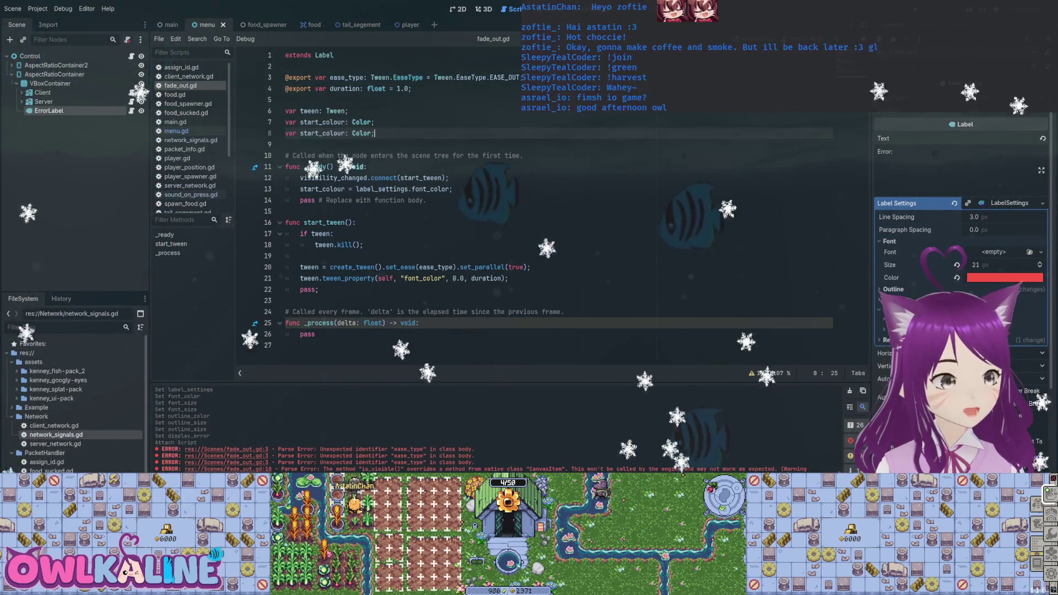
- Rename the copied declaration to end_colour and start an end_colour = Color() assignment in _ready
click(303, 134)
text(end)
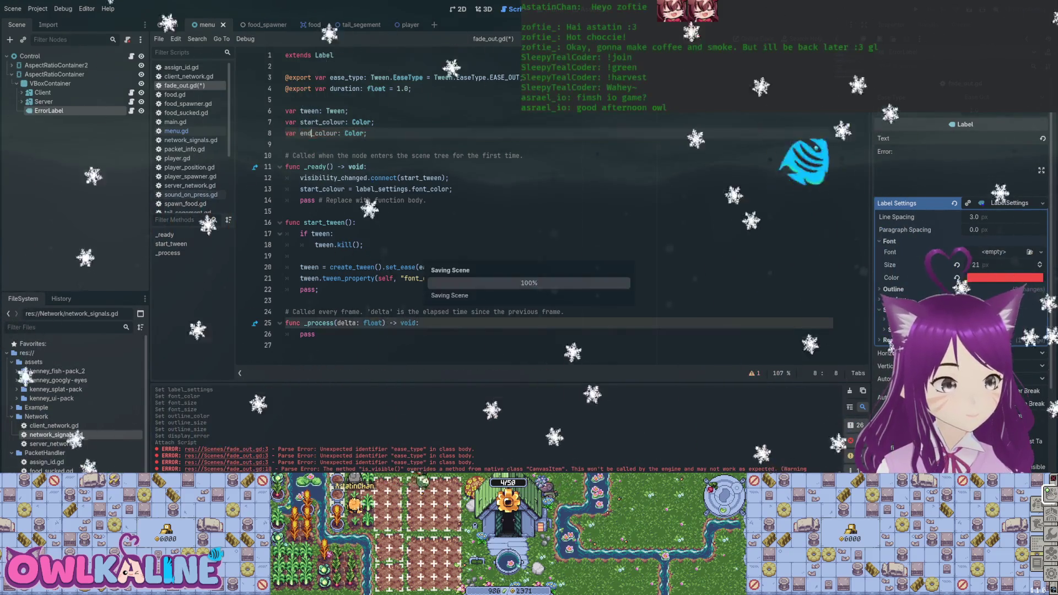
click(453, 189)
key(Return)
key(ctrl+s)
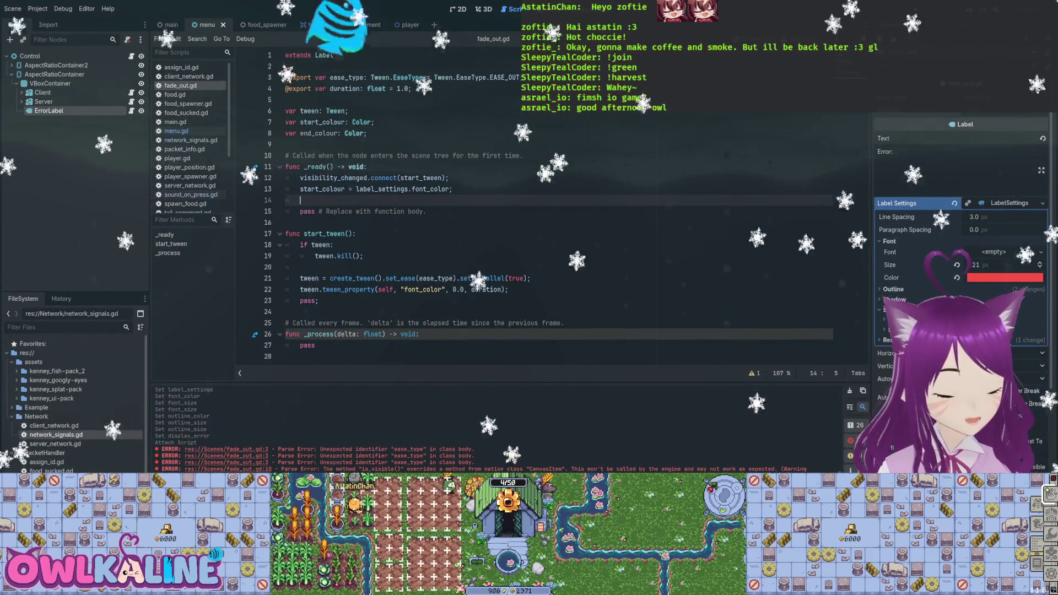
text(end_colour = )
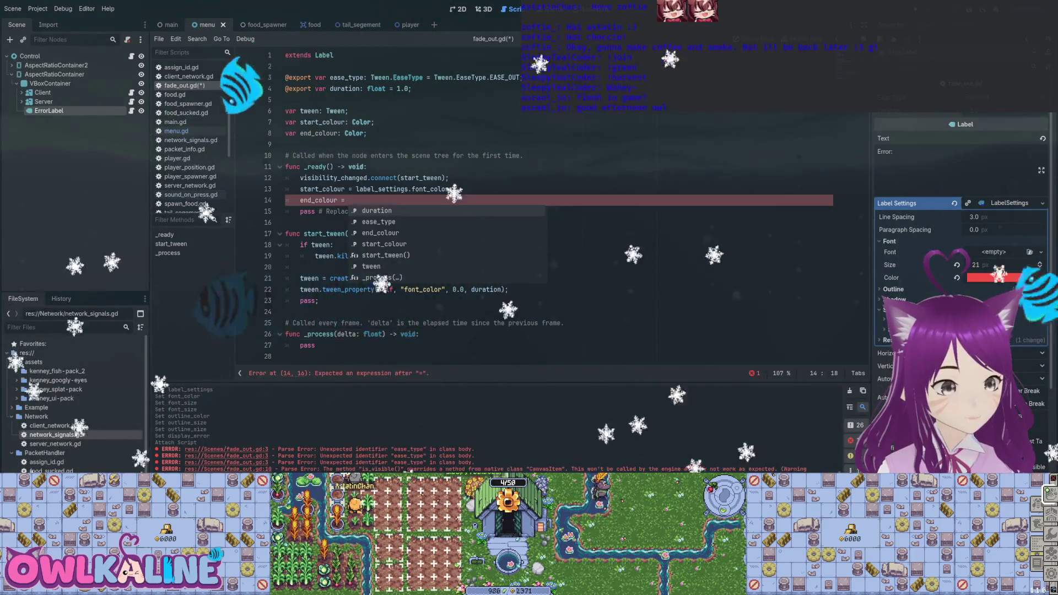
text(Colo)
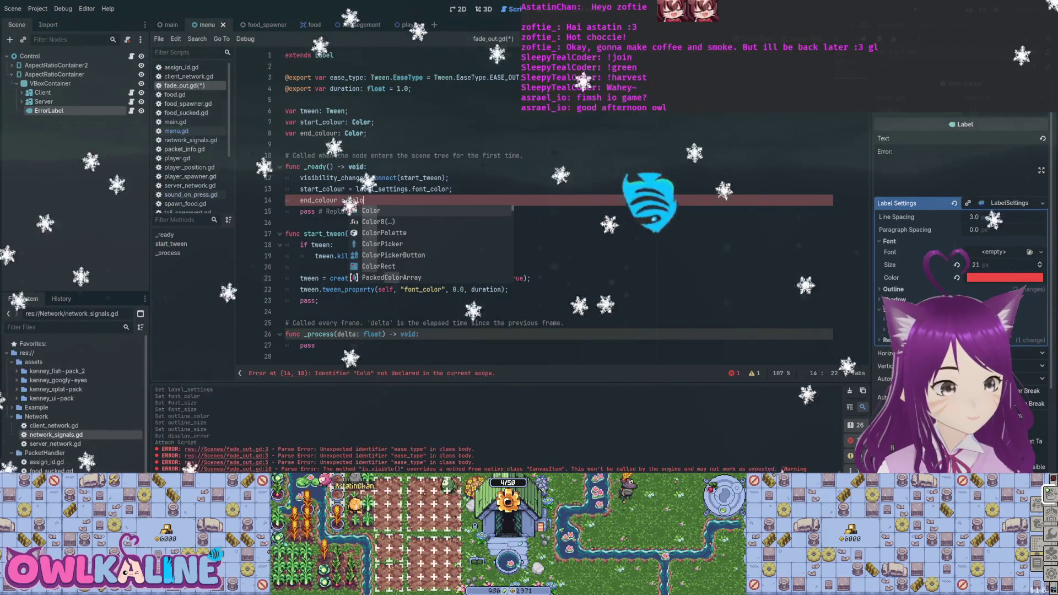
key(BackSpace)
key(BackSpace)
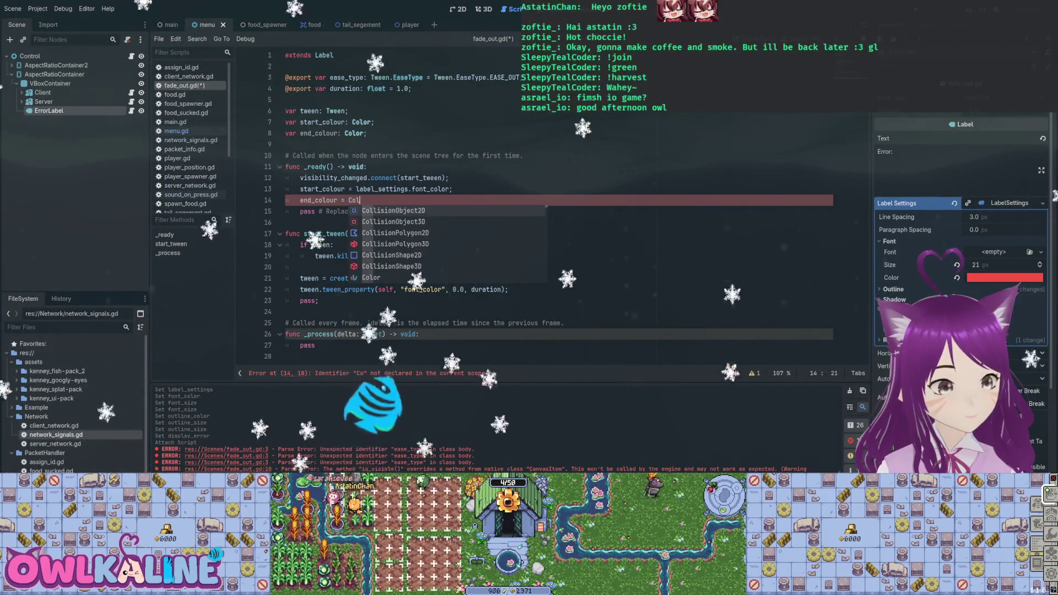
text(or.n)
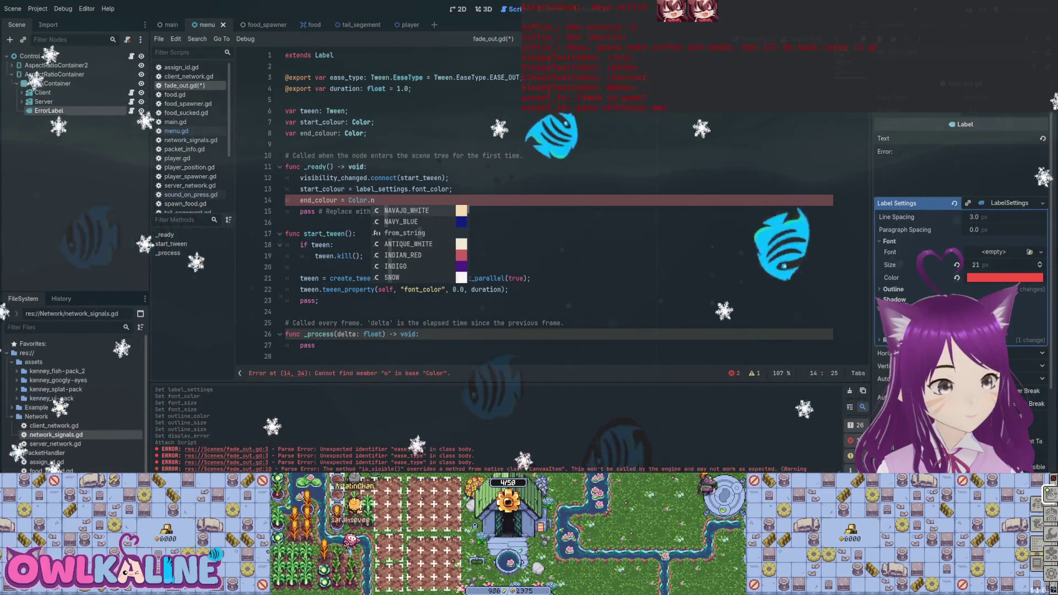
key(BackSpace)
key(BackSpace)
text(())
- Give the Color call start_colour and alpha 0.0, then save
key(Left)
key(Left)
text(start_c)
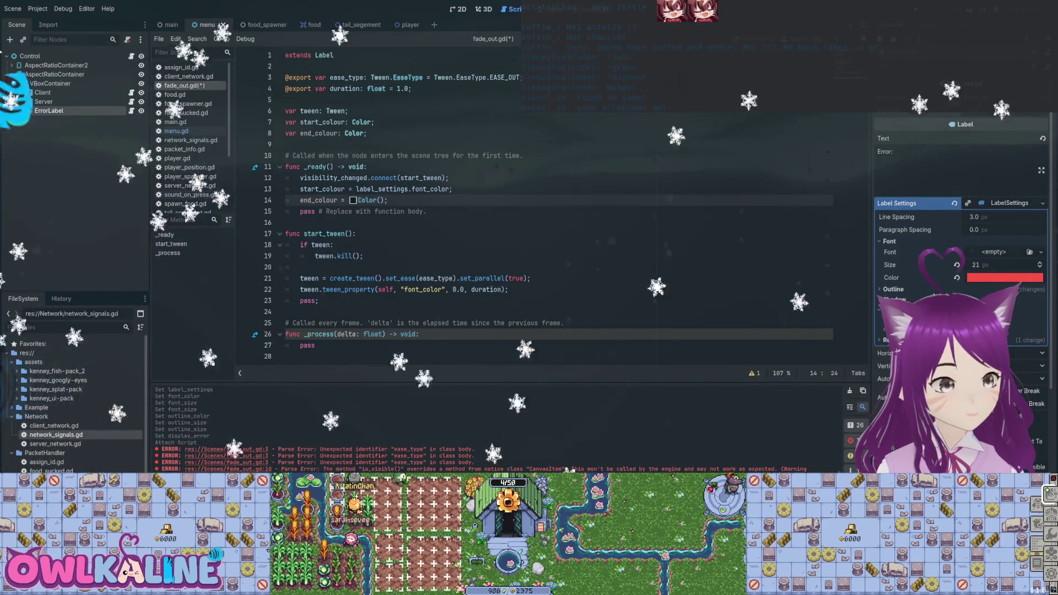
text(olour.r,)
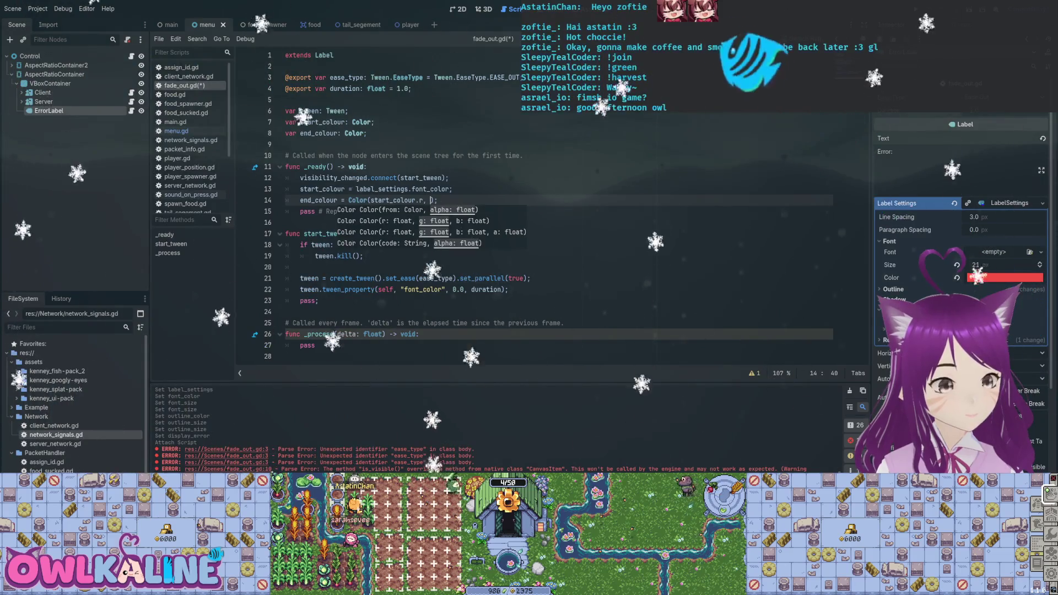
key(BackSpace)
key(BackSpace)
key(BackSpace)
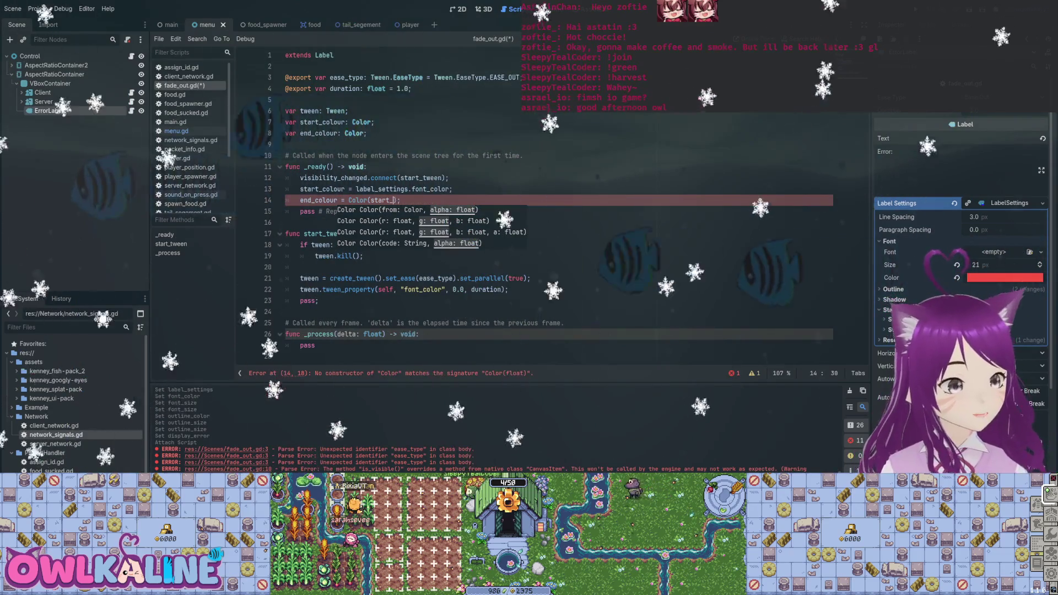
key(BackSpace)
key(BackSpace)
key(BackSpace)
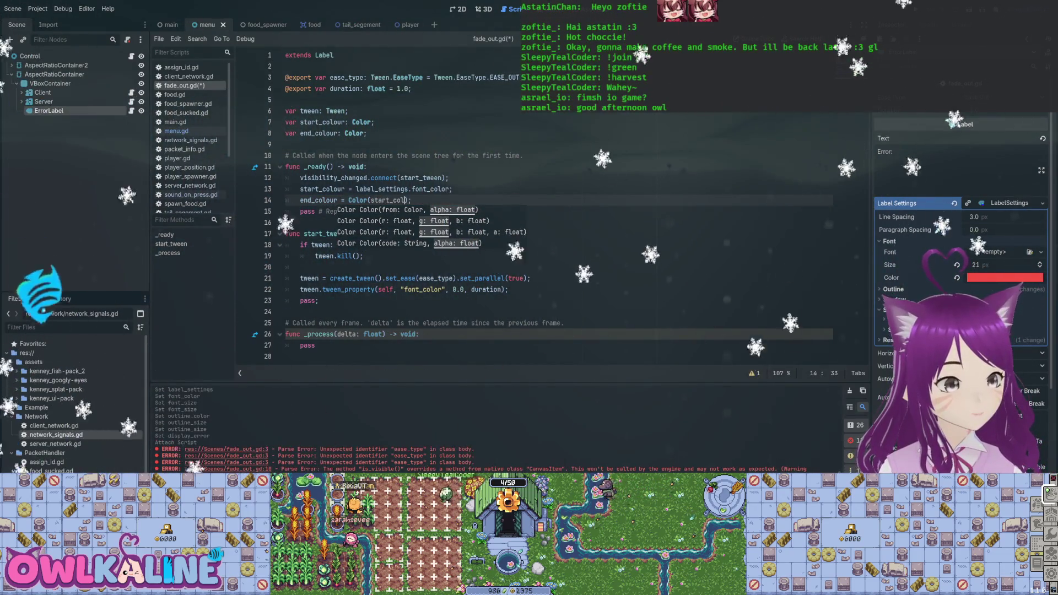
text(our, 0.0)
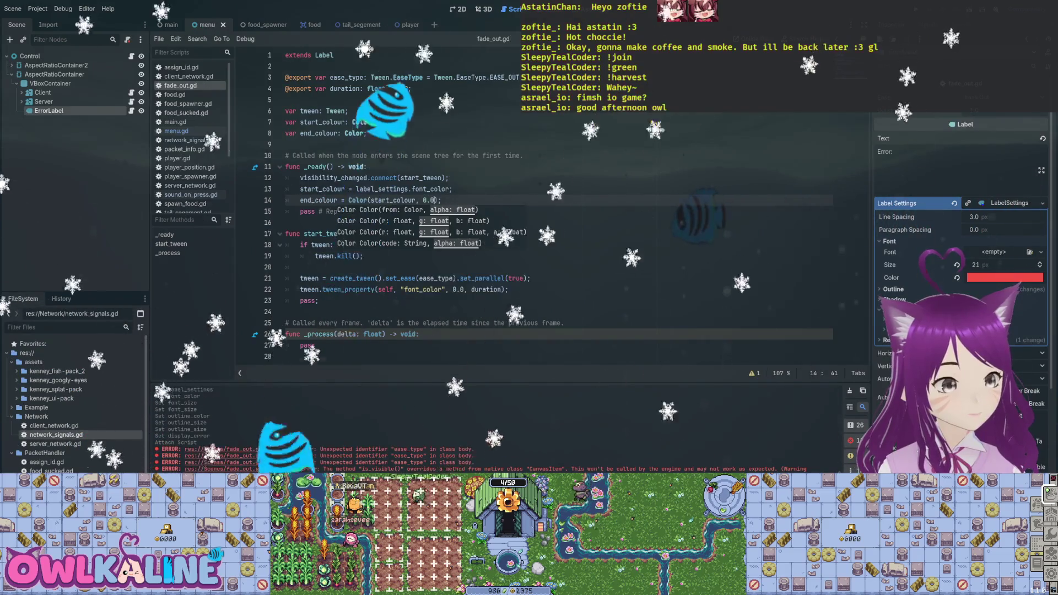
key(ctrl+s)
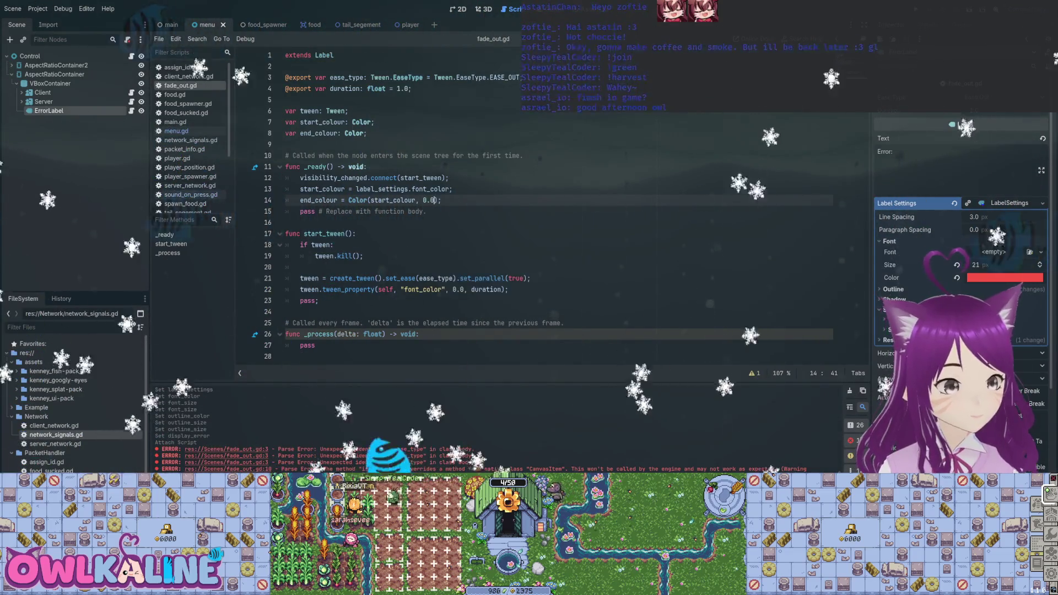
- Replace start_colour inside the Color call with label_settings.font_color
drag(356, 190, 449, 189)
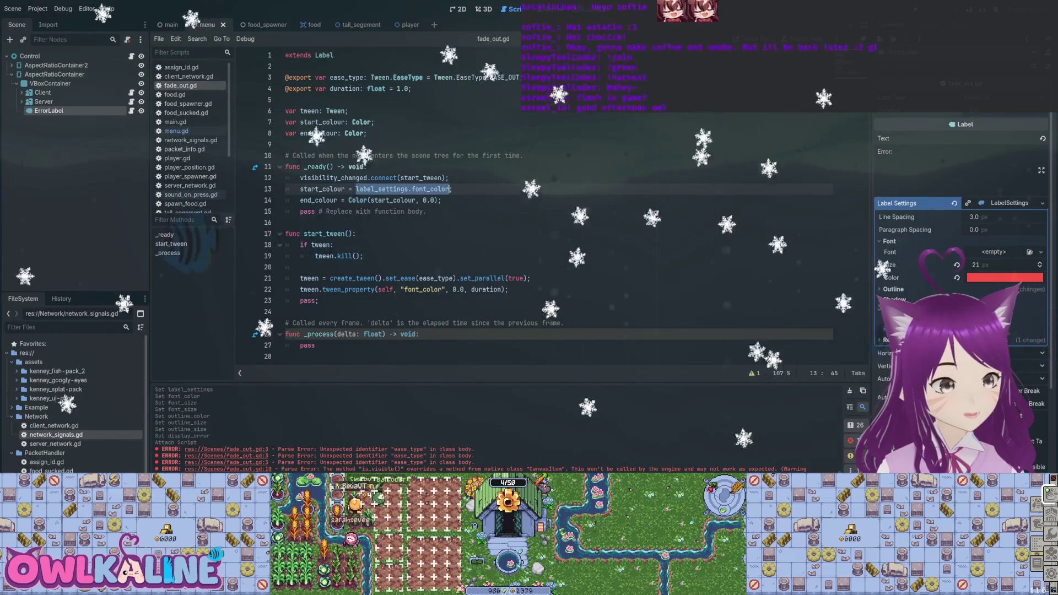
double_click(393, 200)
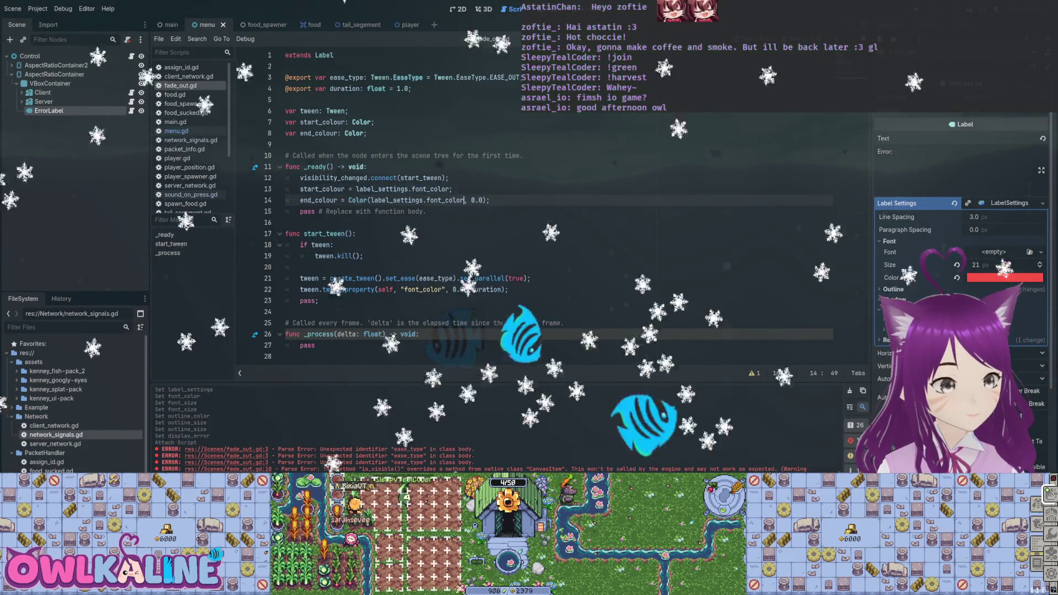
double_click(323, 189)
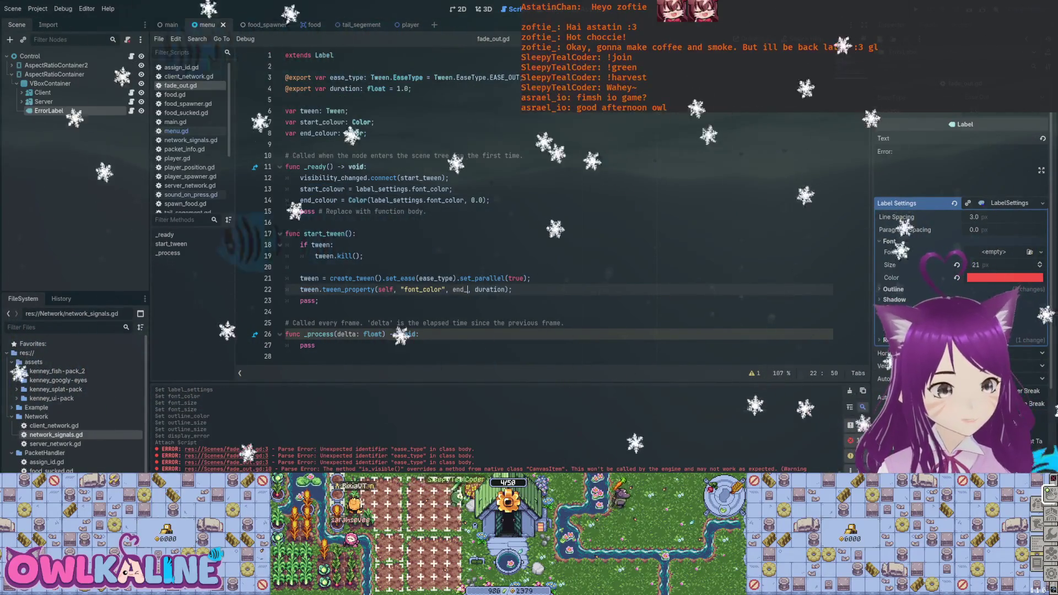
- Target end_colour in the tween and add 'label_settings.font_color = start_colour;' atop start_tween, then save
text(colour)
click(301, 267)
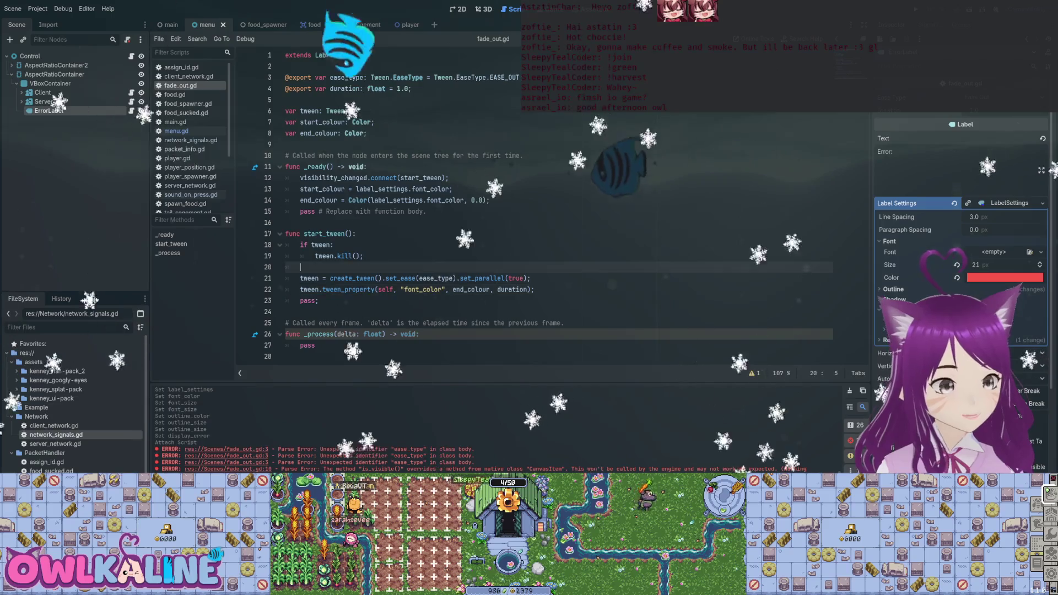
key(Return)
key(Up)
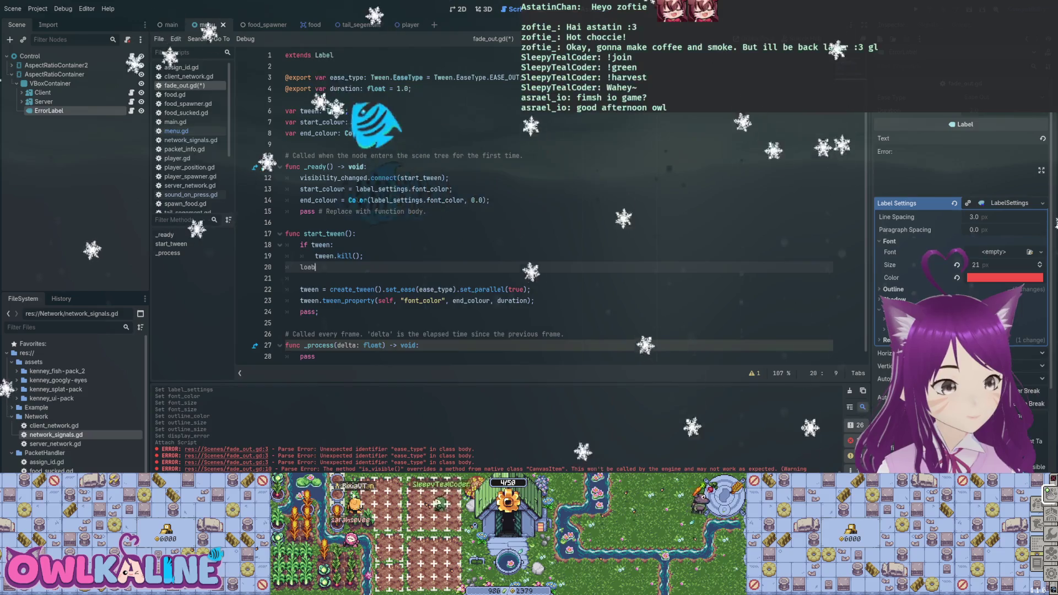
key(BackSpace)
key(BackSpace)
key(BackSpace)
text(abel_settings.)
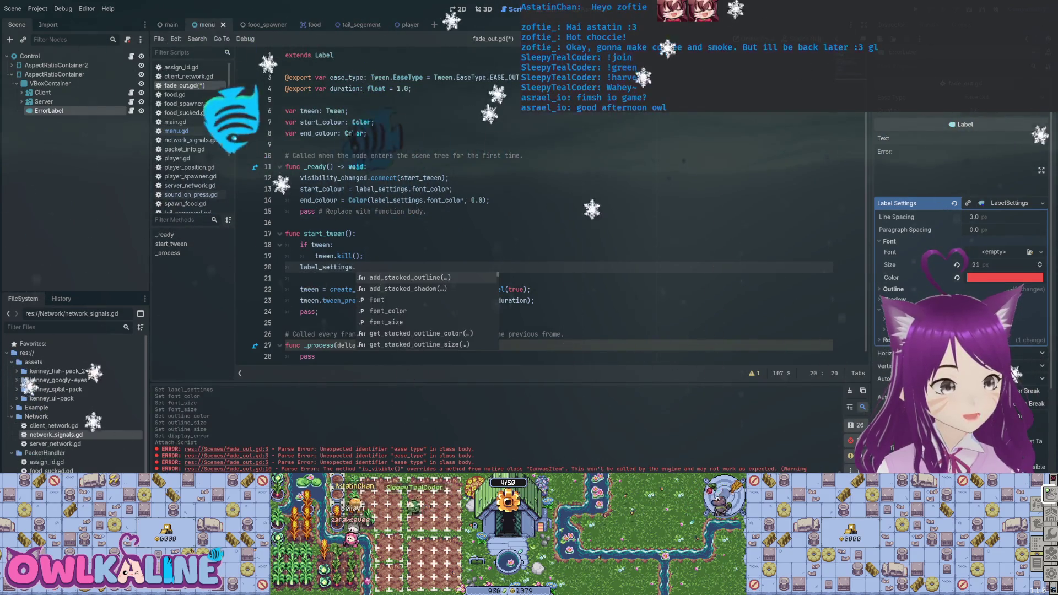
text(font_color = st)
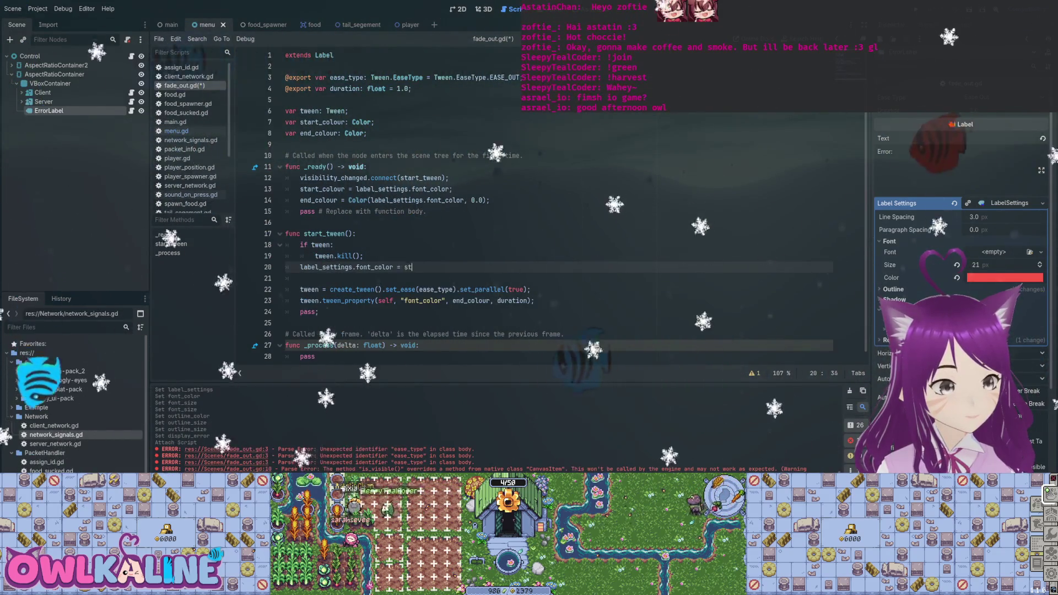
text(art_colour;)
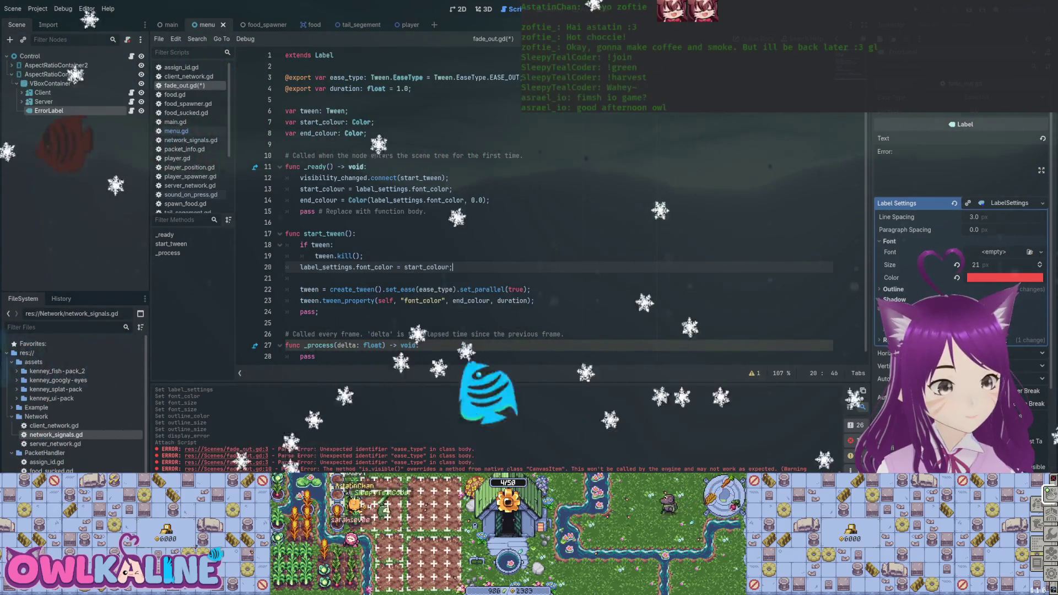
key(ctrl+s)
- Delete the leftover pass lines in start_tween and _ready, then switch to menu.gd
scroll(551, 210, down, 1)
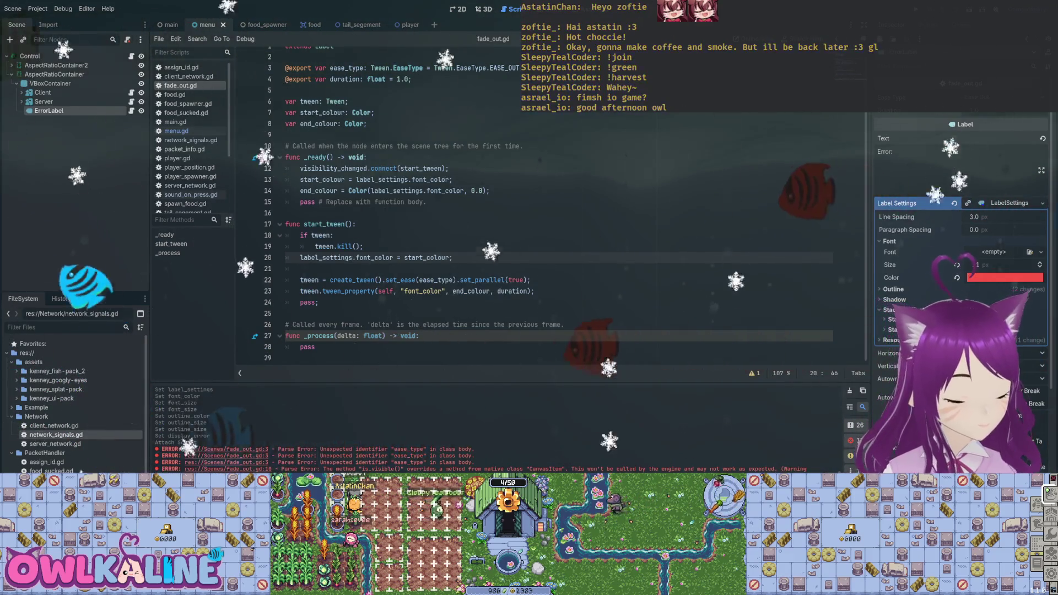
mouse_move(319, 302)
mouse_down()
mouse_move(309, 284)
mouse_move(286, 302)
mouse_up()
key(BackSpace)
key(BackSpace)
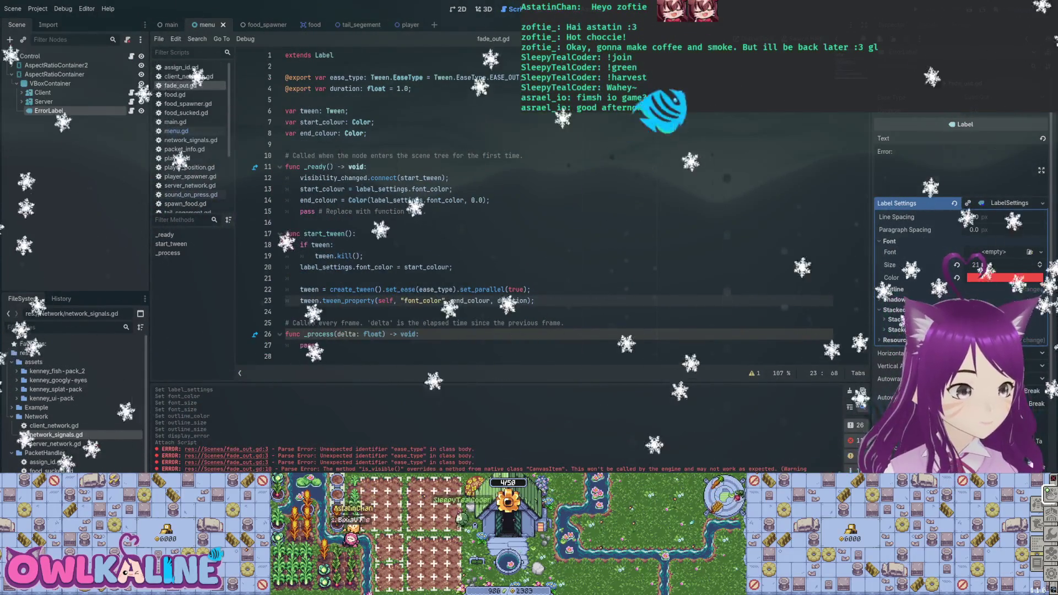
drag(427, 211, 285, 211)
key(BackSpace)
key(BackSpace)
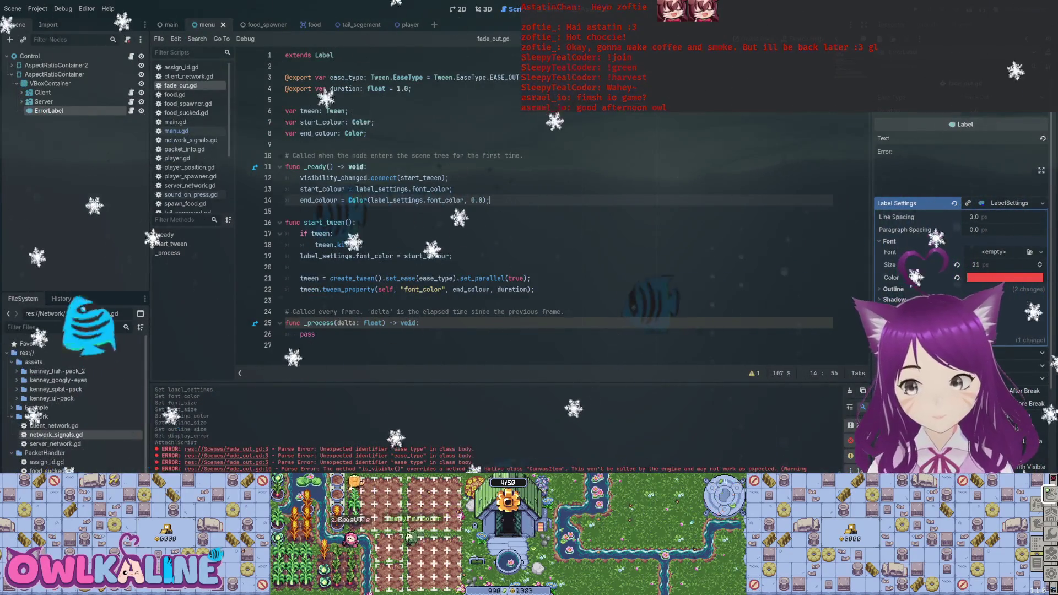
click(177, 130)
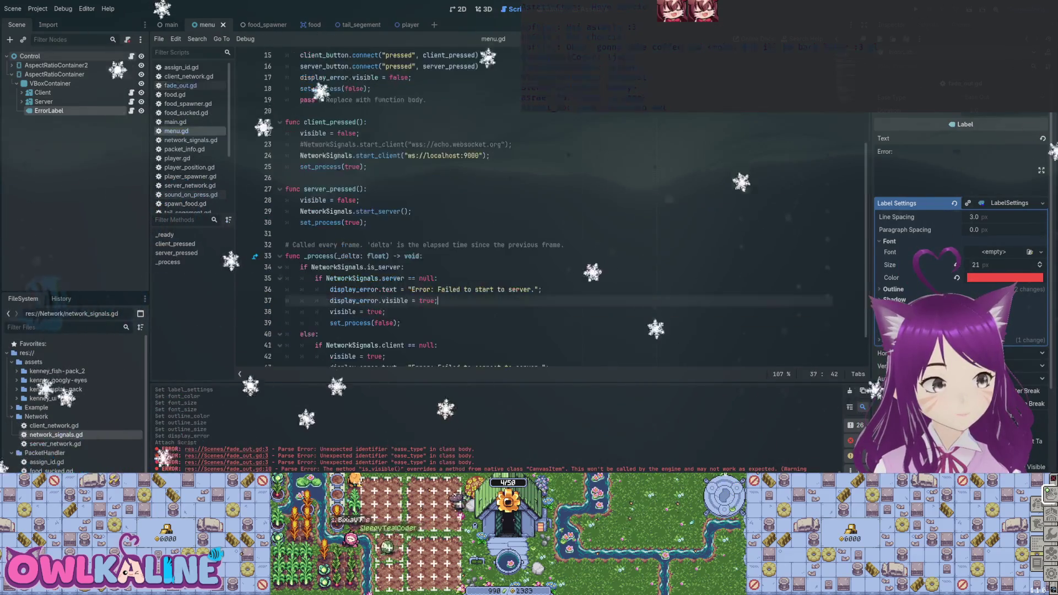
scroll(354, 259, down, 1)
double_click(354, 259)
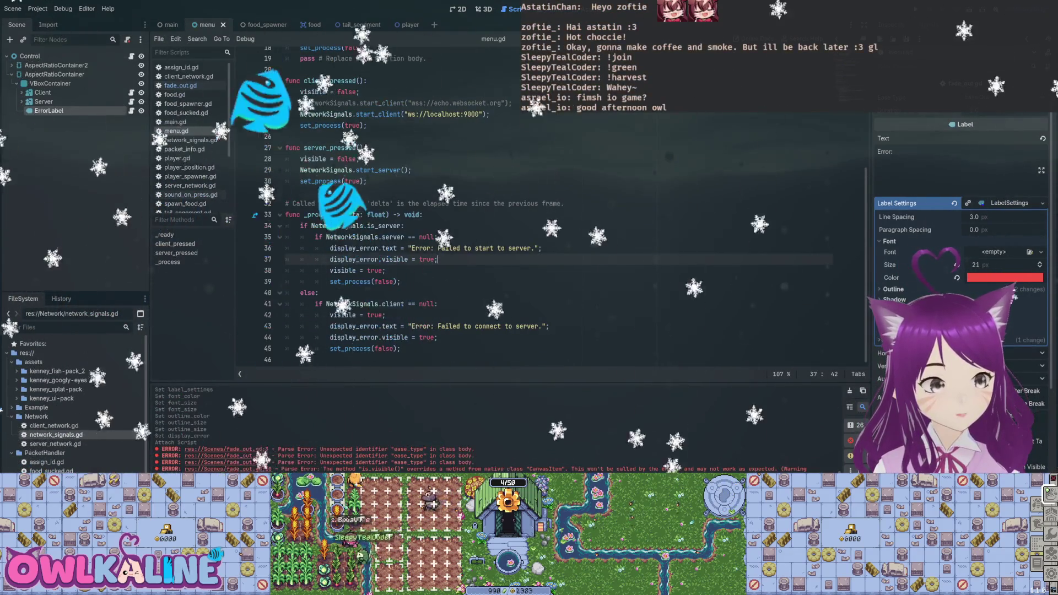
double_click(354, 337)
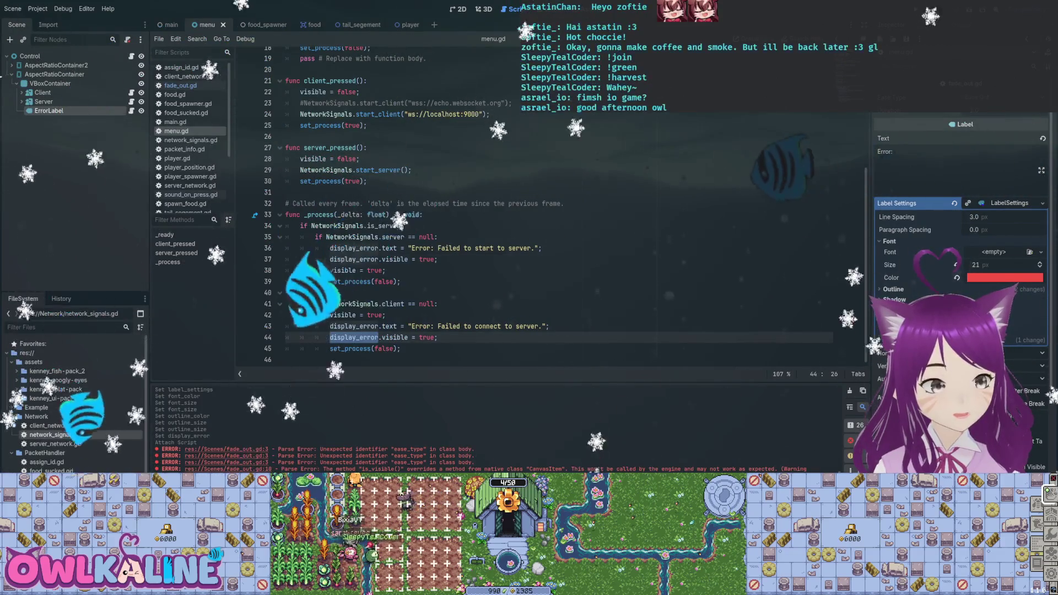
scroll(507, 206, up, 2)
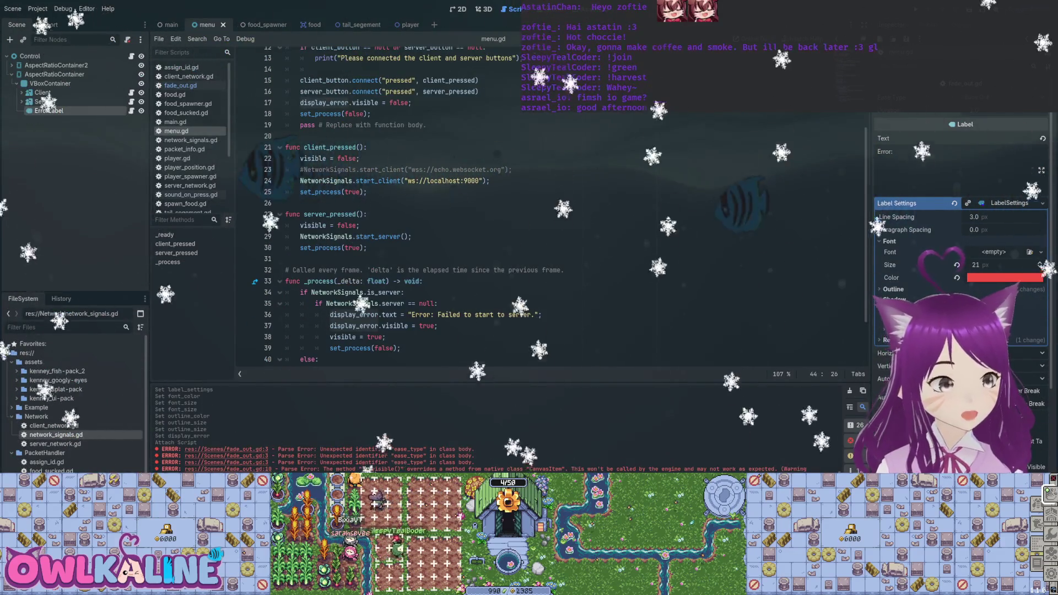
click(220, 86)
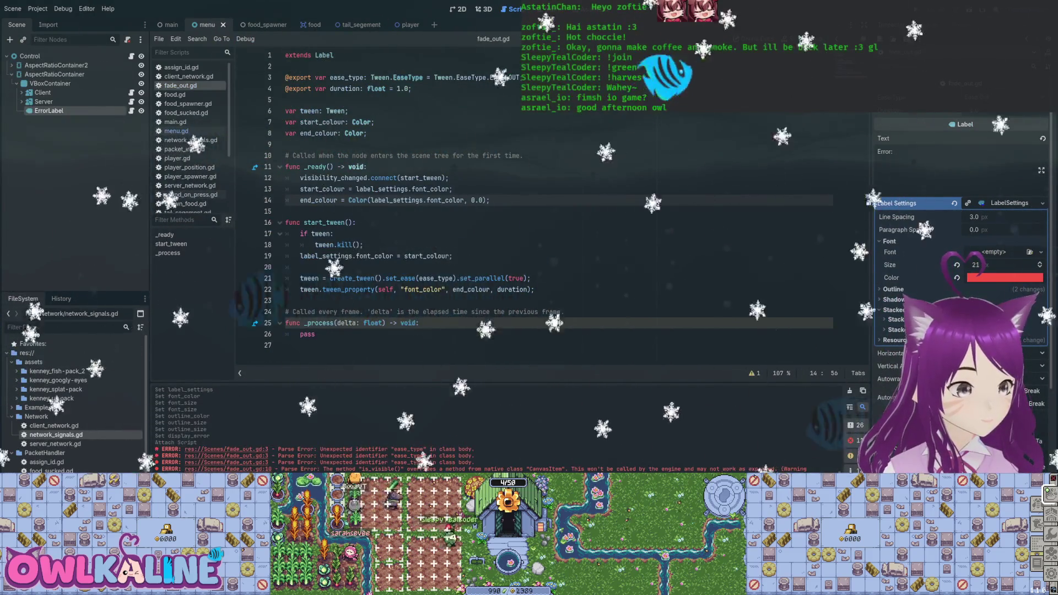
- Add an 'if not visible: return;' guard at the top of start_tween and save
click(423, 178)
click(386, 222)
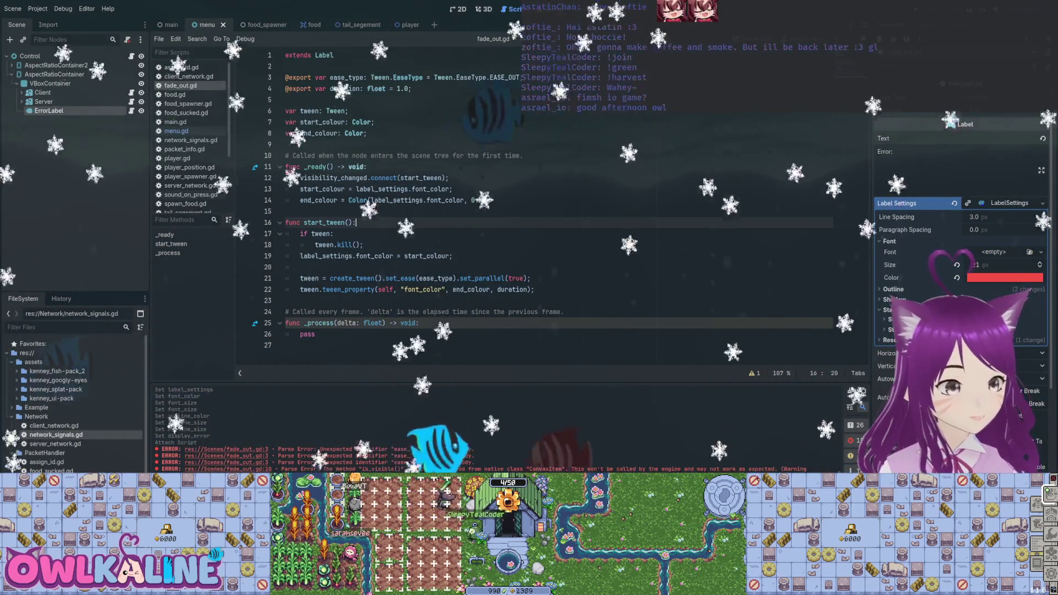
key(Return)
key(Return)
key(Up)
text(if )
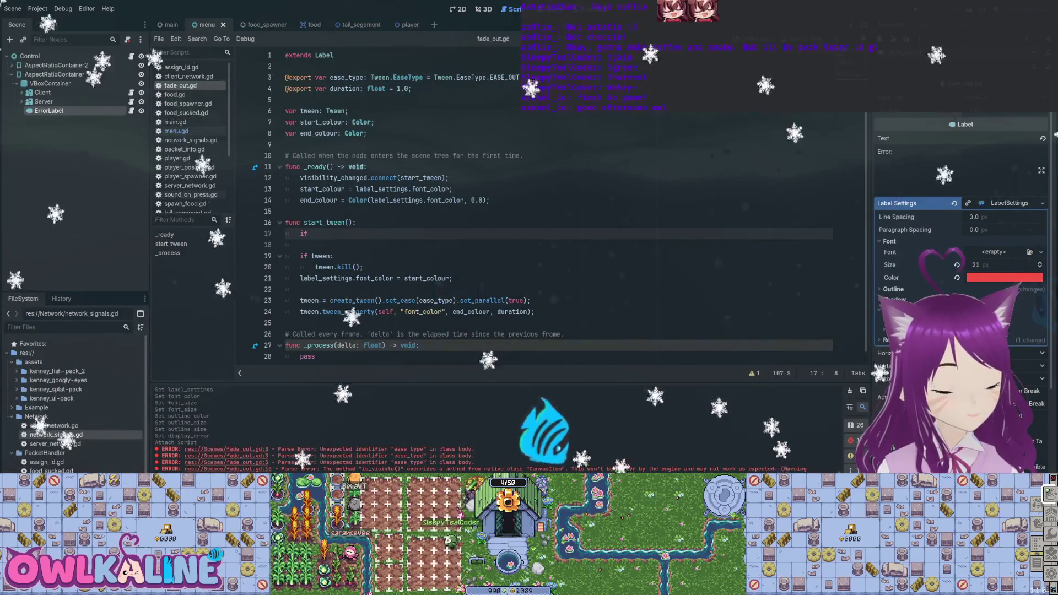
text(visible:)
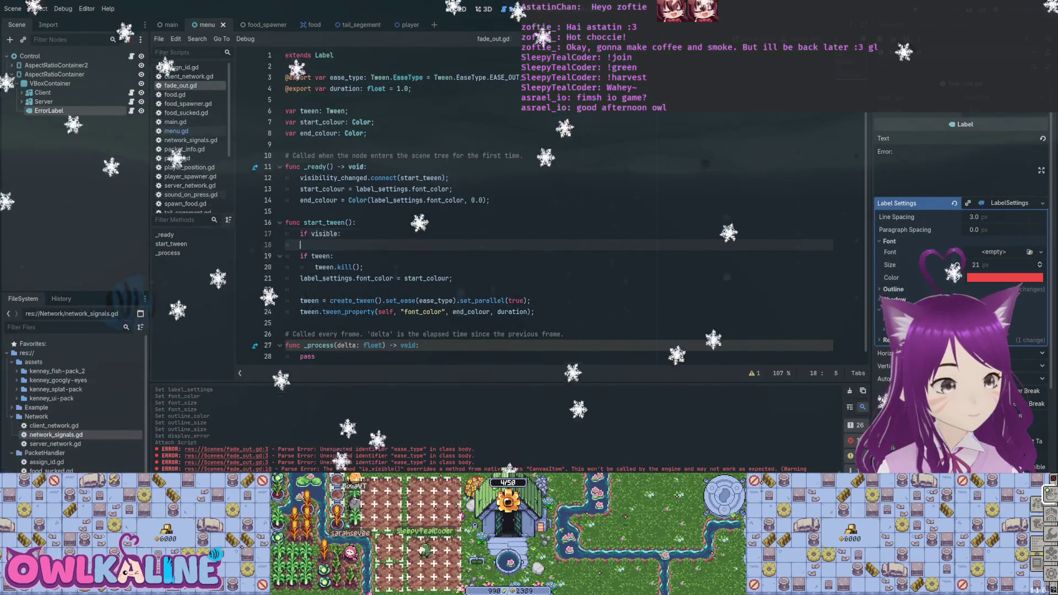
key(Home)
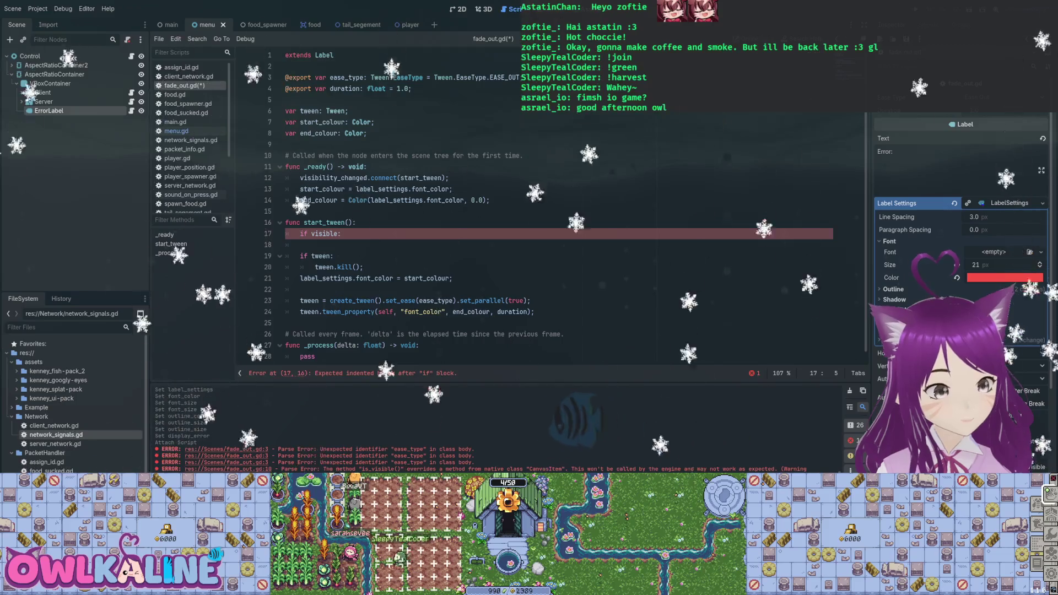
text(not)
key(ctrl+Return)
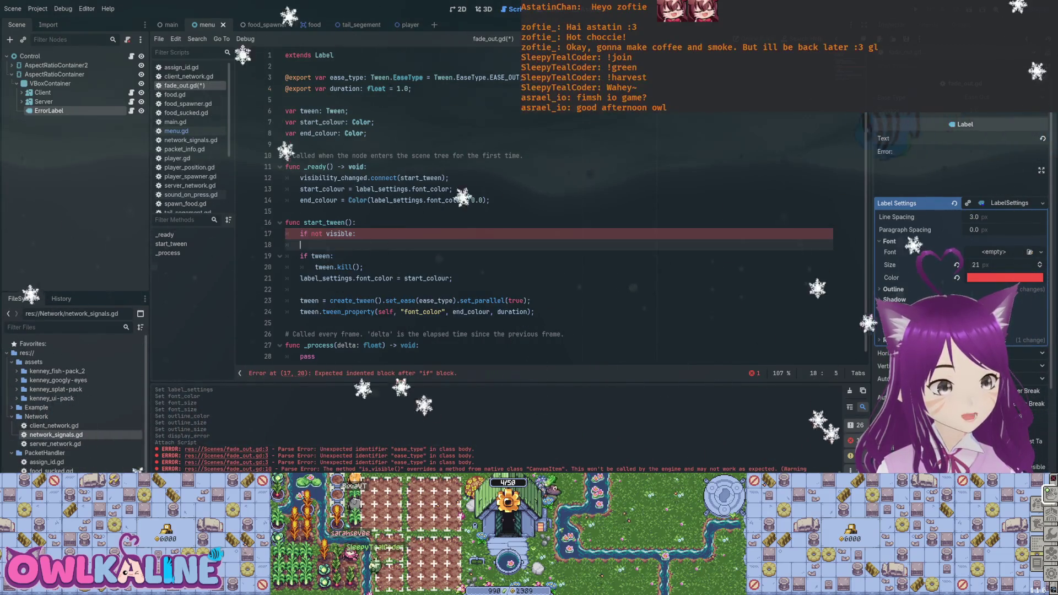
text(return;)
key(Return)
key(ctrl+s)
- Select font_color on line 25 and the pass placeholder in _process
scroll(551, 220, down, 1)
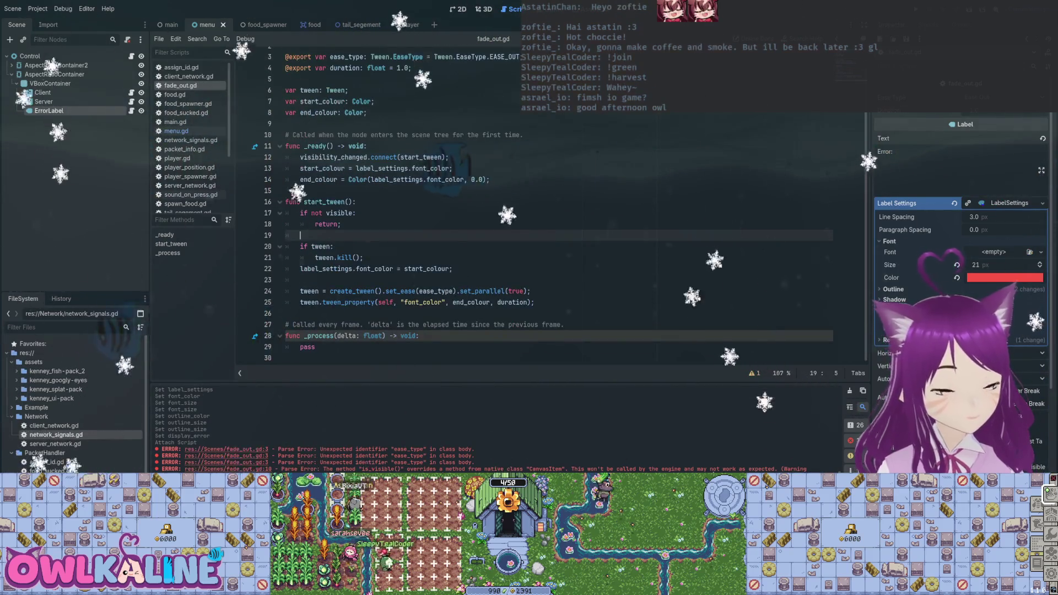
double_click(422, 303)
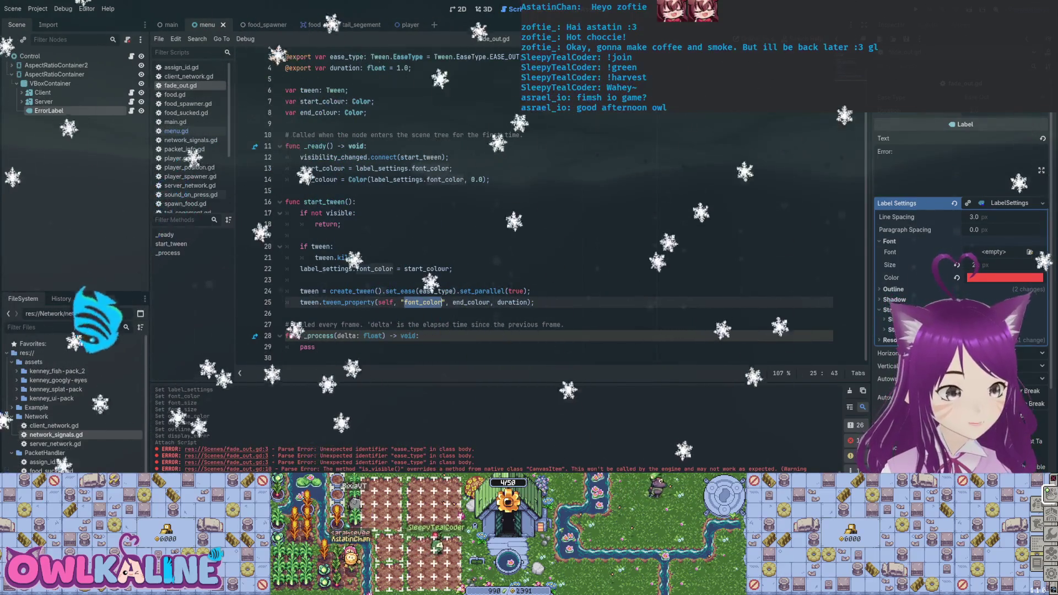
double_click(307, 347)
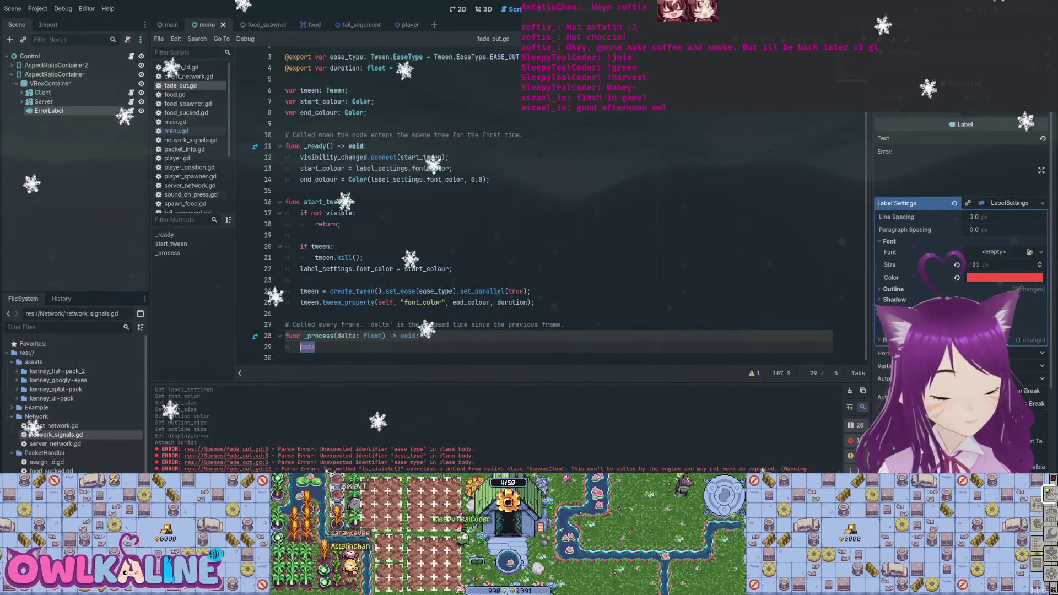
- Try 'tween.end' in _process, then clear that line and save
text(tween.)
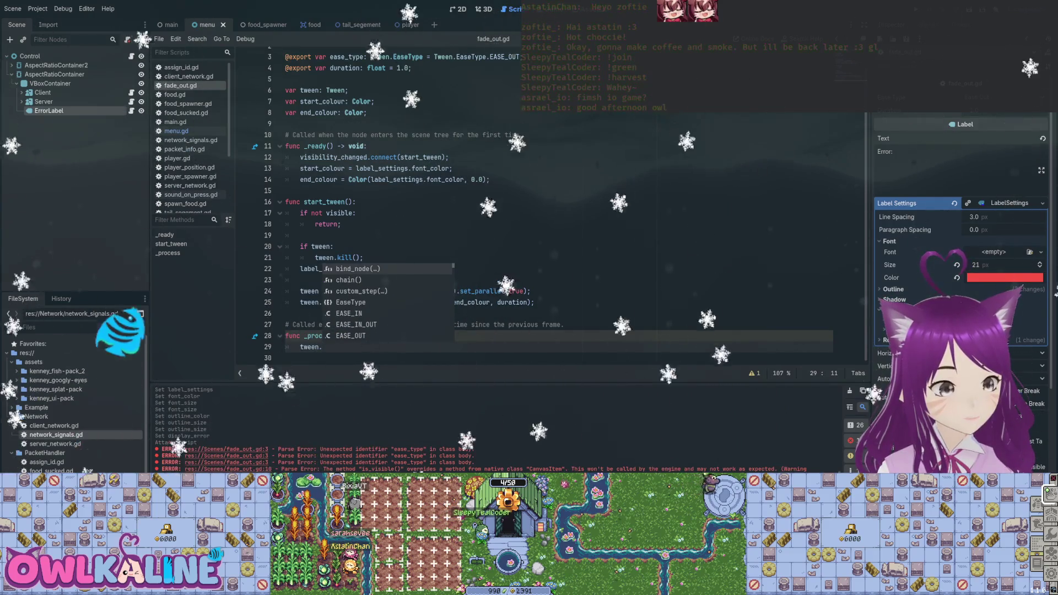
text(en)
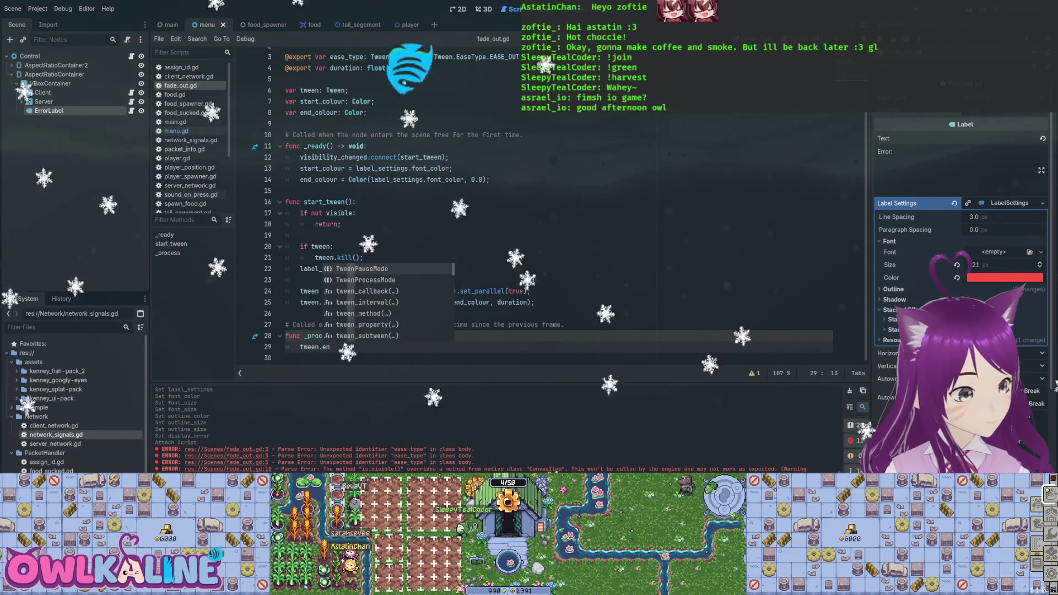
text(d)
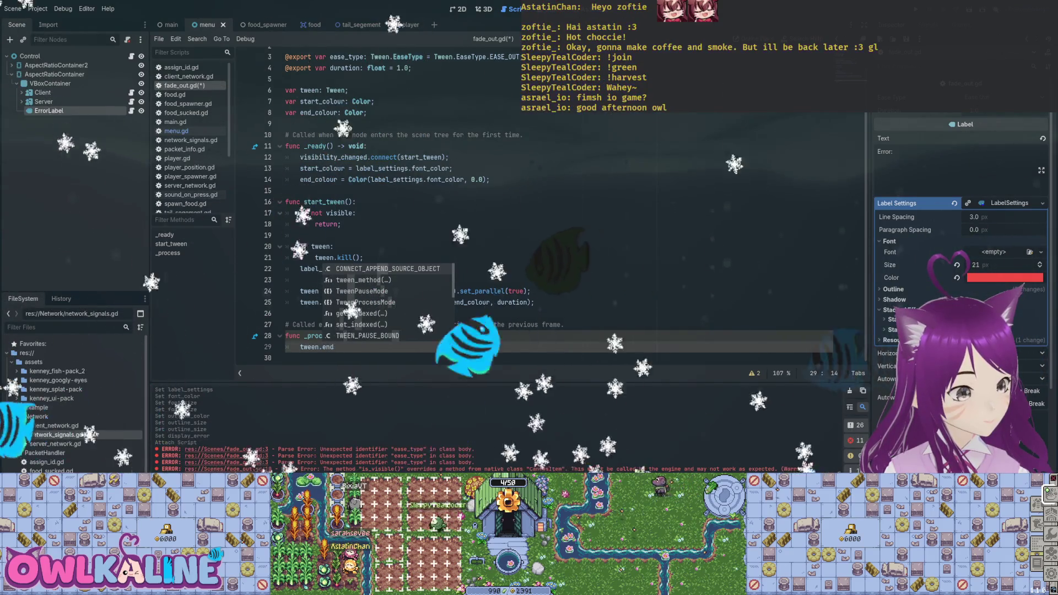
key(Escape)
key(shift+Home)
key(BackSpace)
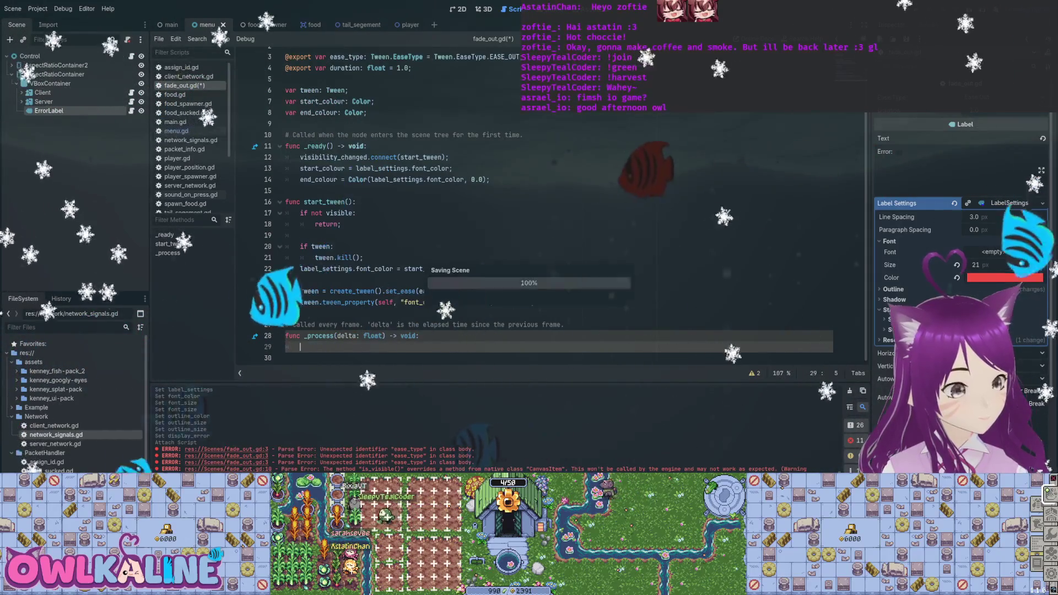
key(ctrl+s)
- Scroll up through the Tween method suggestions from the tween_property line
click(532, 302)
text(tween.)
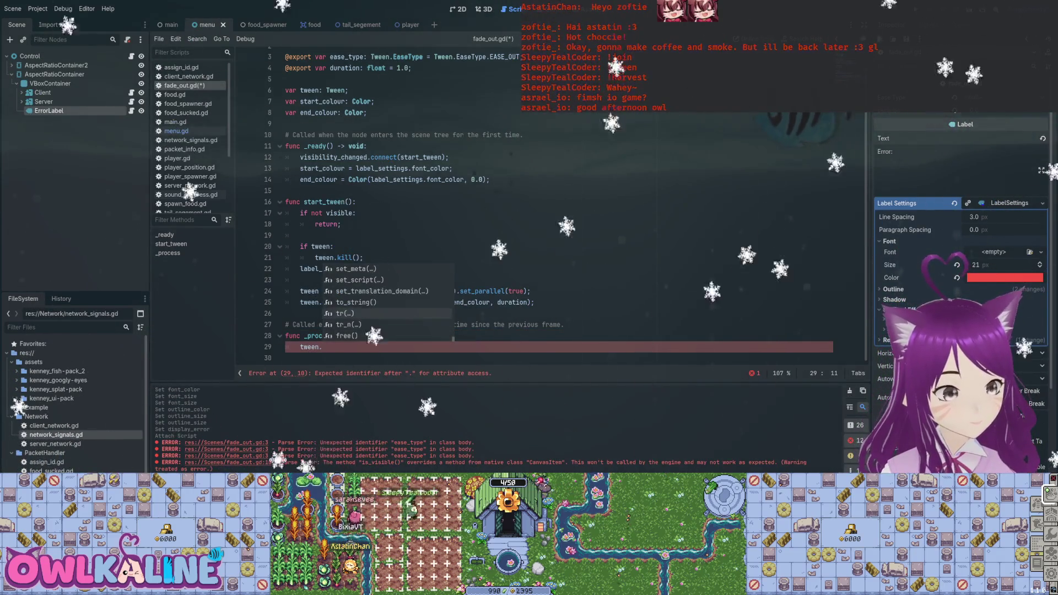
scroll(386, 303, up, 3)
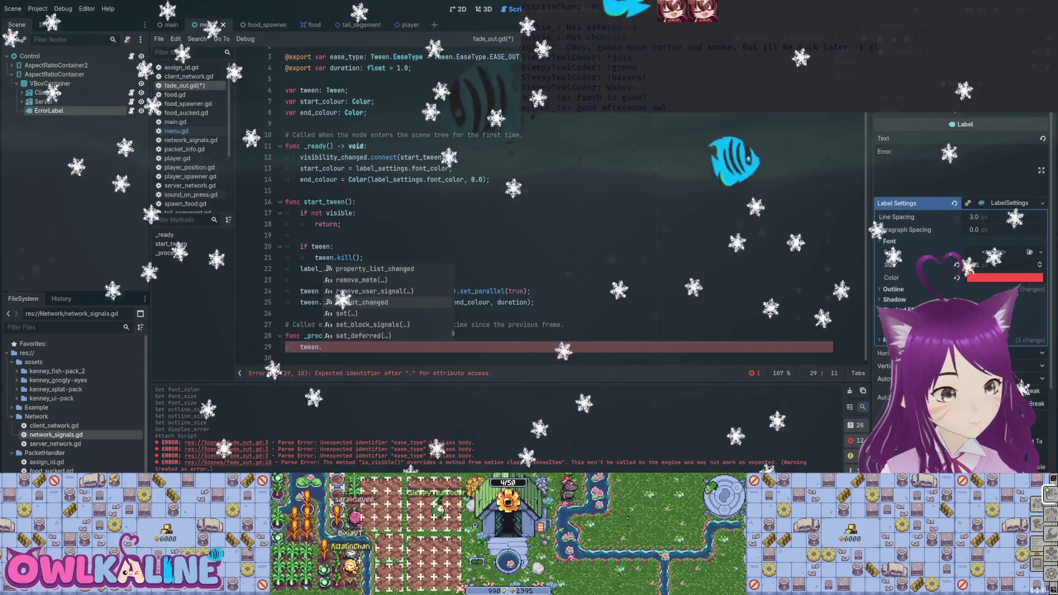
scroll(386, 302, up, 1)
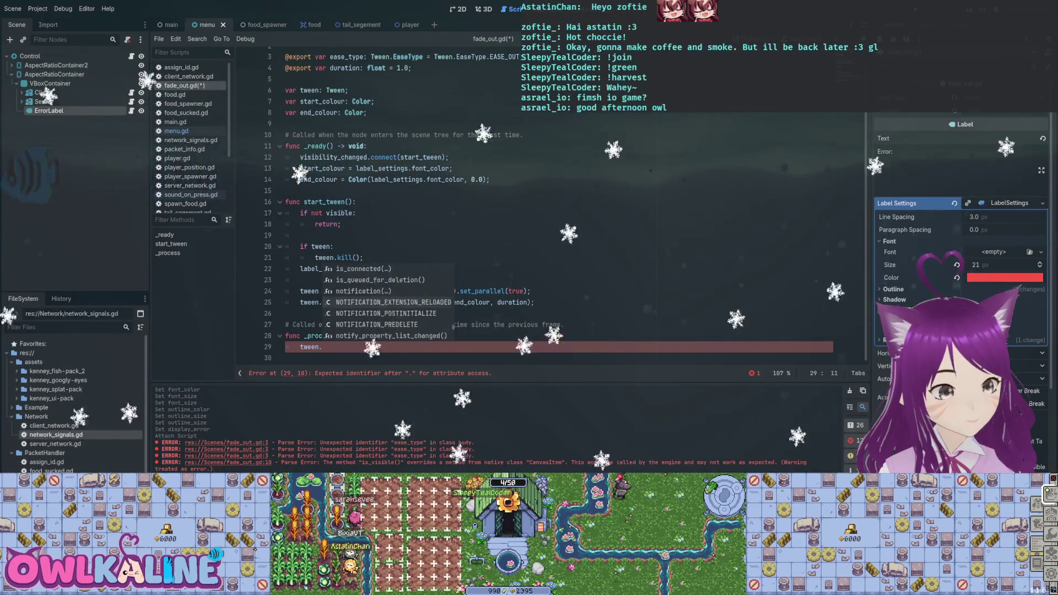
scroll(386, 302, up, 4)
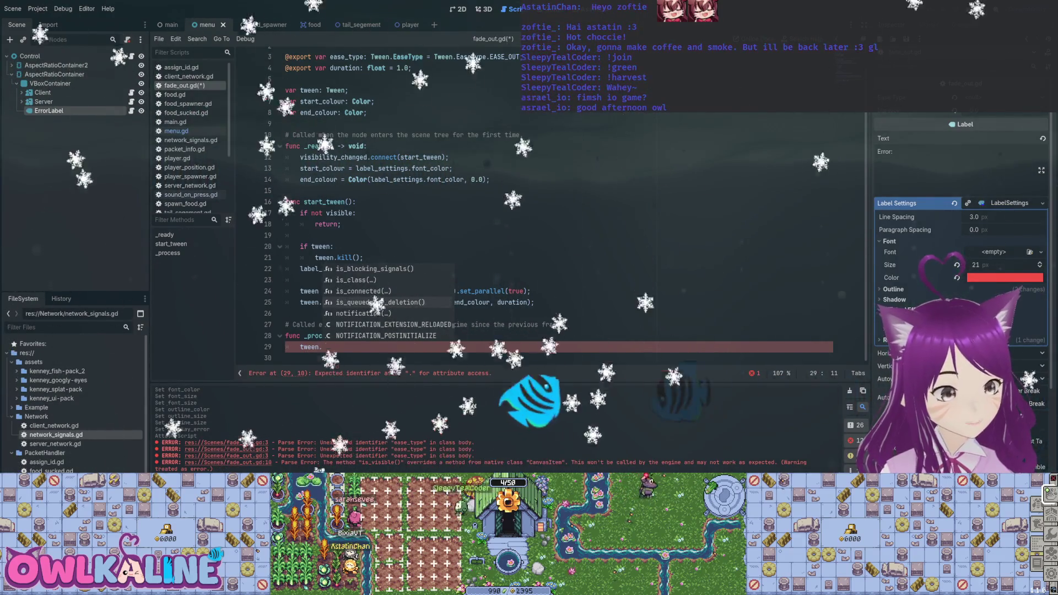
scroll(386, 302, up, 5)
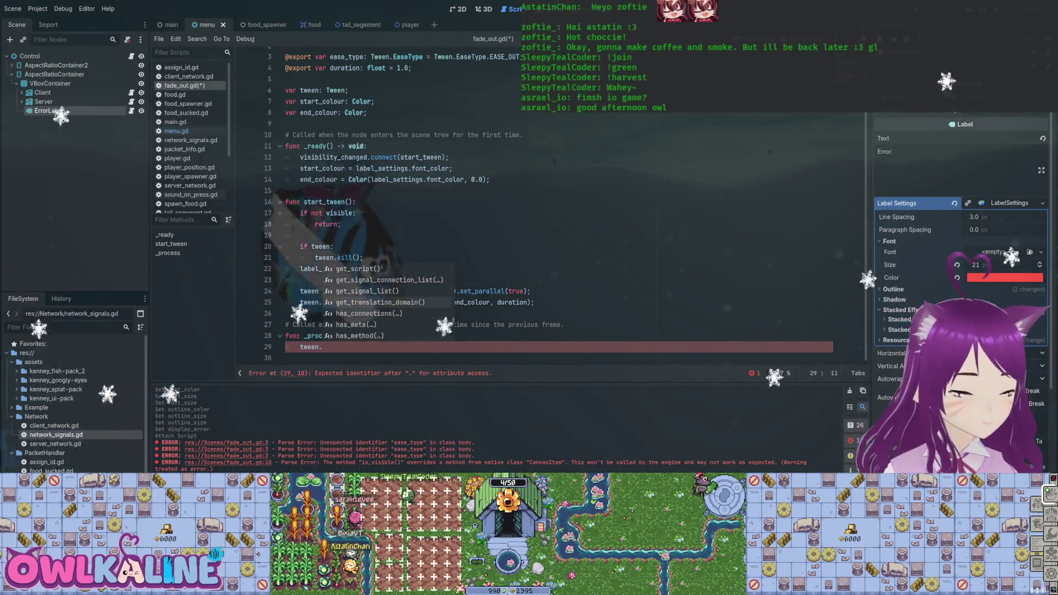
scroll(386, 302, up, 7)
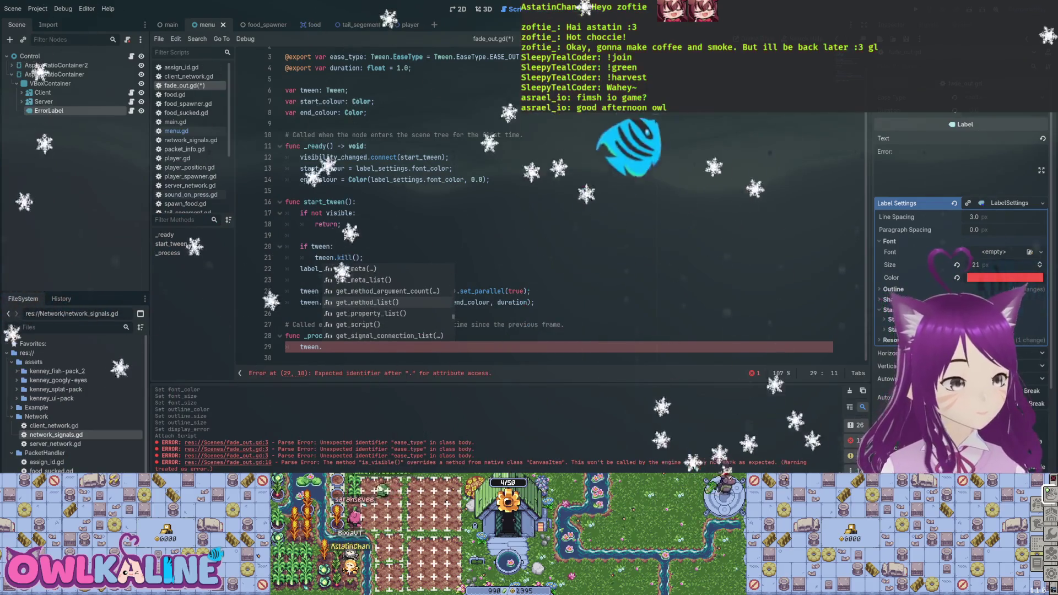
scroll(386, 302, up, 2)
scroll(386, 302, up, 1)
scroll(386, 302, up, 3)
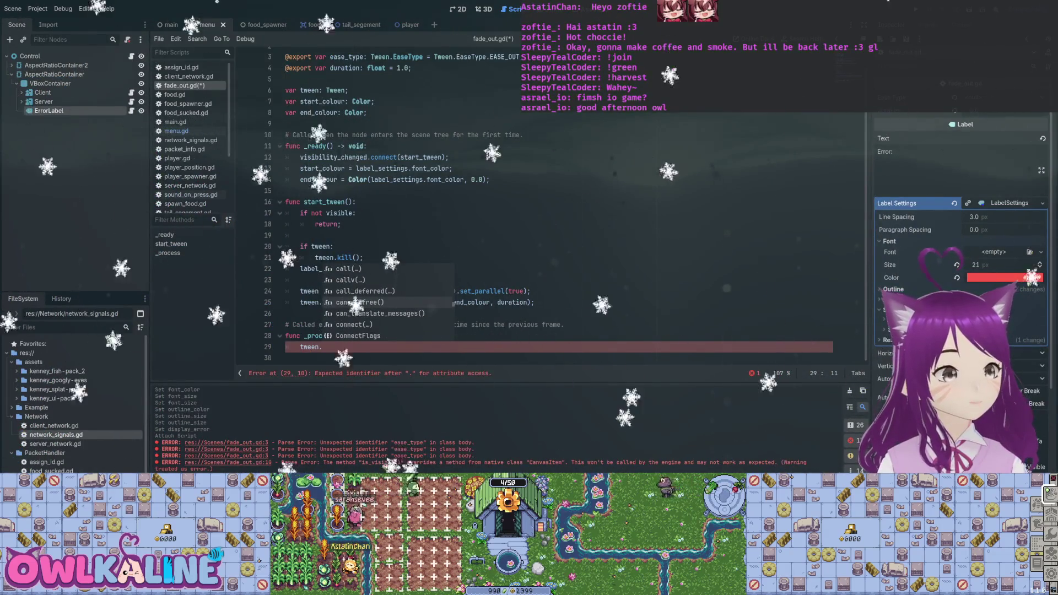
scroll(386, 302, up, 3)
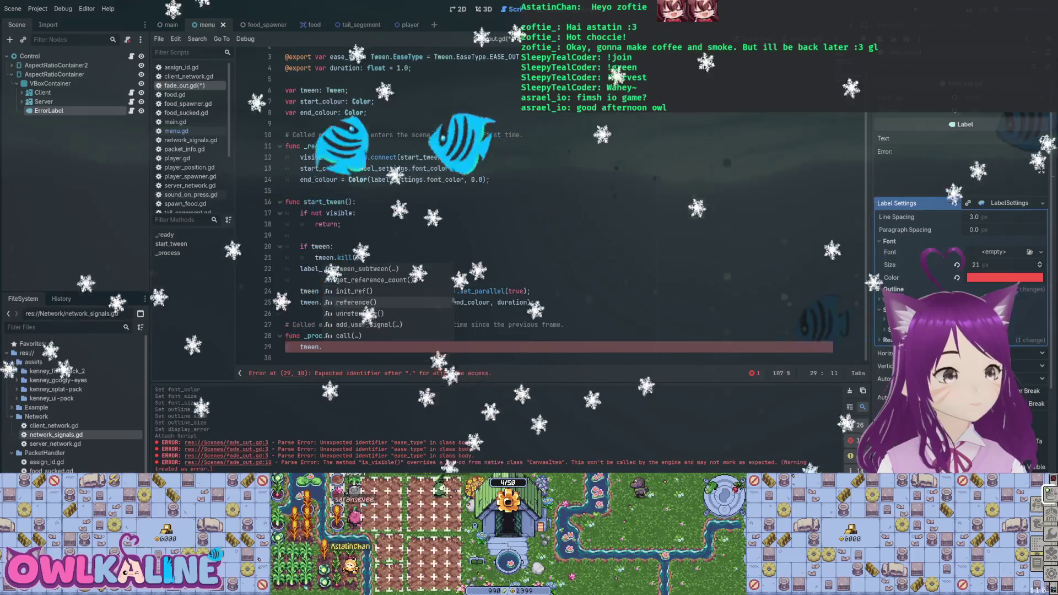
scroll(386, 302, up, 1)
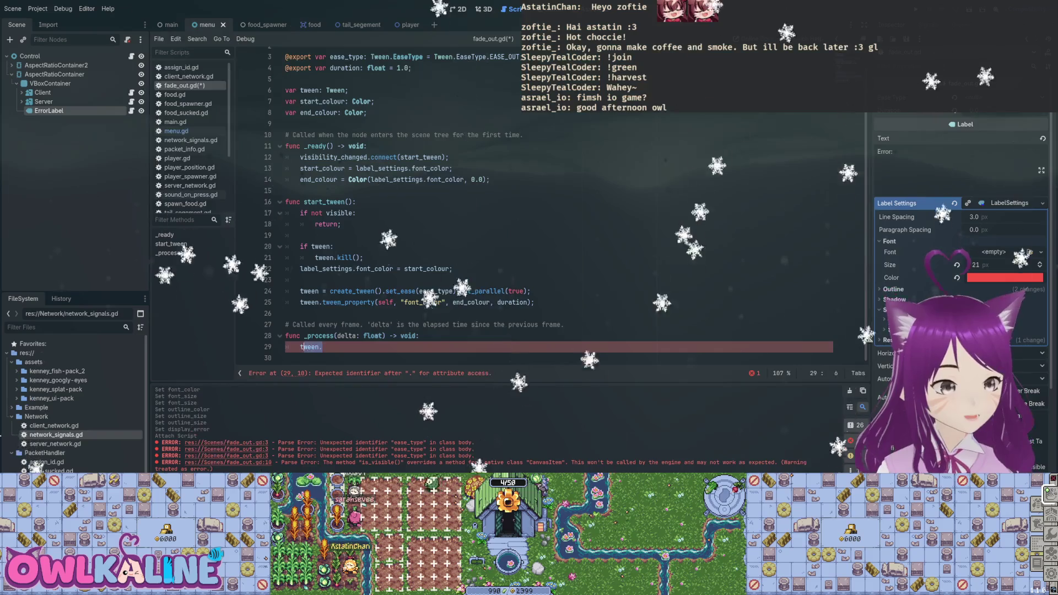
- Append .from(start_colour) to the tween_property call
click(527, 302)
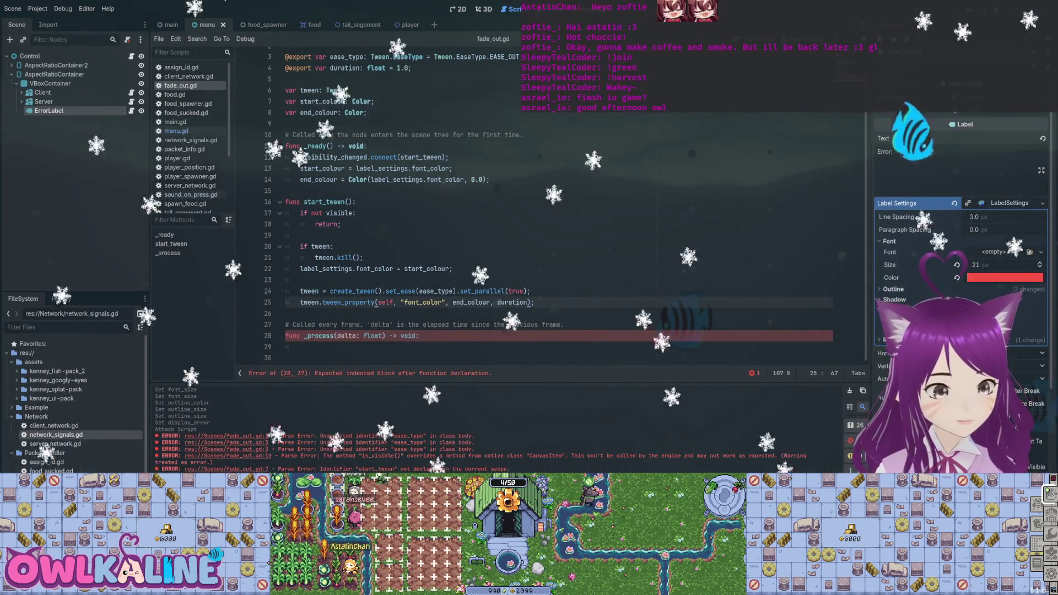
text(.)
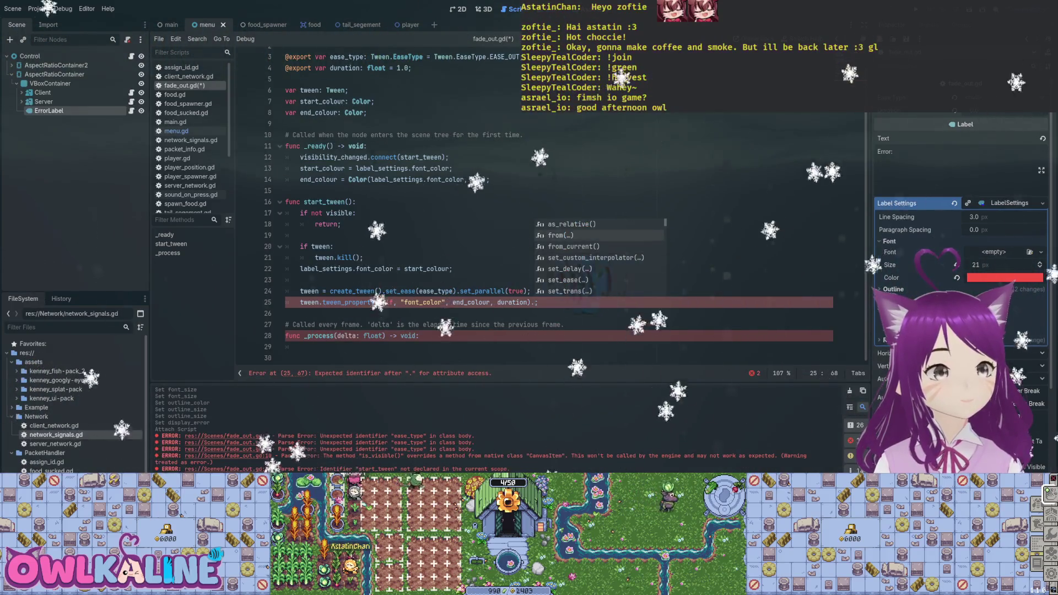
text(from()
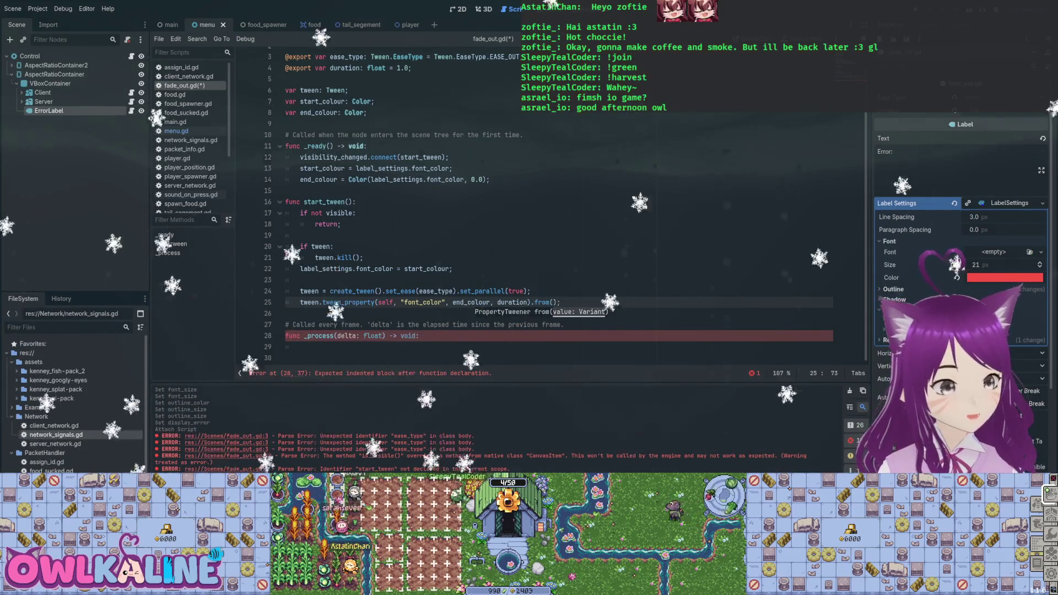
text(start_colour)
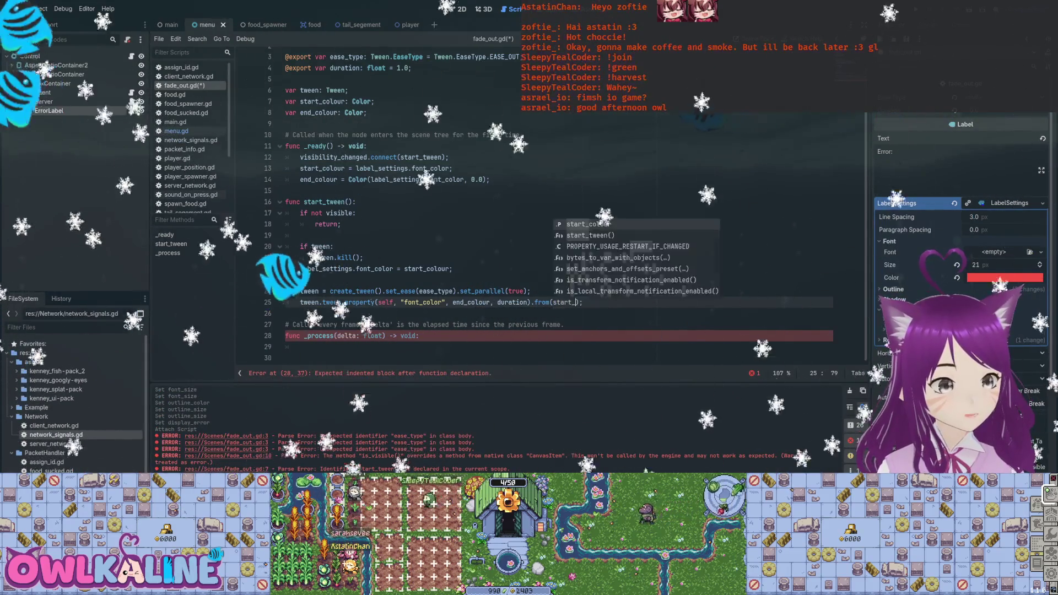
- Delete the manual font-colour reset line, save, and chain .finished.connect() onto the tween
click(453, 269)
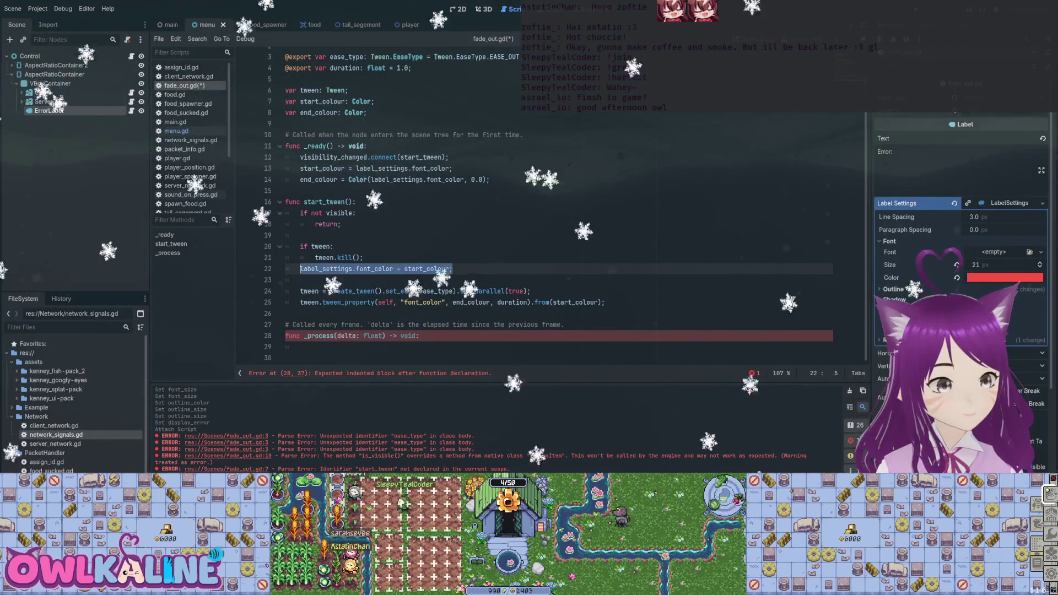
key(Delete)
click(605, 291)
key(ctrl+s)
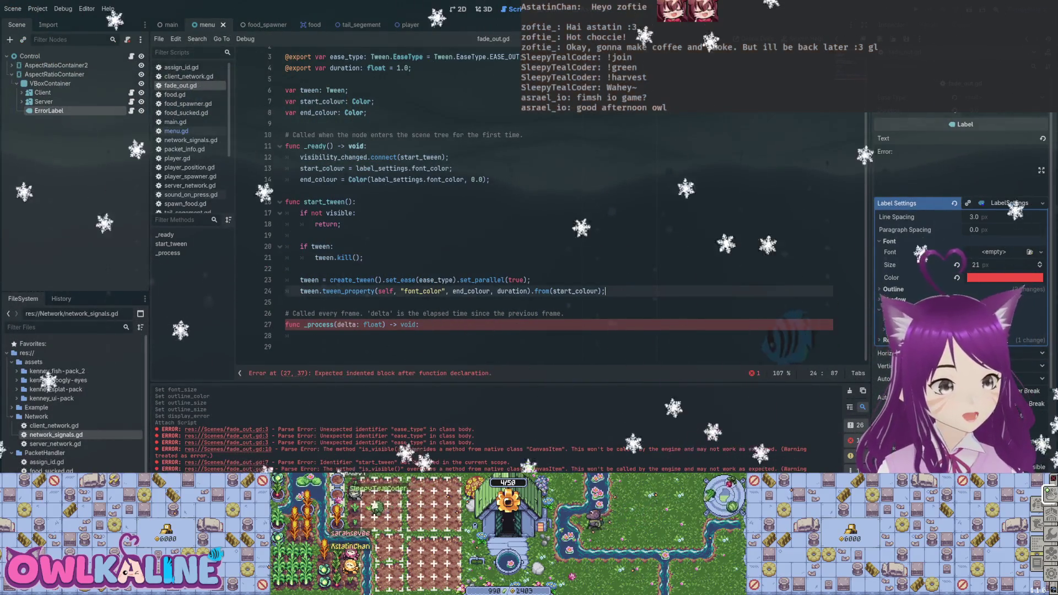
text(.)
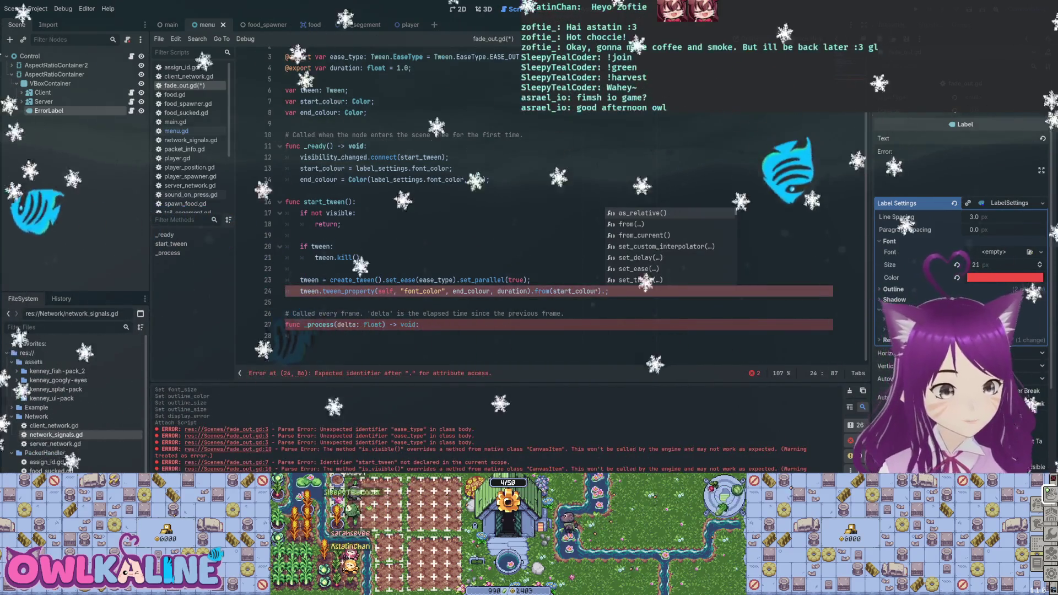
key(Down)
key(Down)
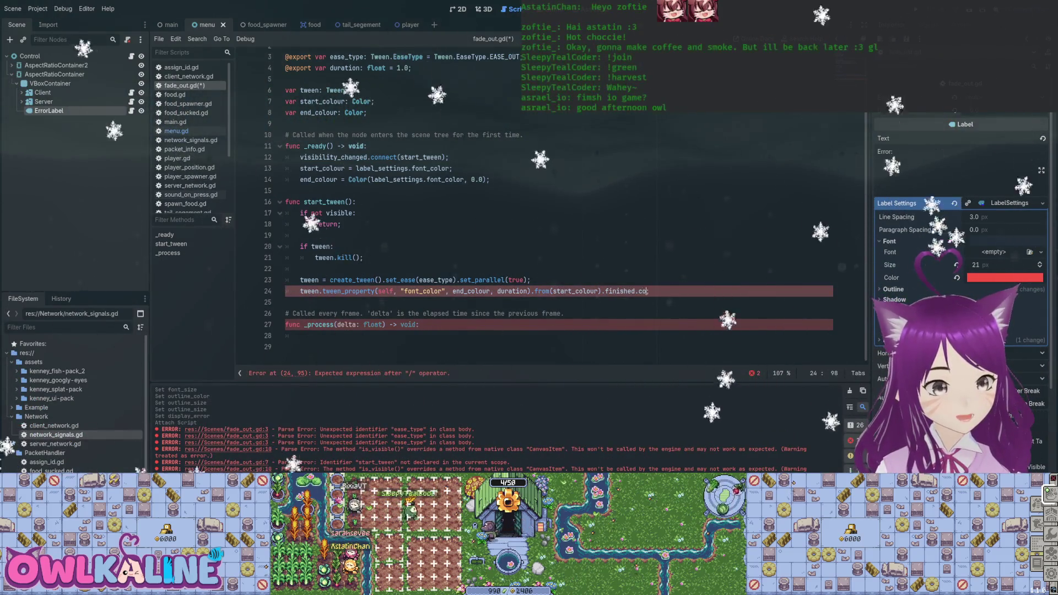
- Comment out _process and add blank lines for a new function
click(287, 325)
text(#)
click(292, 303)
key(Return)
key(Return)
key(Up)
- Write func fade_finished() with 'visible = false;' in its body and save
text(func )
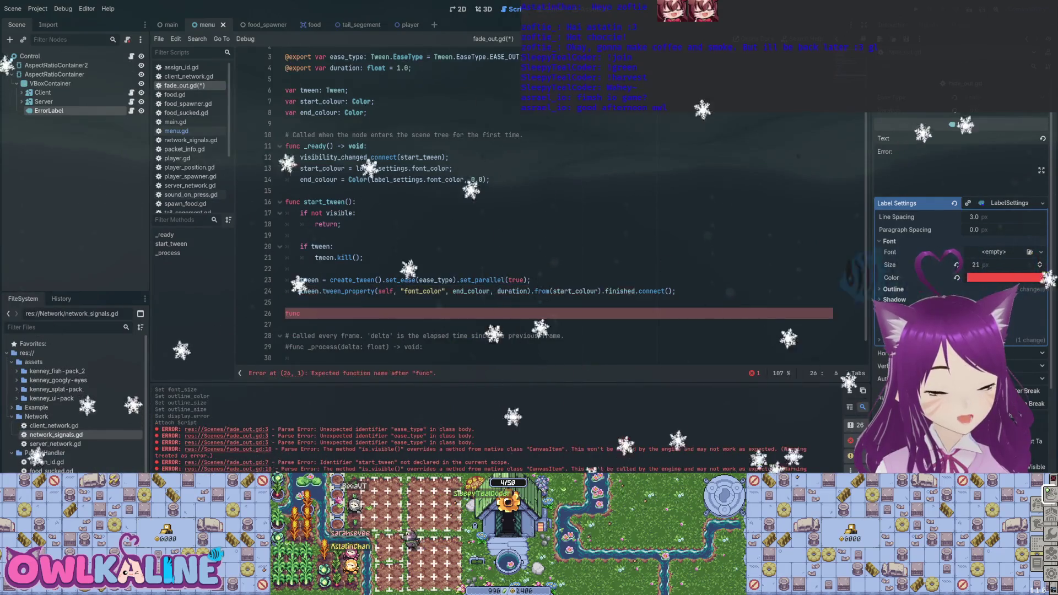
text(fas)
key(BackSpace)
text(de_fini)
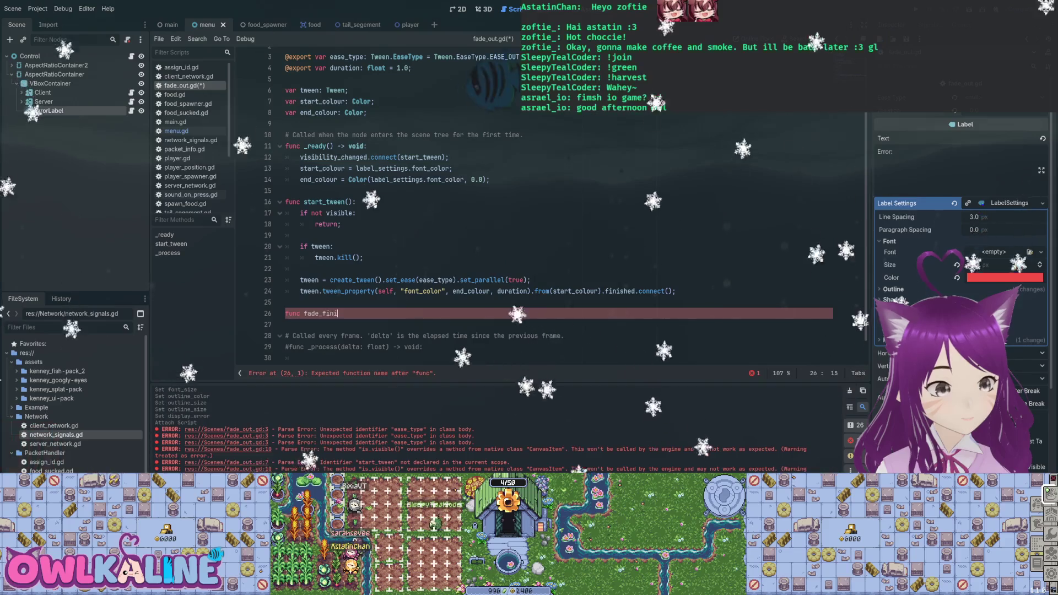
text(():)
key(Return)
text(visibl)
text(e)
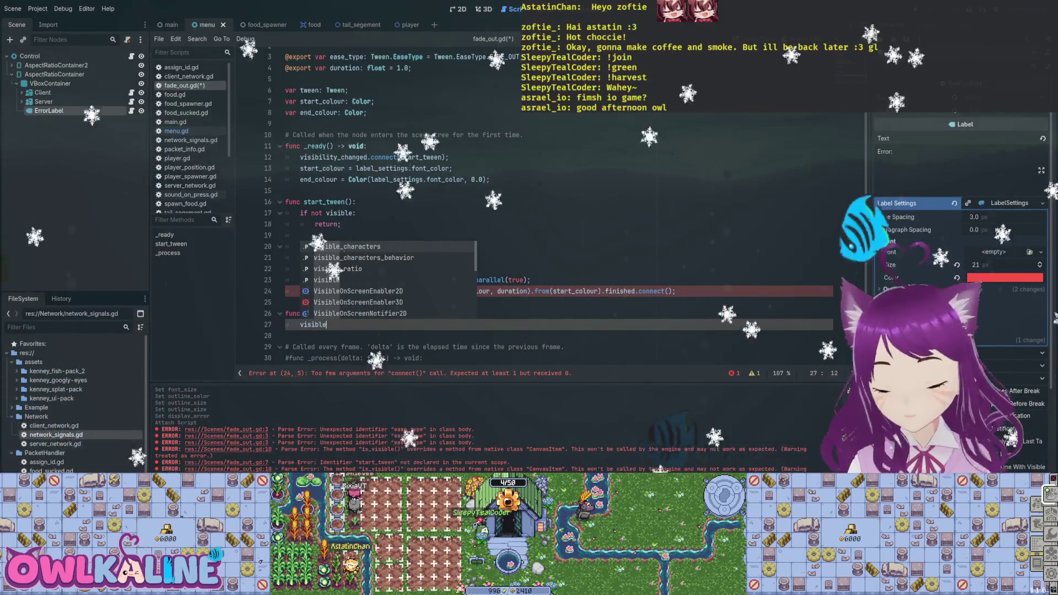
key(Escape)
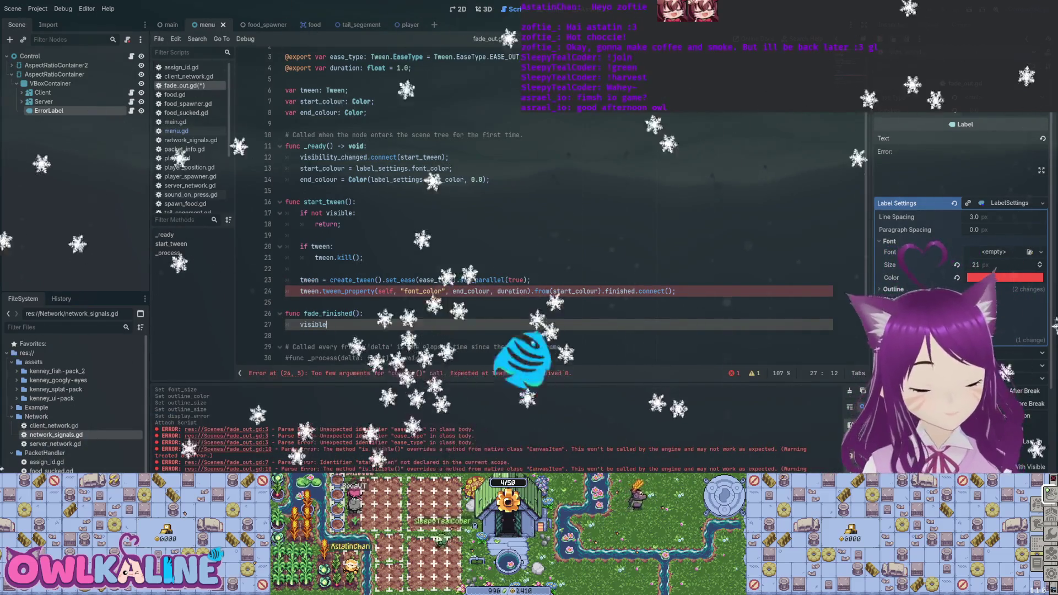
text( = false;)
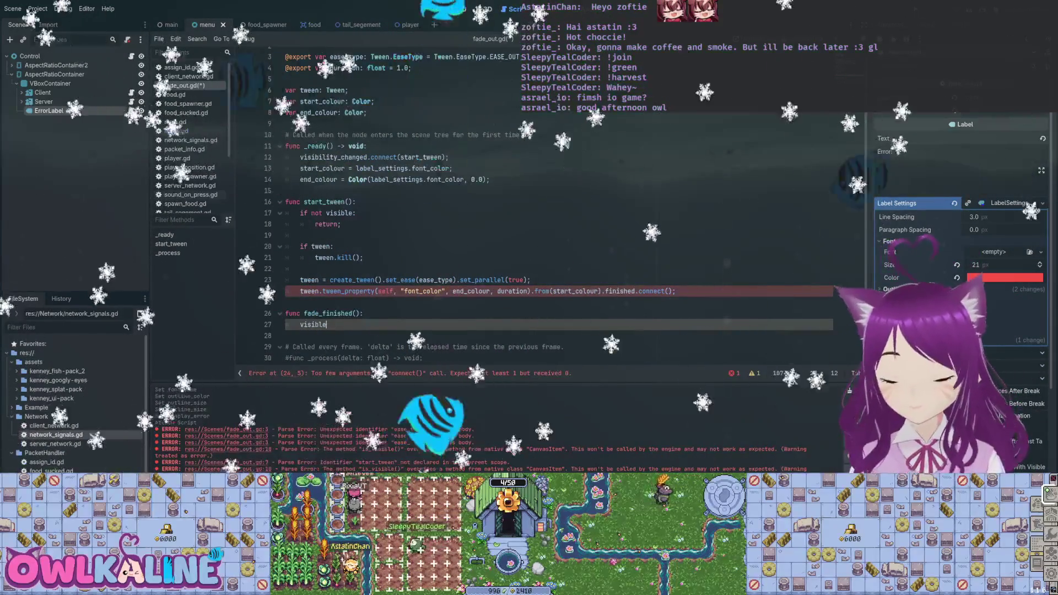
key(ctrl+s)
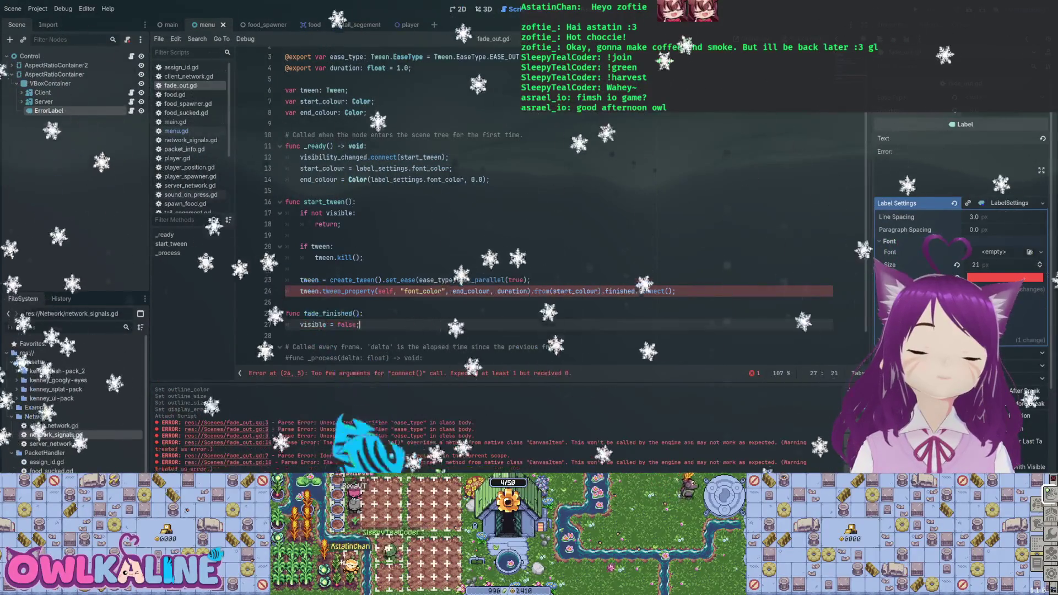
- Pass fade_finished into finished.connect() and run the game with F5
click(668, 291)
key(Return)
scroll(496, 209, up, 1)
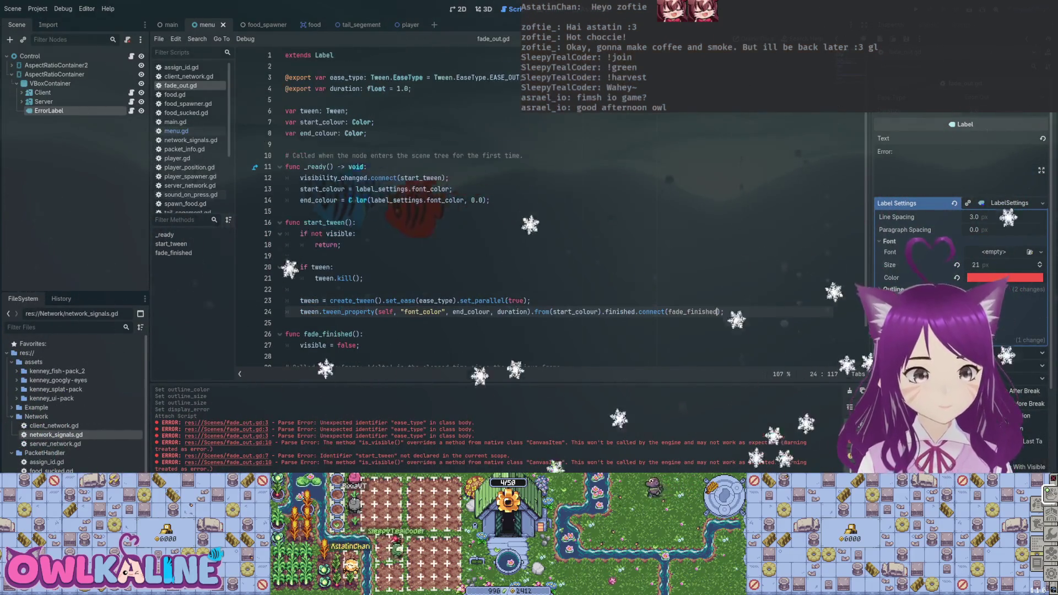
scroll(496, 209, down, 2)
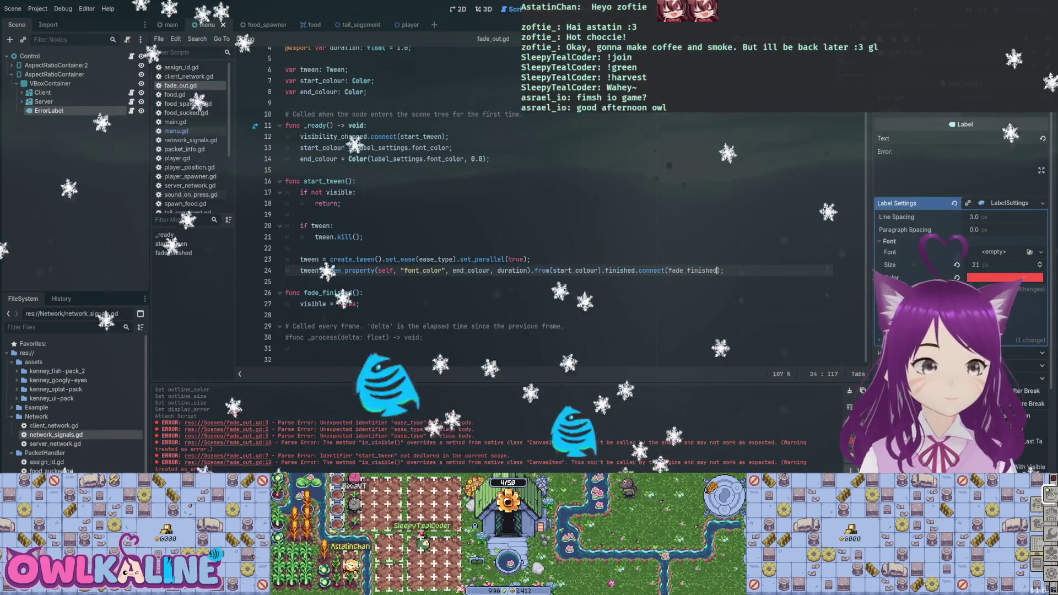
key(F5)
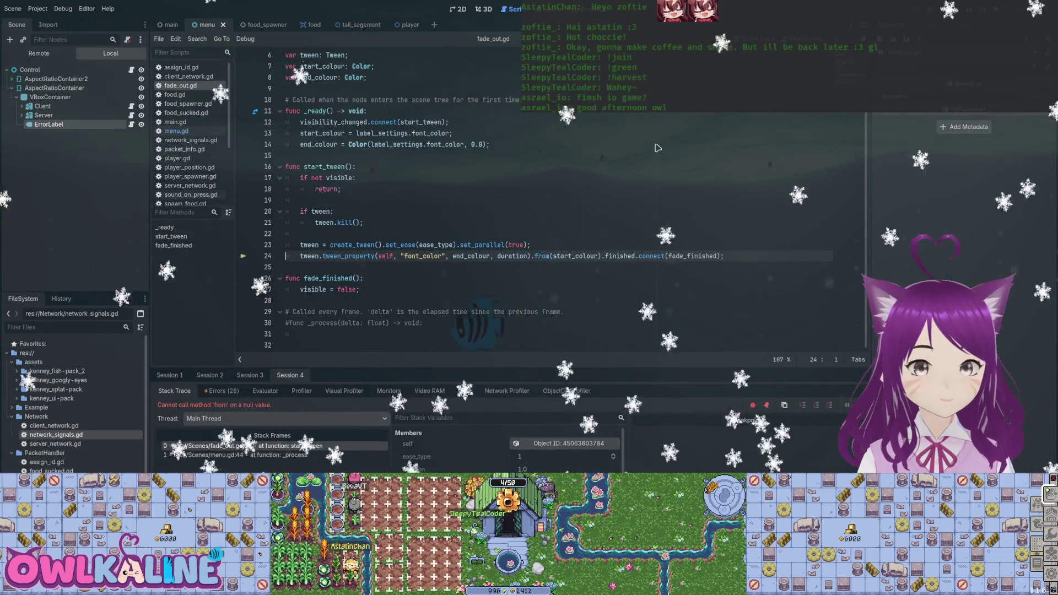
- Stop the game with F8 and select font_color in the tween_property call
key(F8)
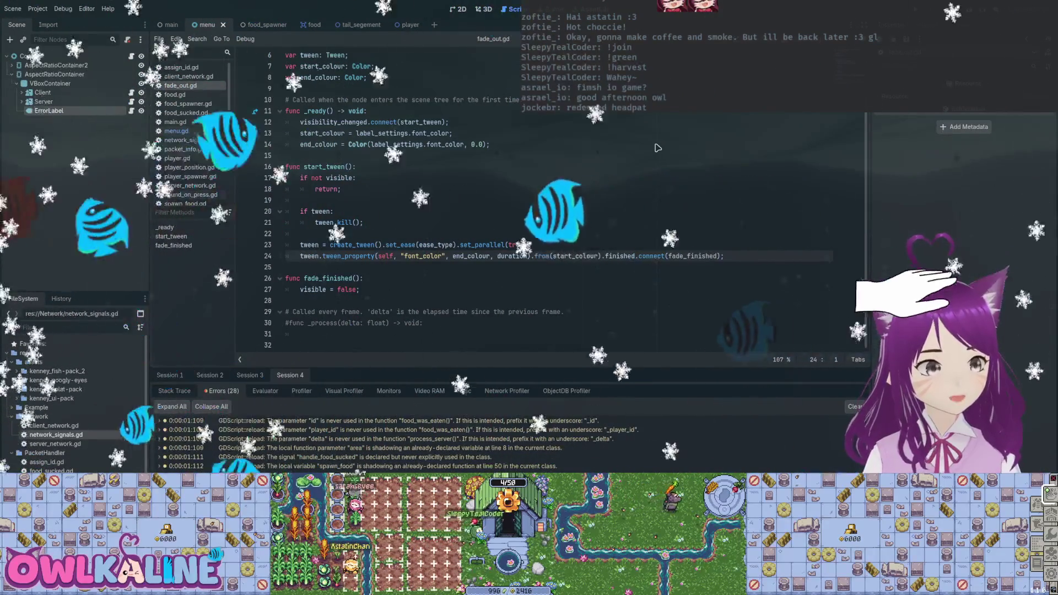
double_click(423, 256)
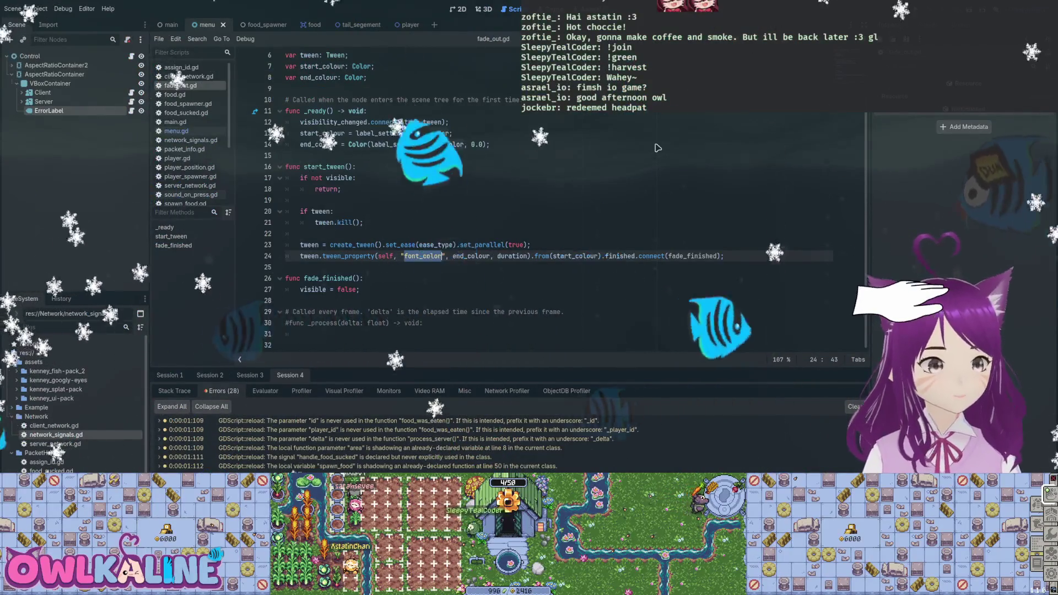
- Tween label_settings.font_color instead of font_color, rerun and stop the game, and view the errors
text(label_sett)
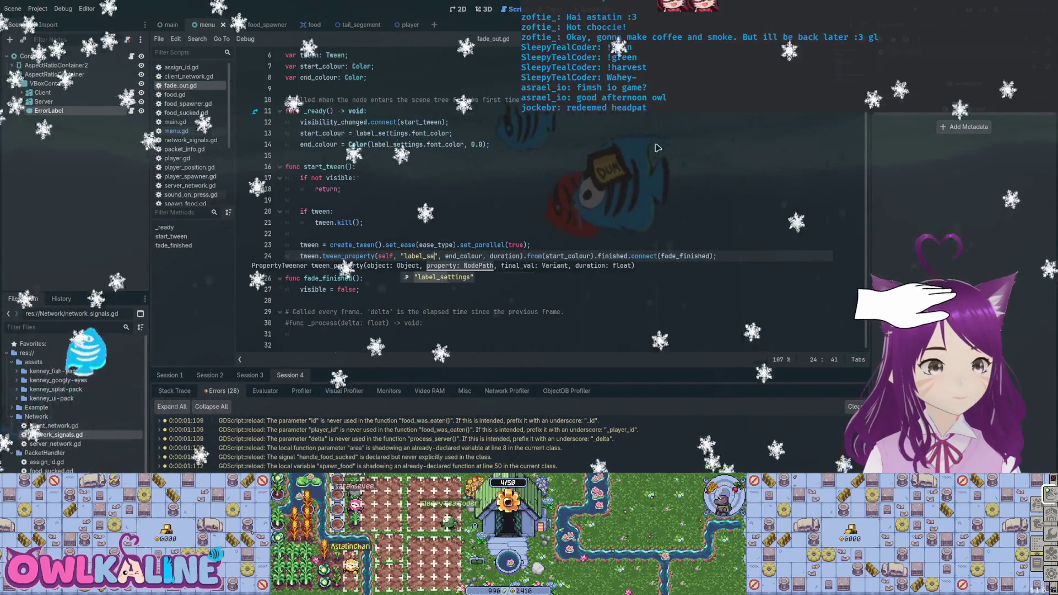
text(ings.fon)
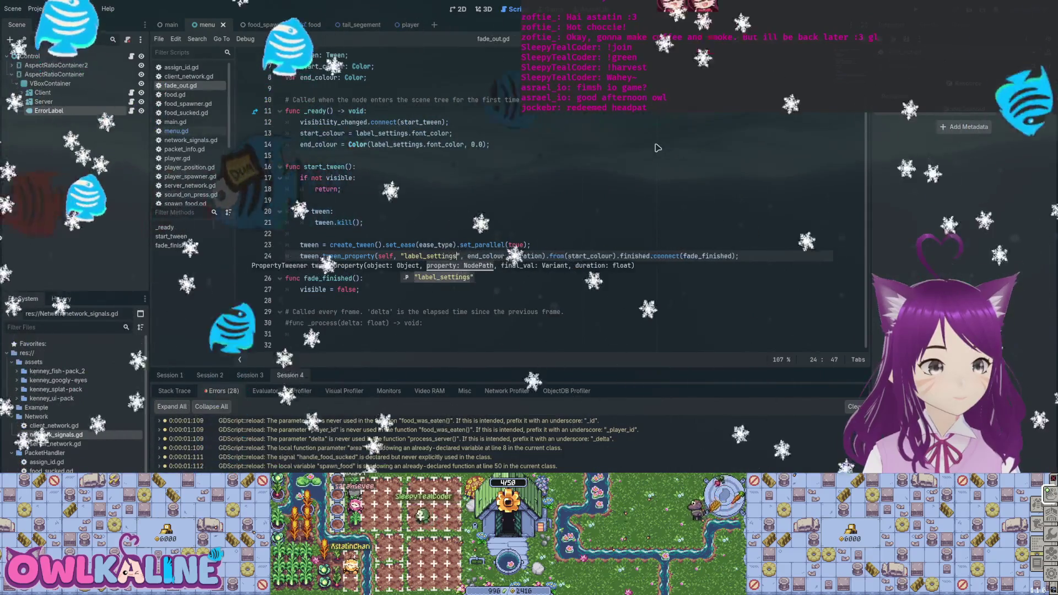
text(t_color)
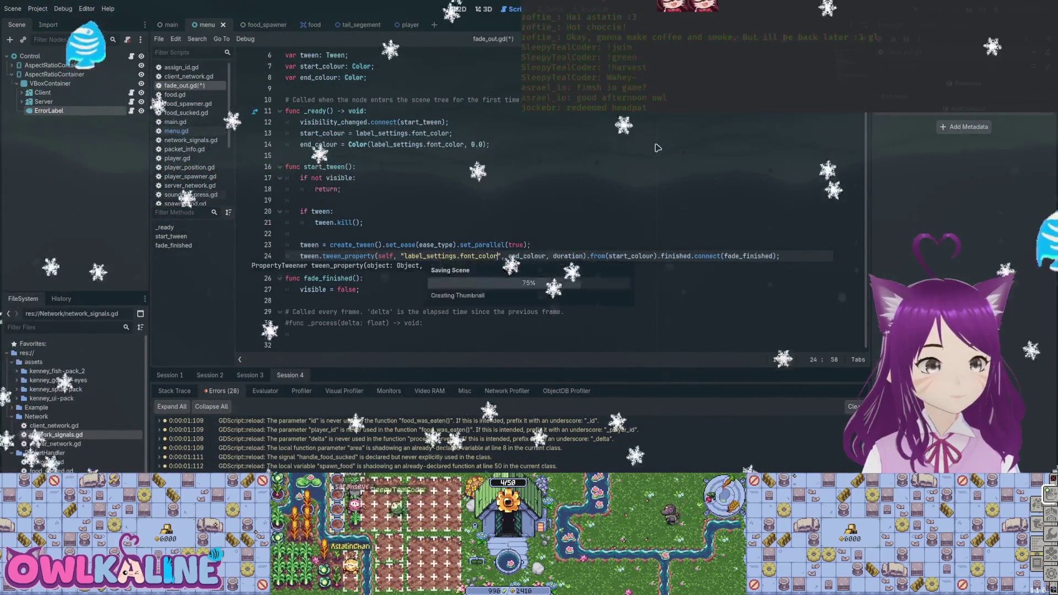
key(Up)
key(Up)
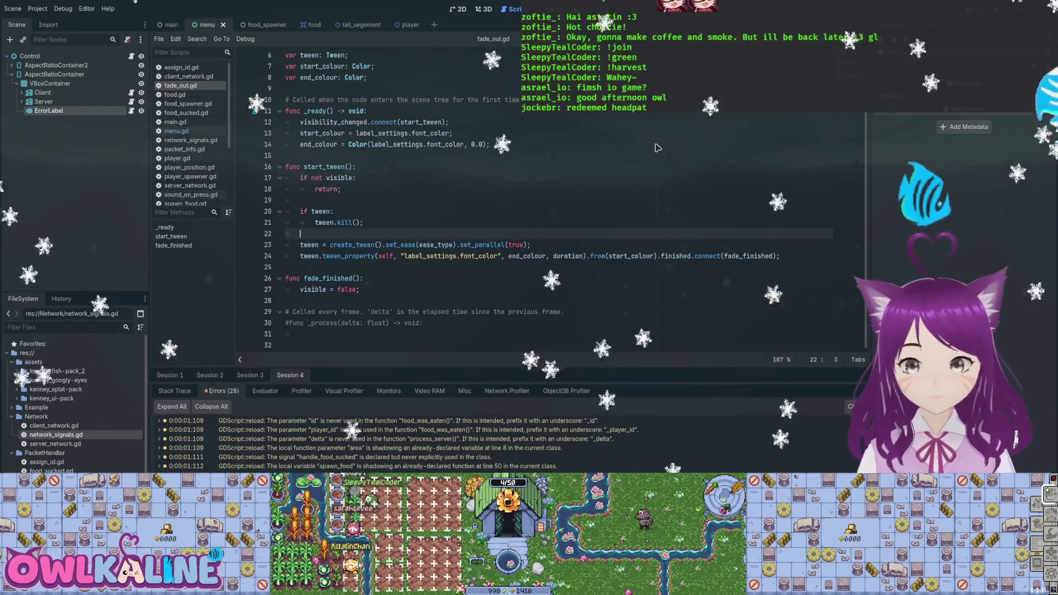
key(F5)
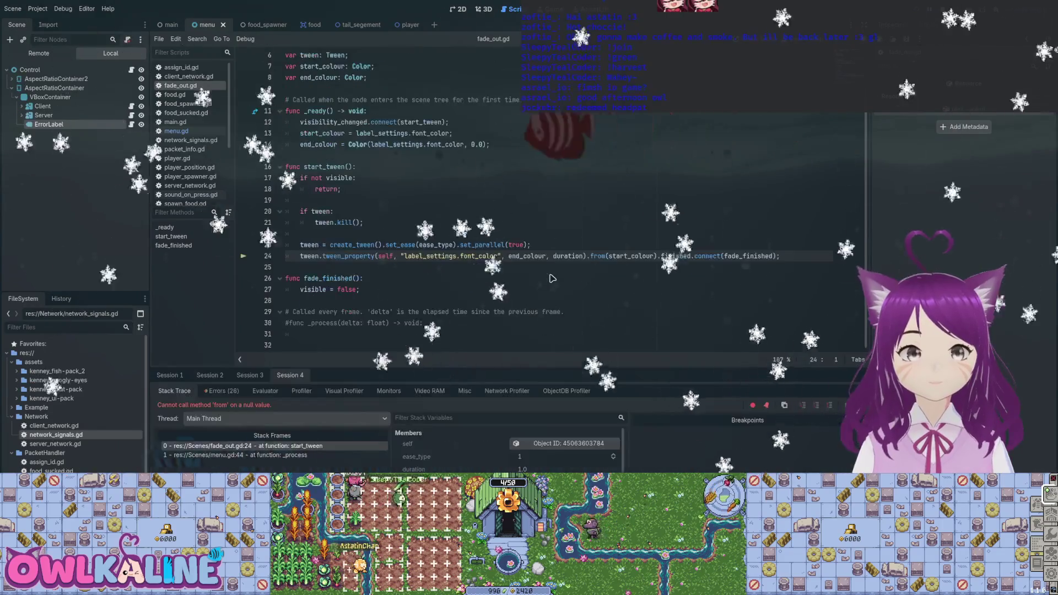
key(F8)
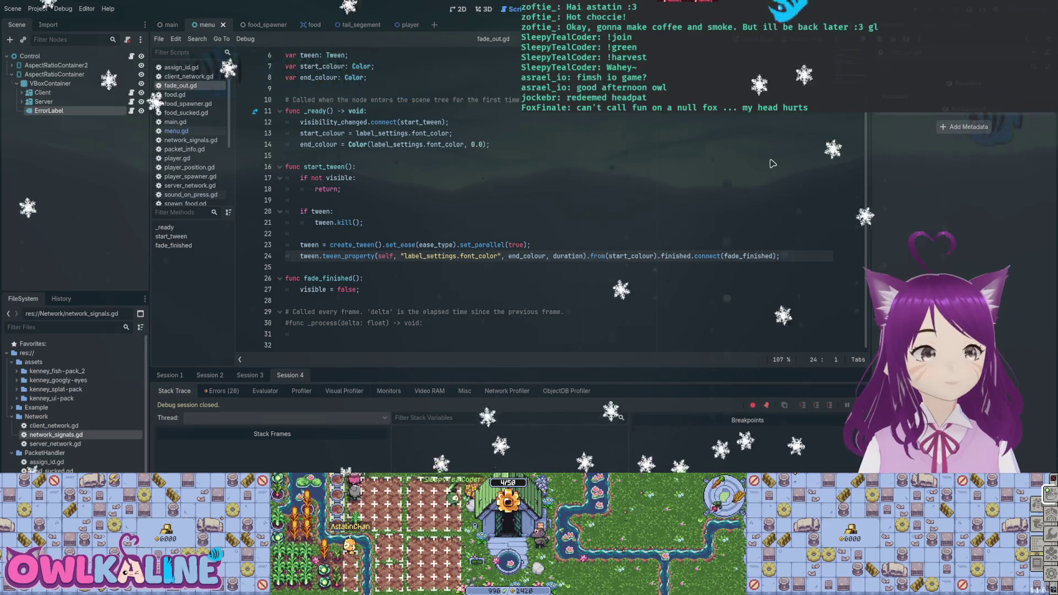
click(221, 390)
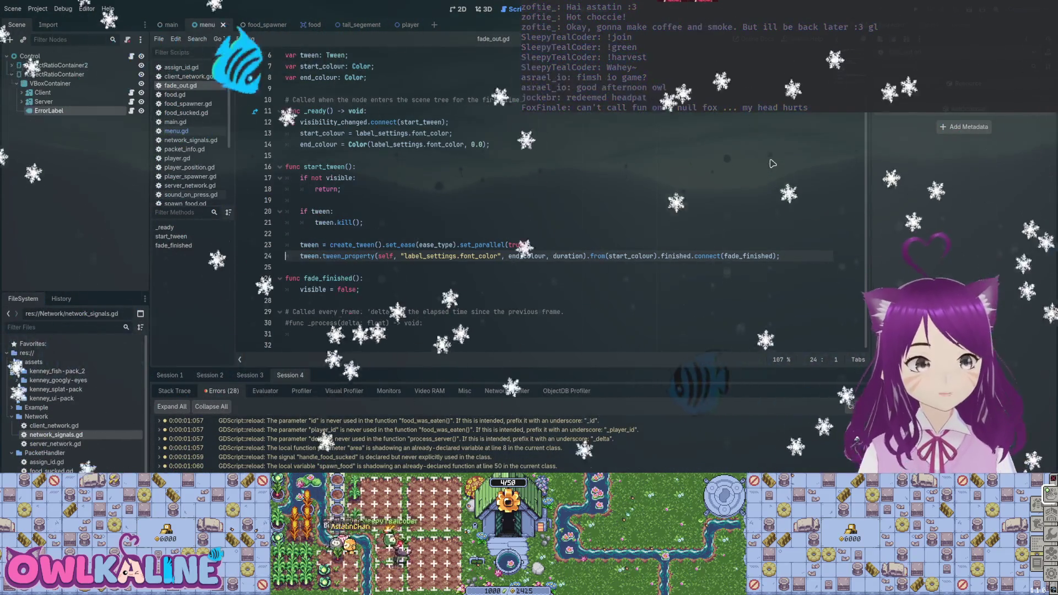
- Find label_settings' other use with F3, then rerun to hit the 'from' on null value error
double_click(430, 256)
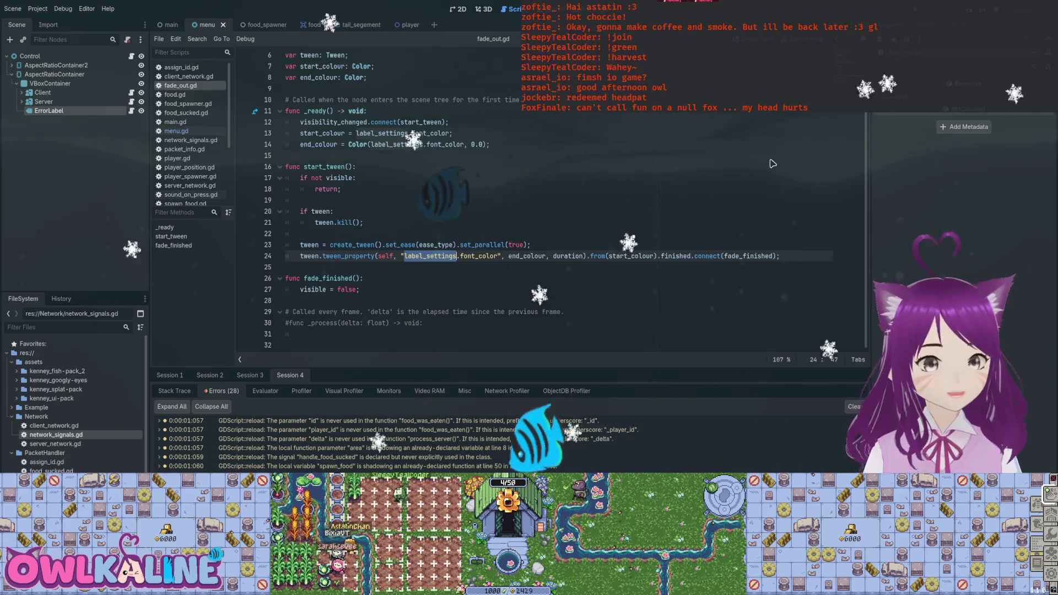
key(F3)
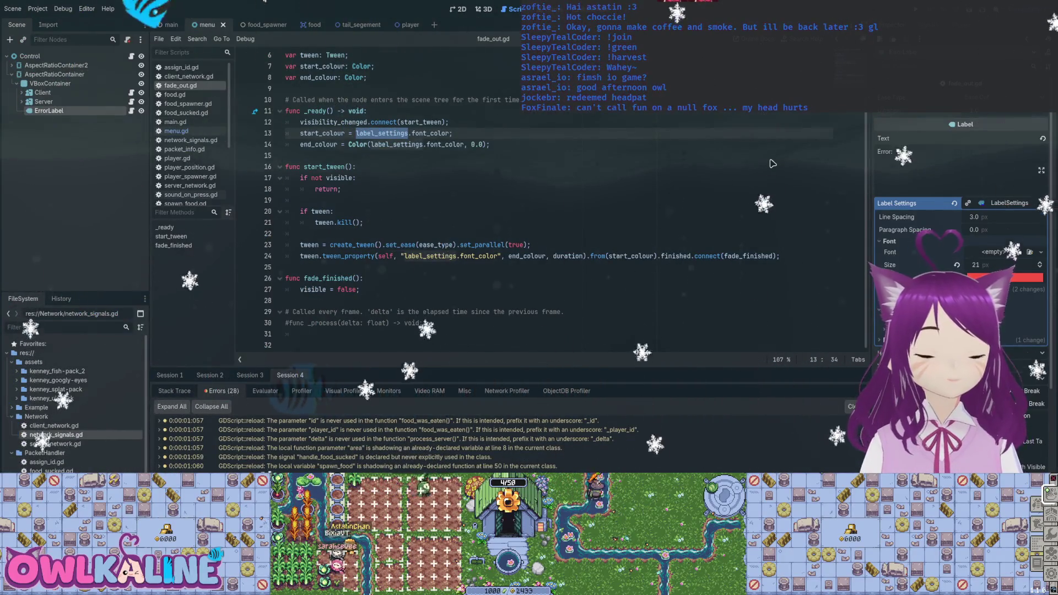
key(F5)
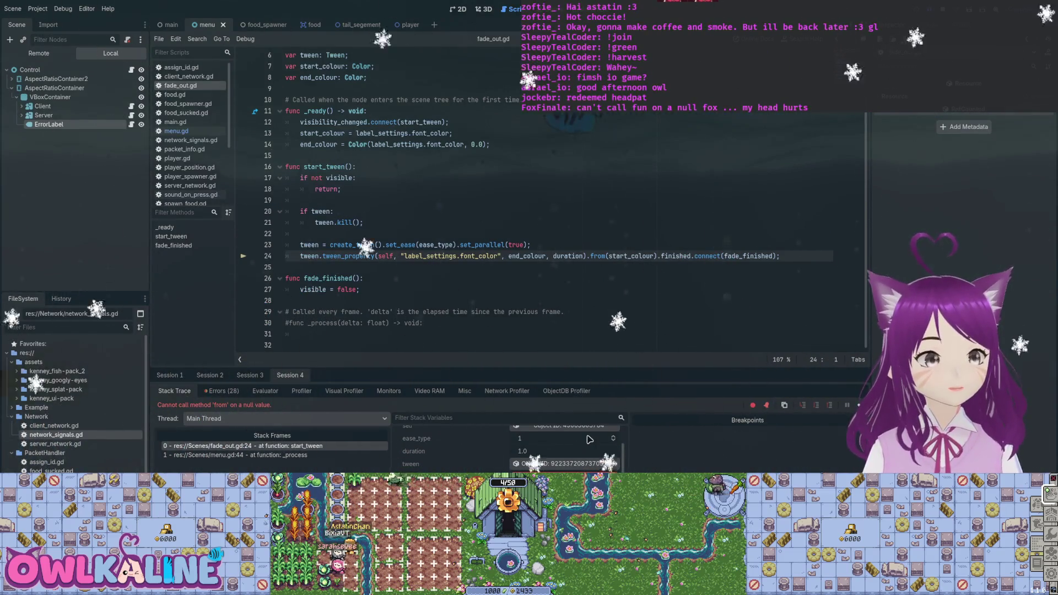
scroll(589, 440, up, 1)
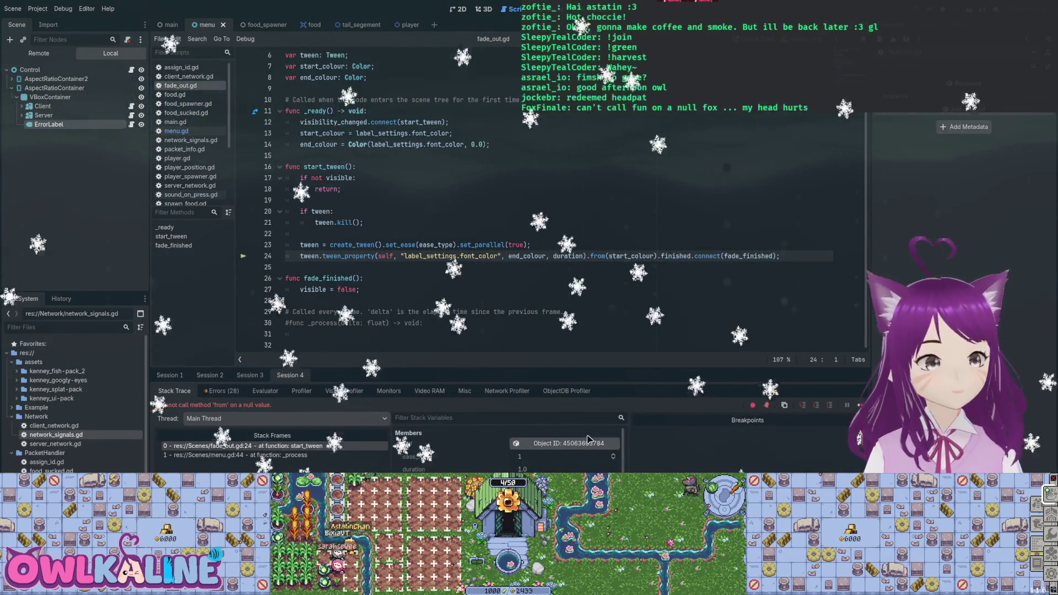
- Inspect the running Label remotely, then begin rewriting line 24's tweened property path as "font_color"
click(588, 441)
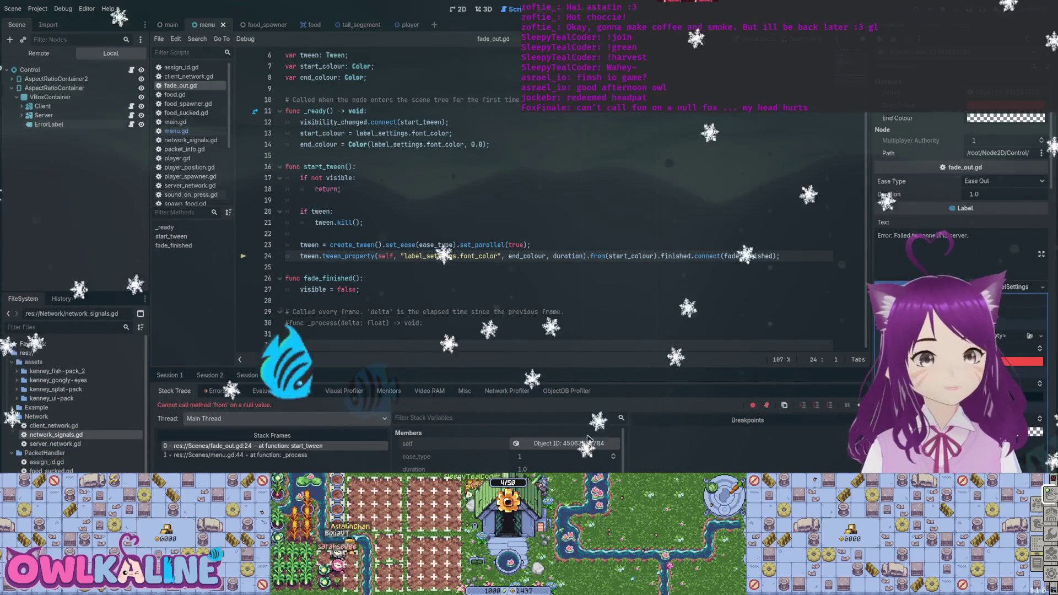
key(Down)
text("font_color")
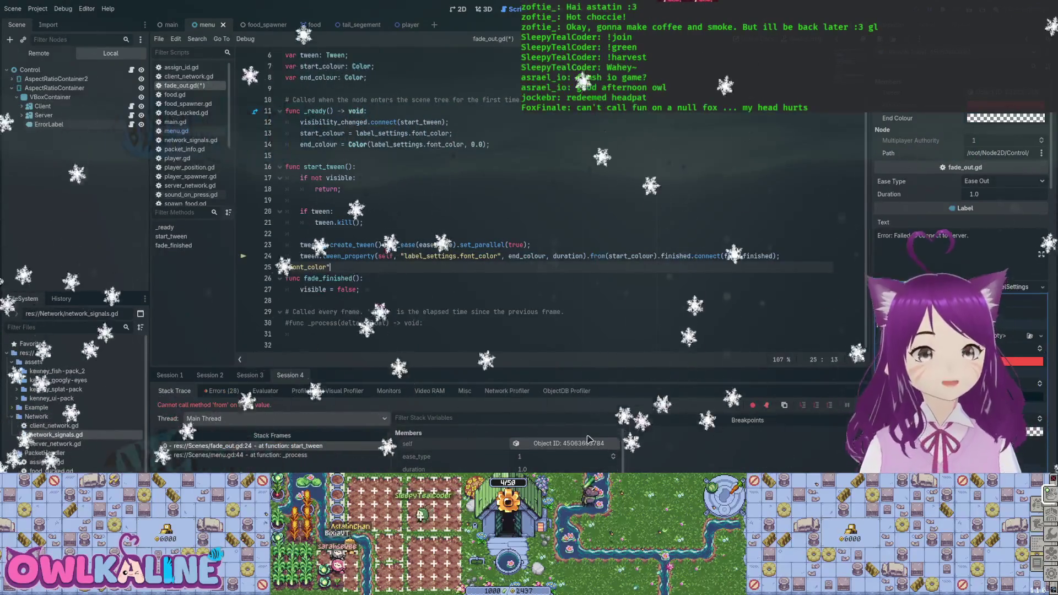
text("label_settings")
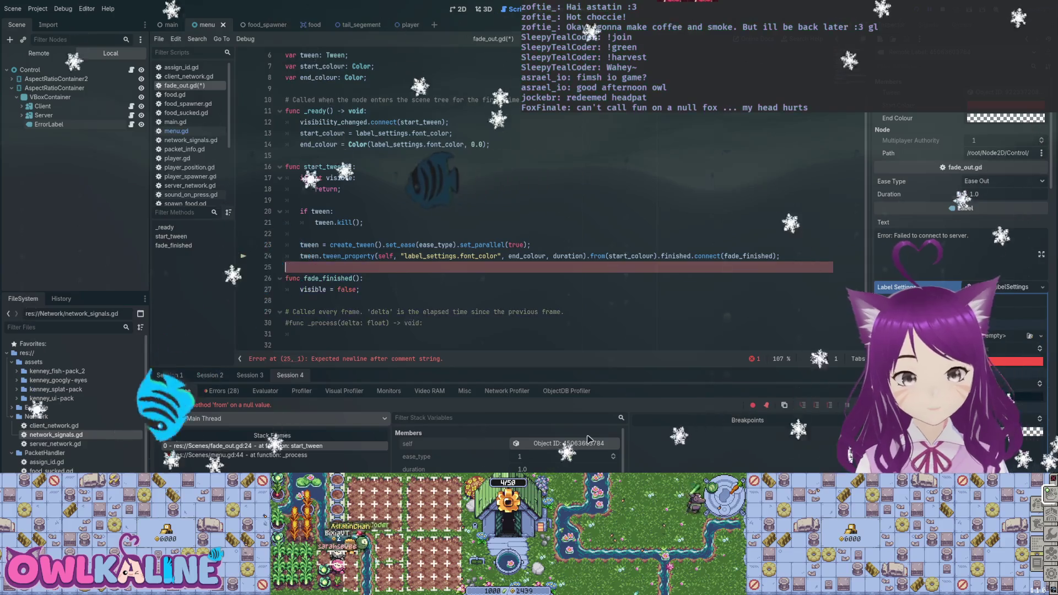
key(BackSpace)
text("font_color")
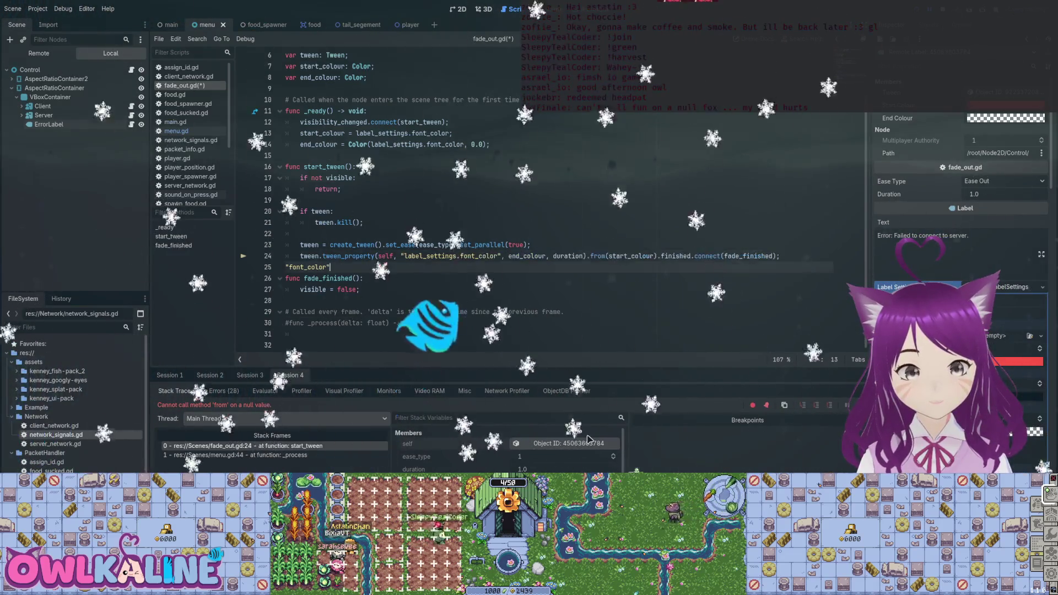
key(ctrl+z)
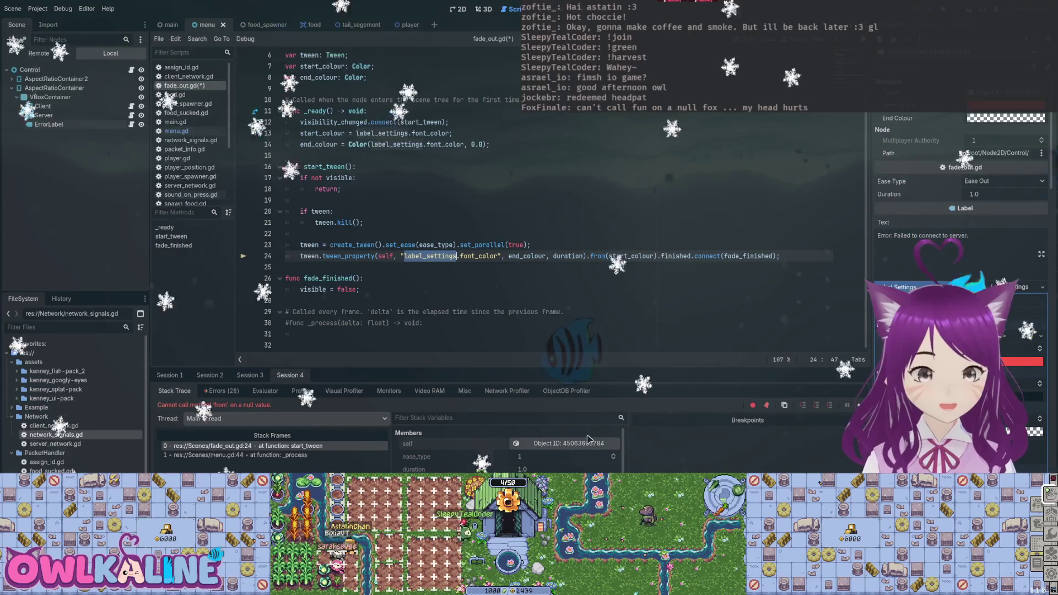
- Trim line 24's tween property to "font_color", save fade_out.gd, stop and relaunch the game
text(font)
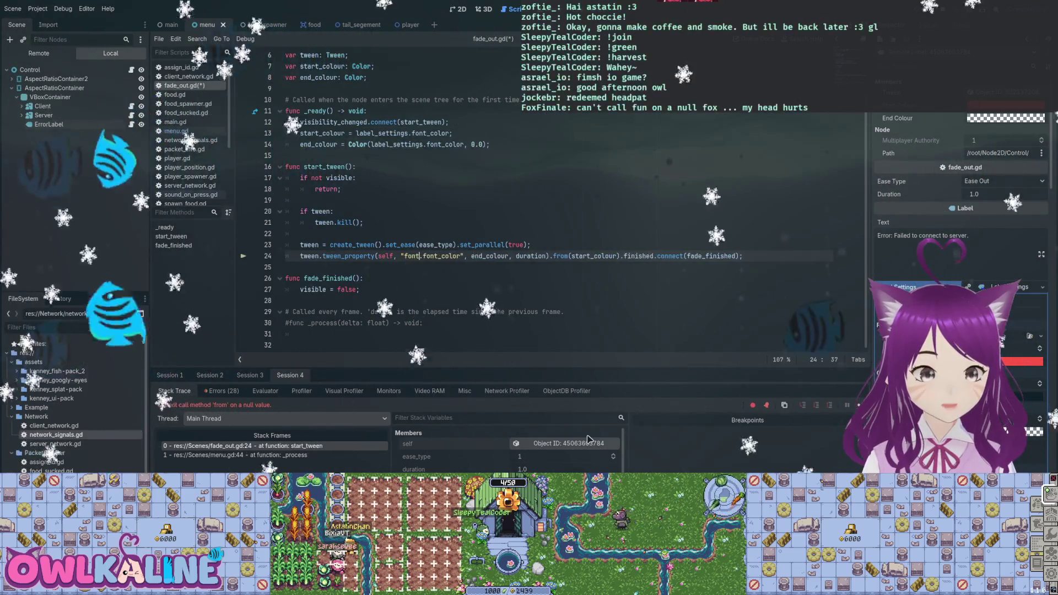
key(ctrl+space)
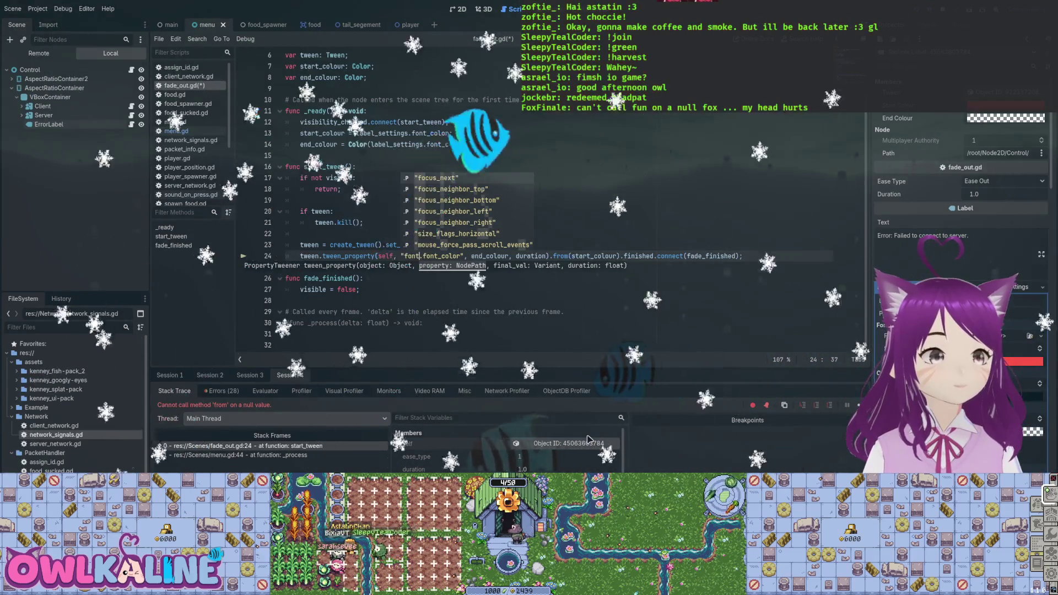
key(BackSpace)
key(BackSpace)
key(BackSpace)
key(Delete)
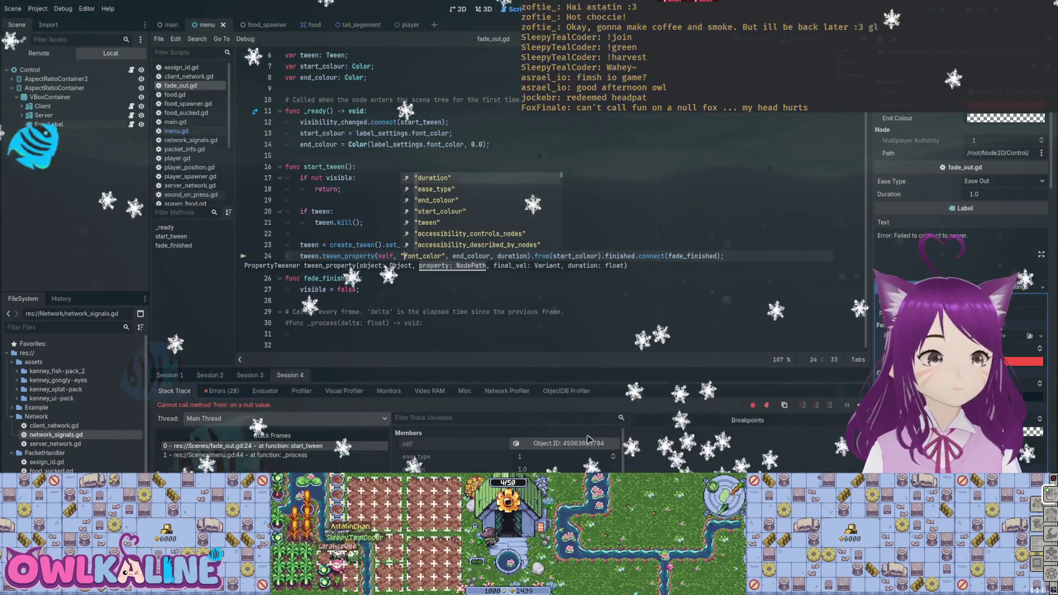
key(ctrl+s)
key(Up)
key(Up)
key(Up)
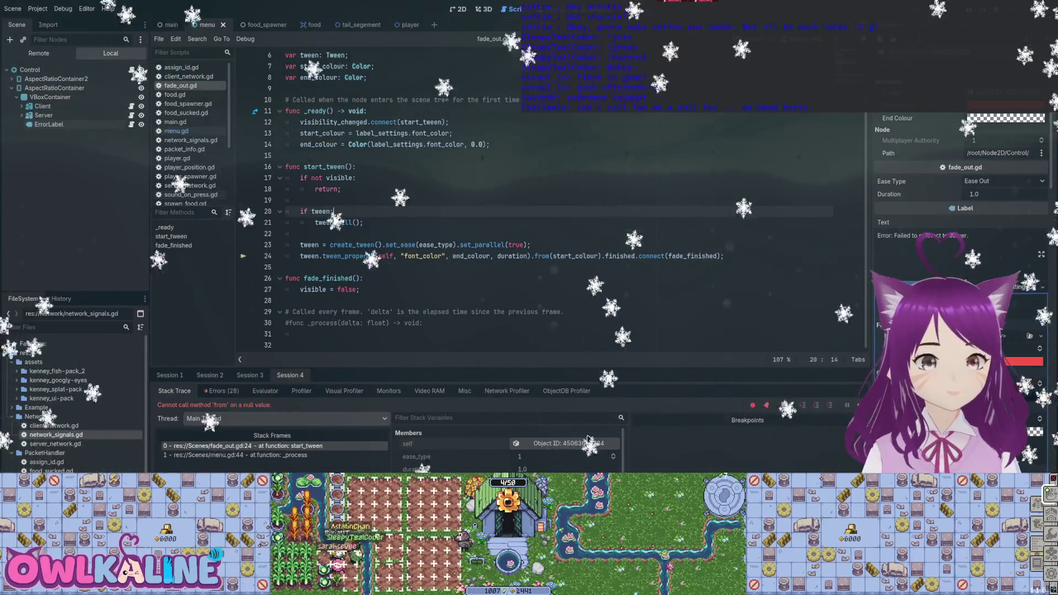
key(F8)
key(F5)
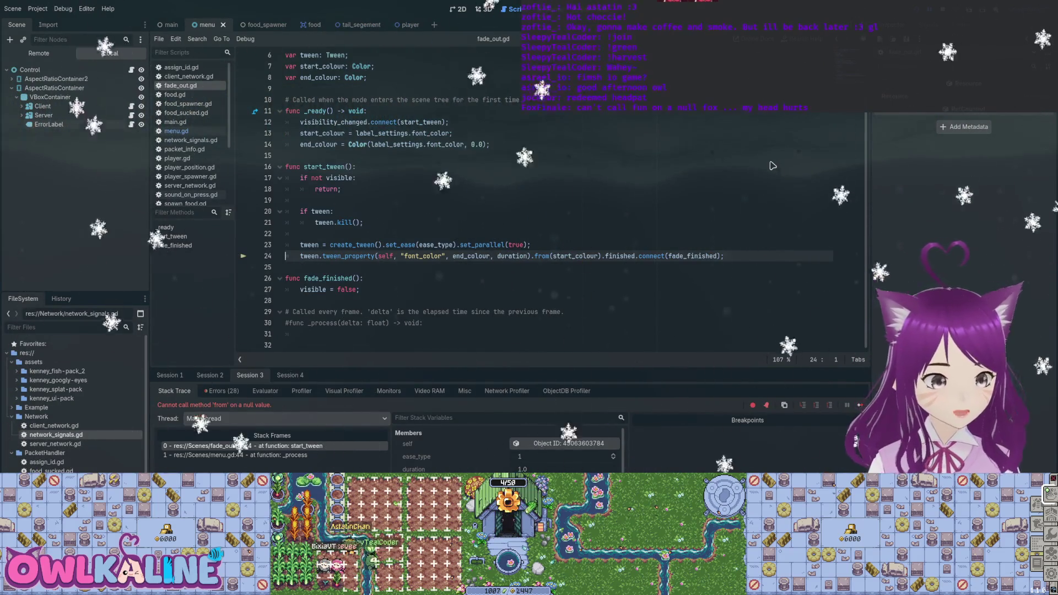
- Check the menu.gd caller frame, then rerun with line 24's .from(start_colour) chain commented out
key(Down)
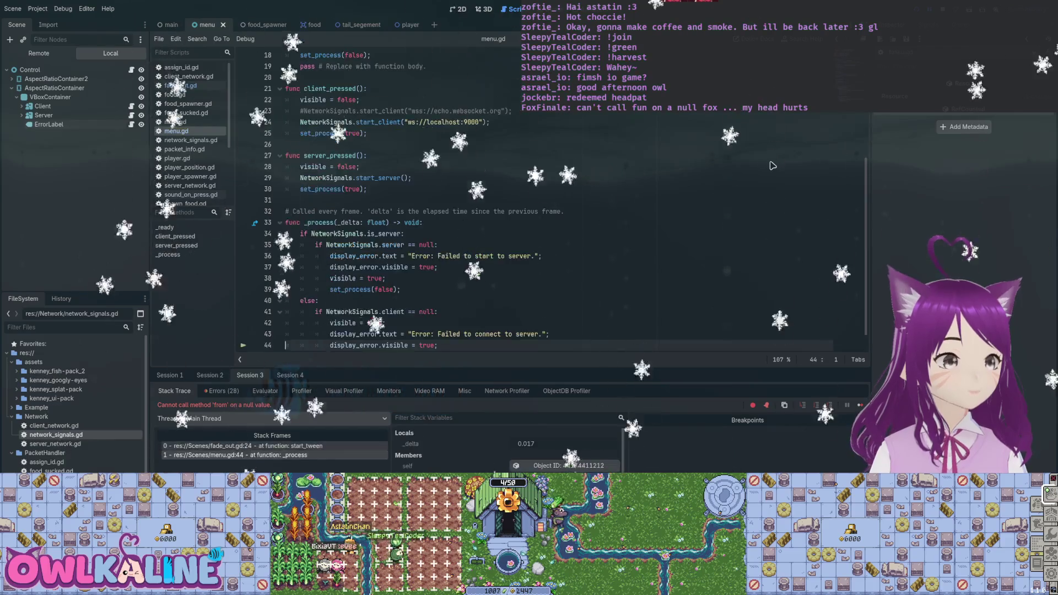
key(Up)
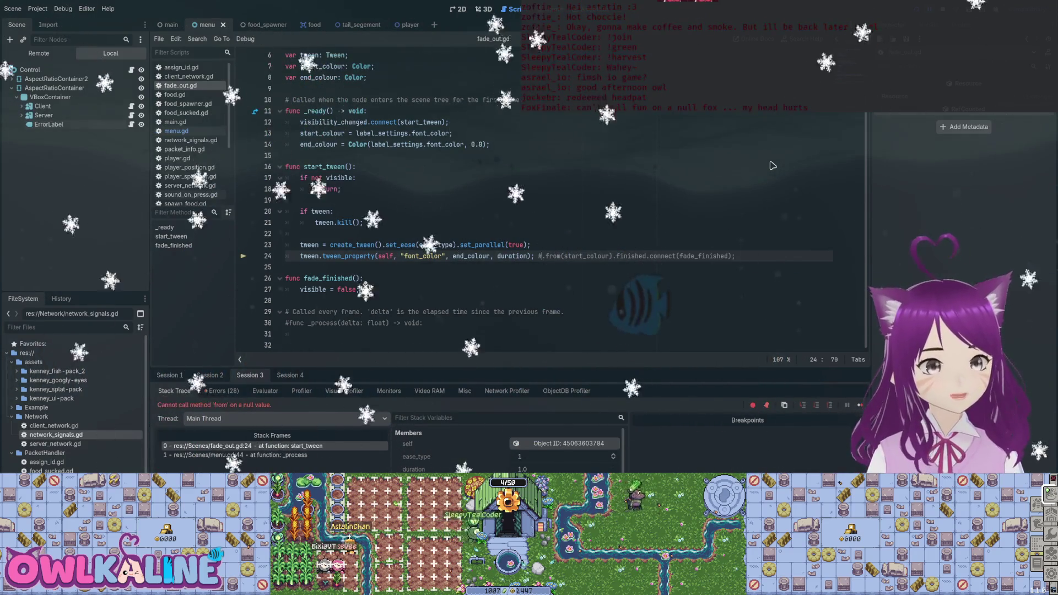
key(F5)
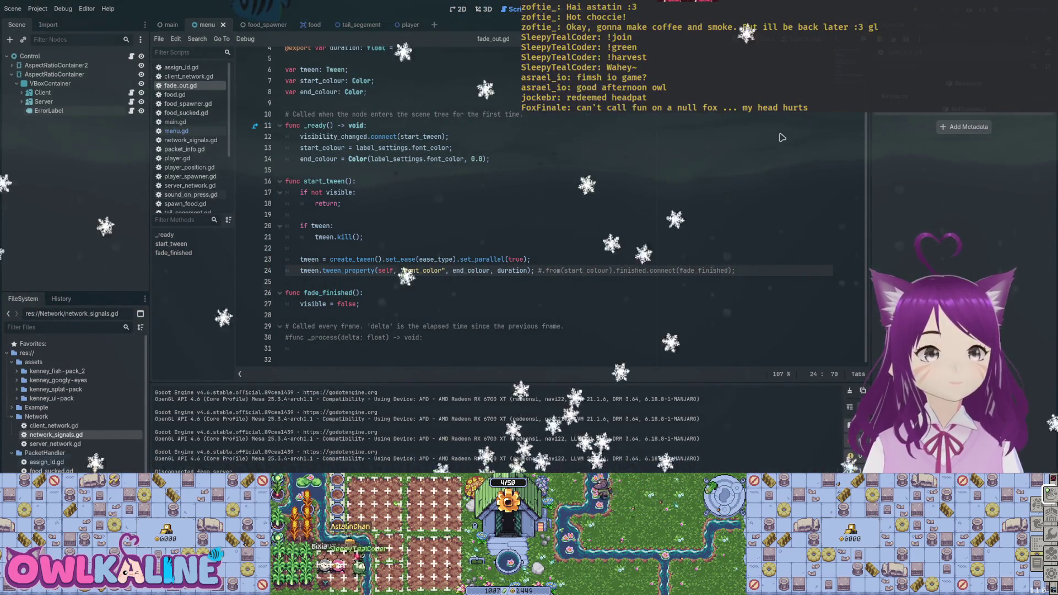
- Add print(start_colour) after line 13 in _ready, save, run to log (1.0, 0.3176, 0.2314, 1.0), then stop
key(Down)
key(Down)
key(Down)
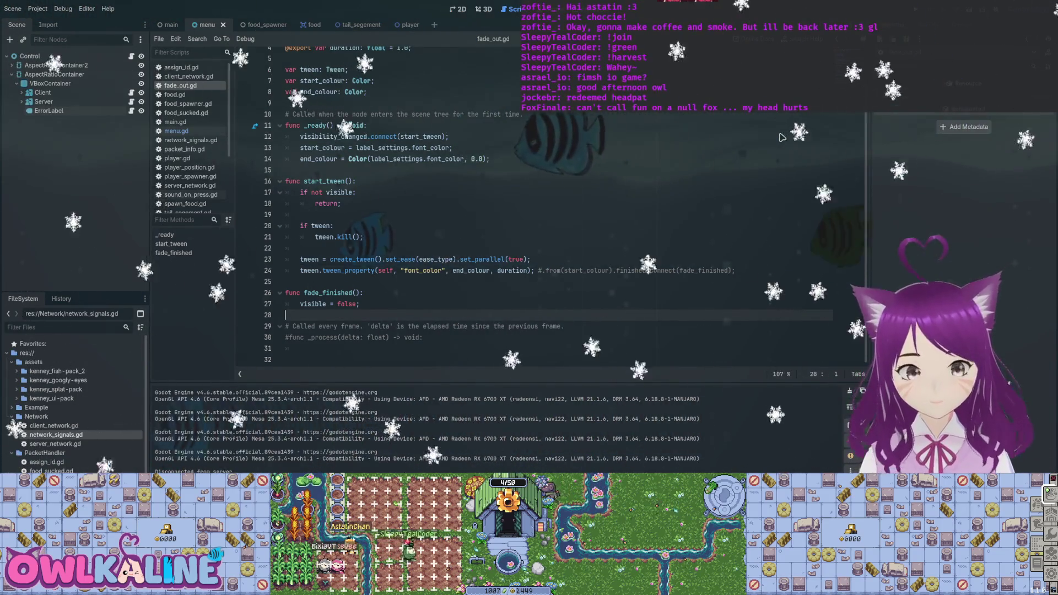
key(shift+F3)
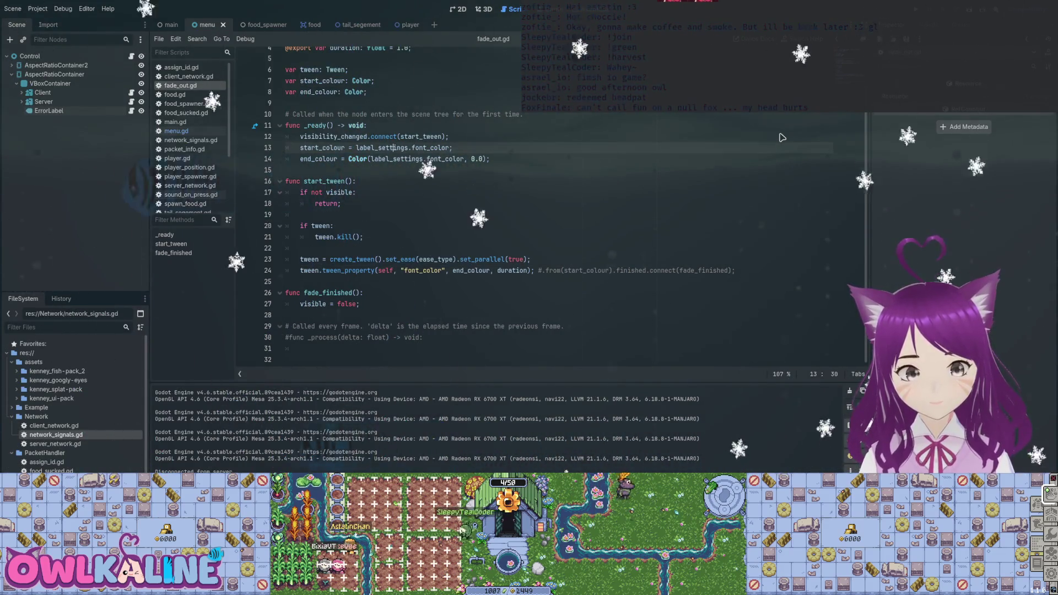
key(End)
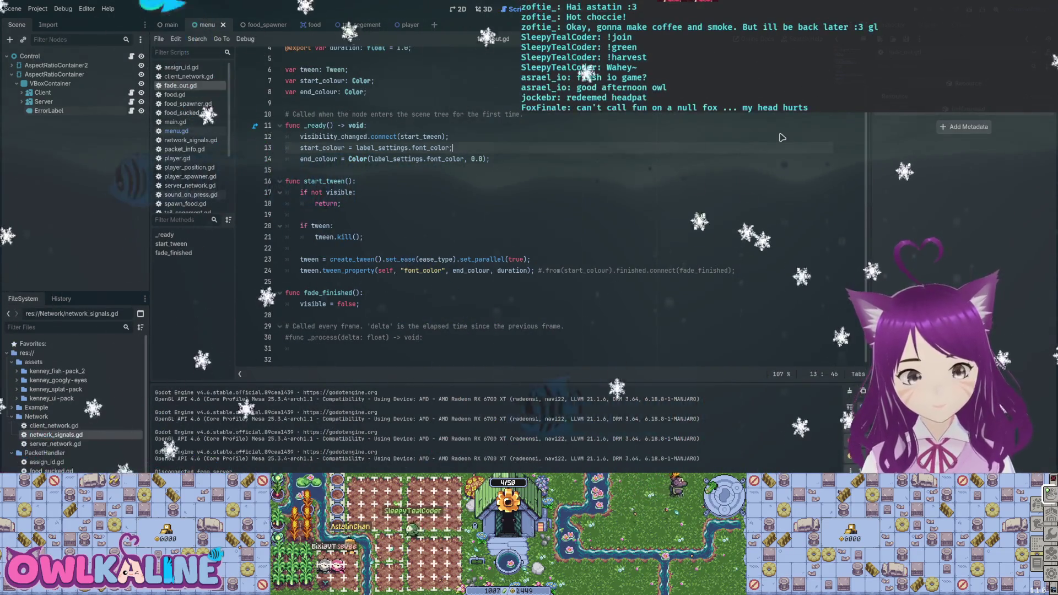
key(Return)
text(p)
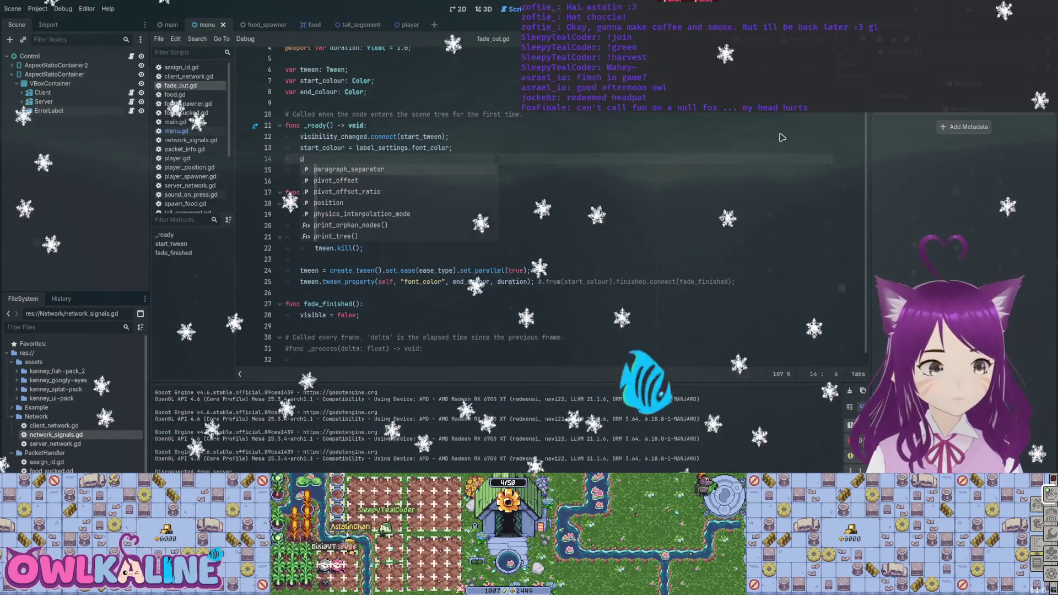
text(rint())
text(_colour)
key(ctrl+s)
key(Down)
key(Down)
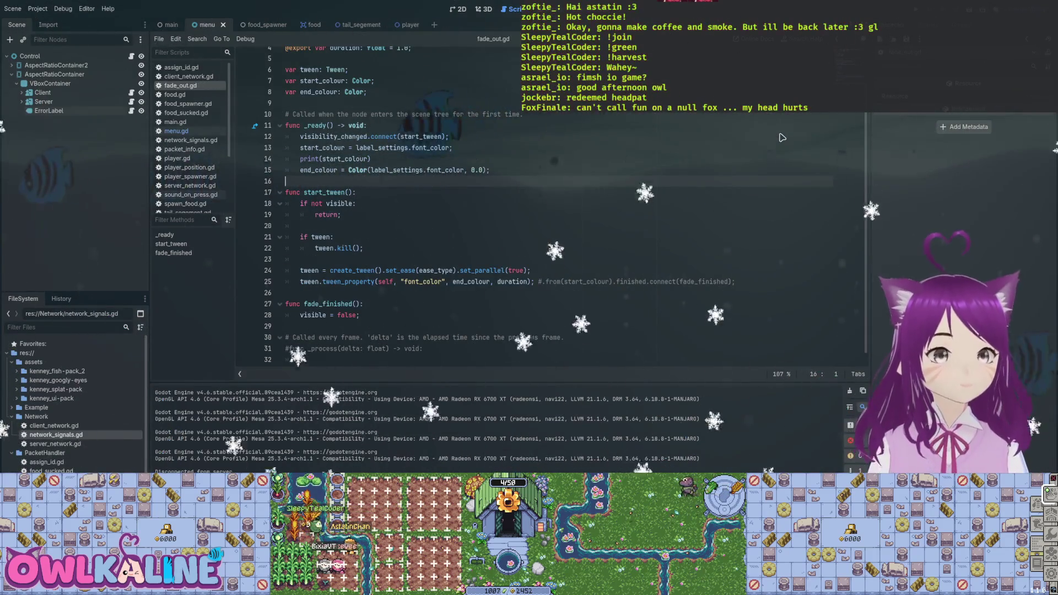
key(F5)
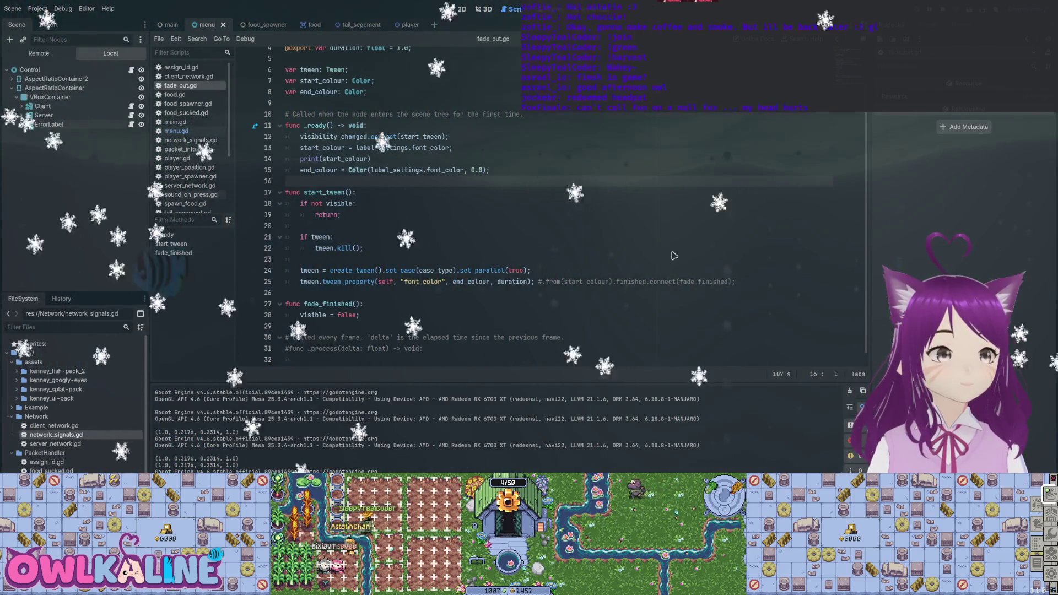
key(F8)
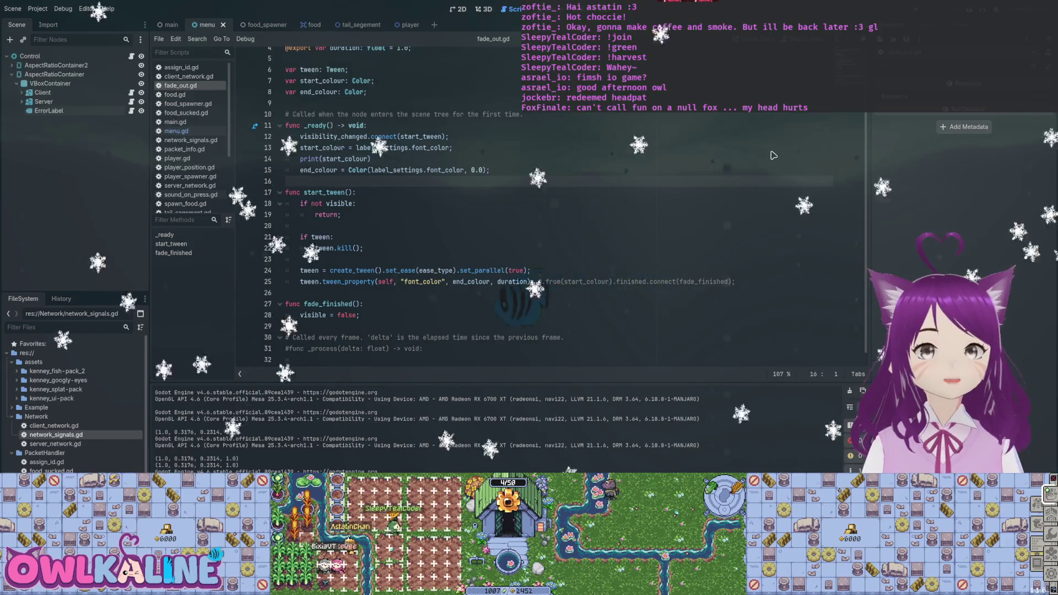
- Remove the comment marker on line 25 so the chain follows tween_property's duration argument
key(Down)
key(Down)
key(Down)
key(End)
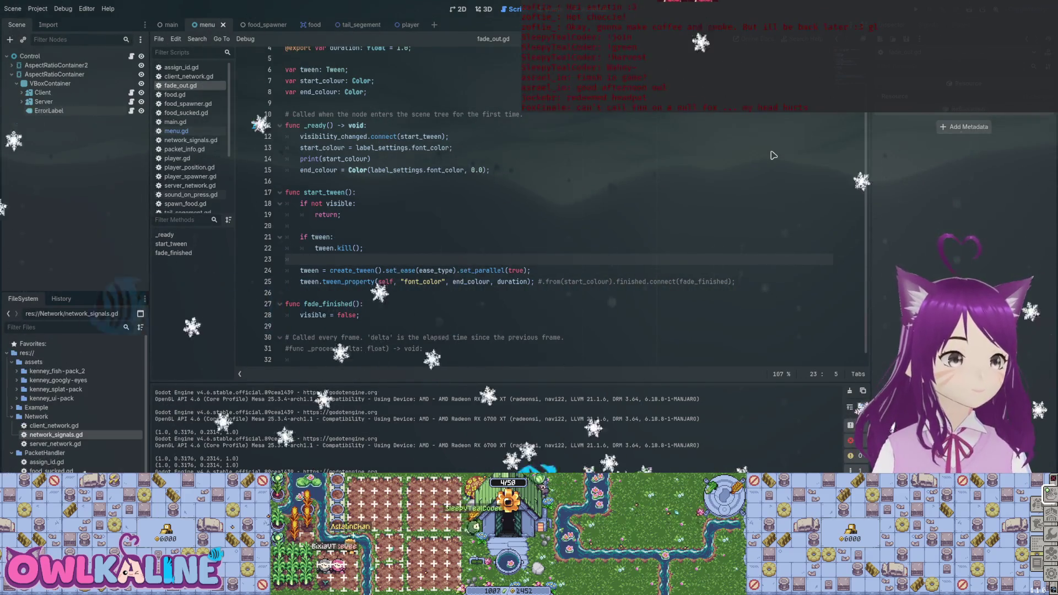
key(Down)
key(Down)
key(Right)
key(Right)
key(Right)
key(ctrl+Right)
key(ctrl+Right)
key(ctrl+Right)
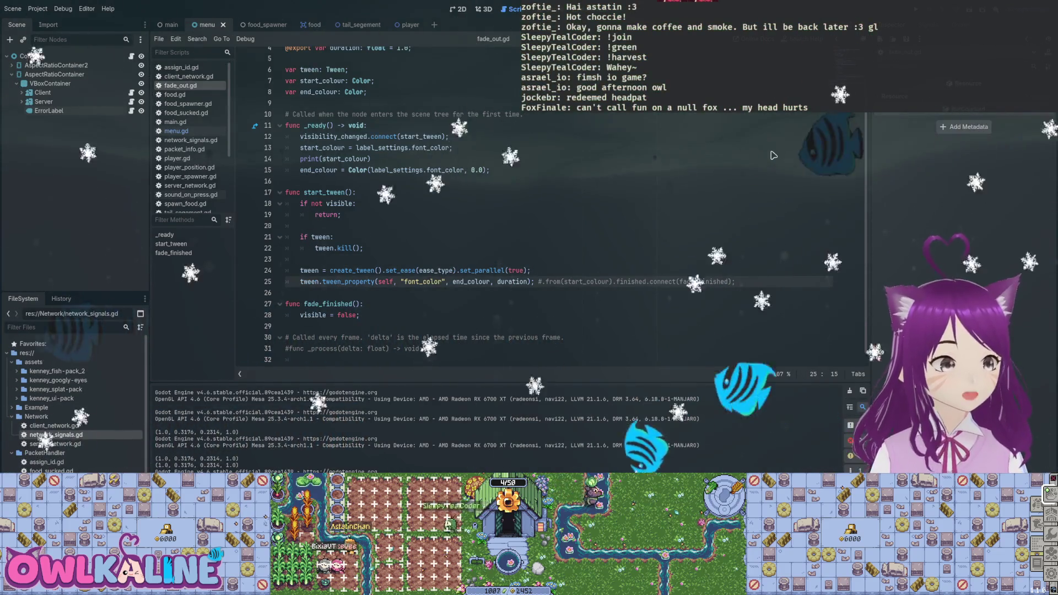
key(shift+Right)
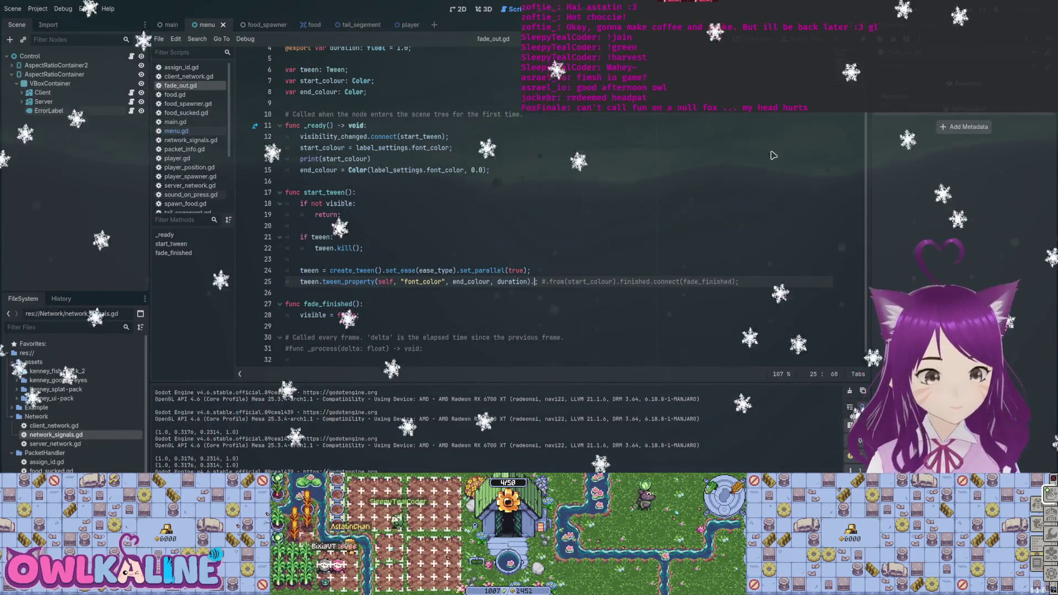
text(.)
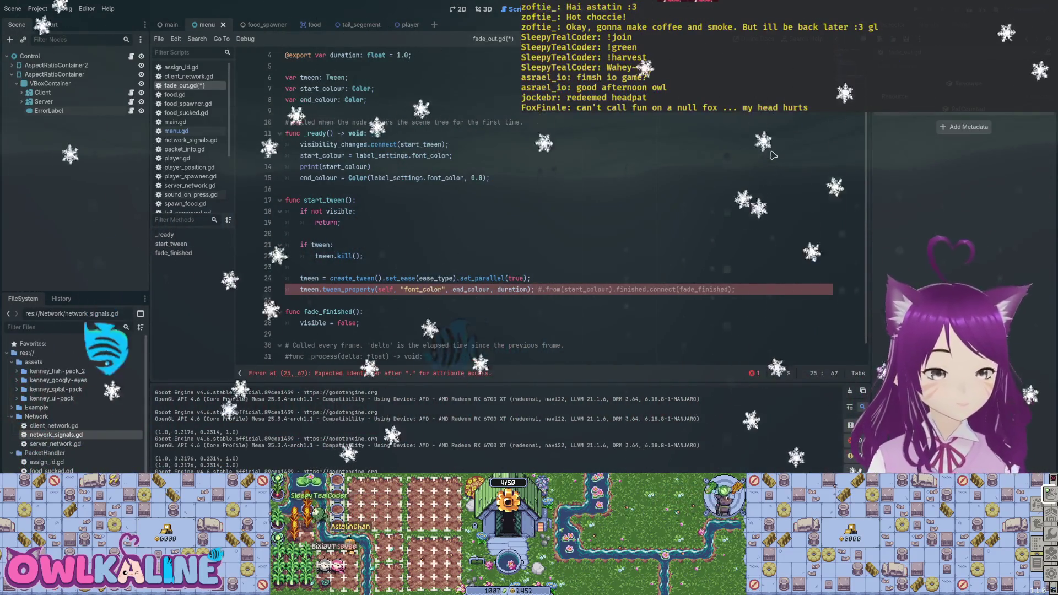
key(BackSpace)
- Keep .finished.connect(fade_finished) chained on line 25 without .from, then test-run and stop
drag(646, 289, 714, 290)
key(shift+Right)
key(shift+Right)
key(shift+Right)
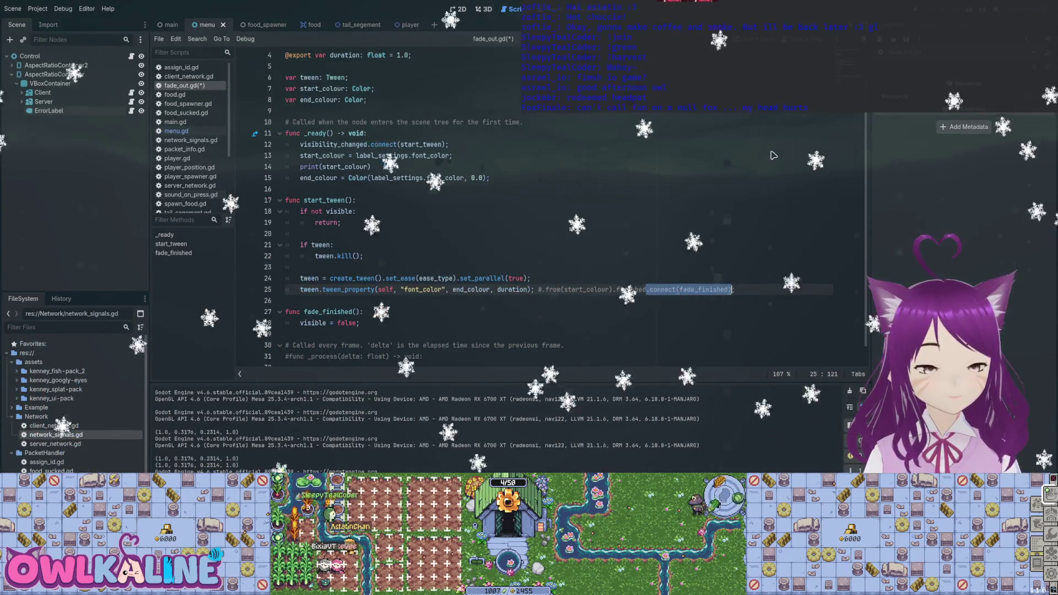
key(ctrl+z)
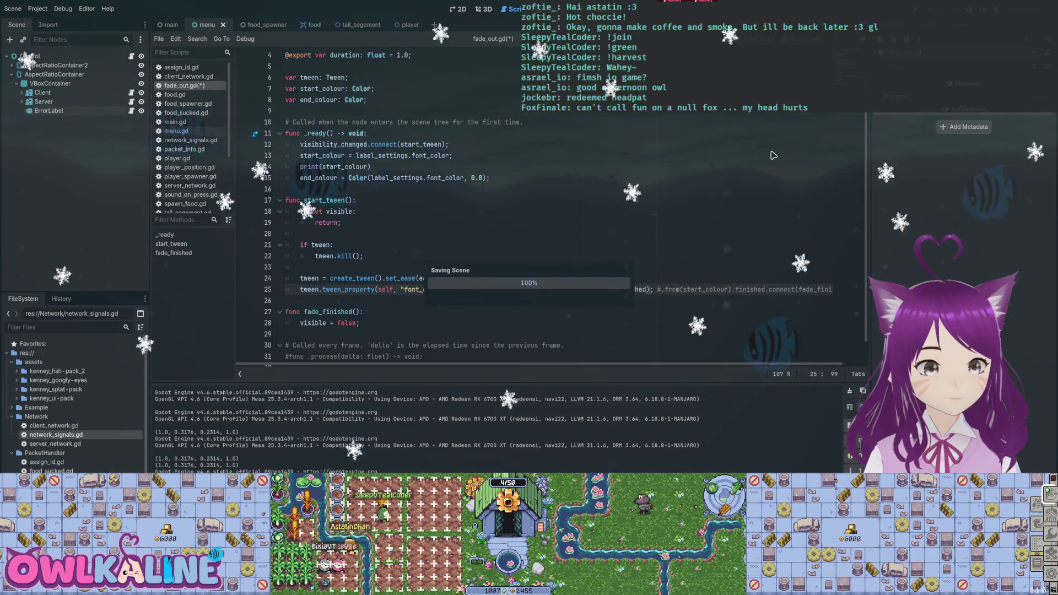
key(Up)
key(Up)
key(Up)
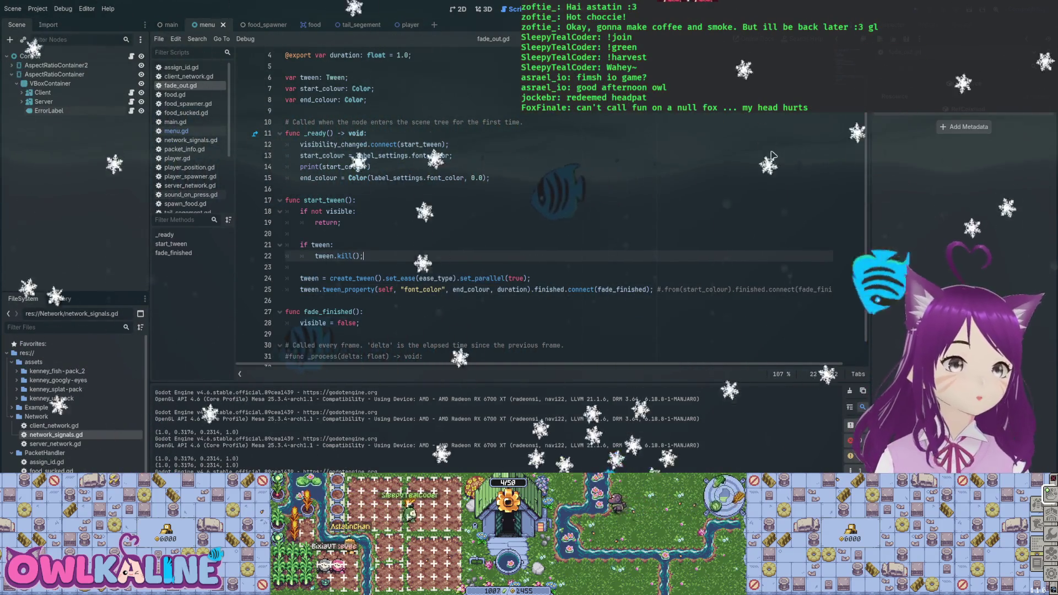
key(F5)
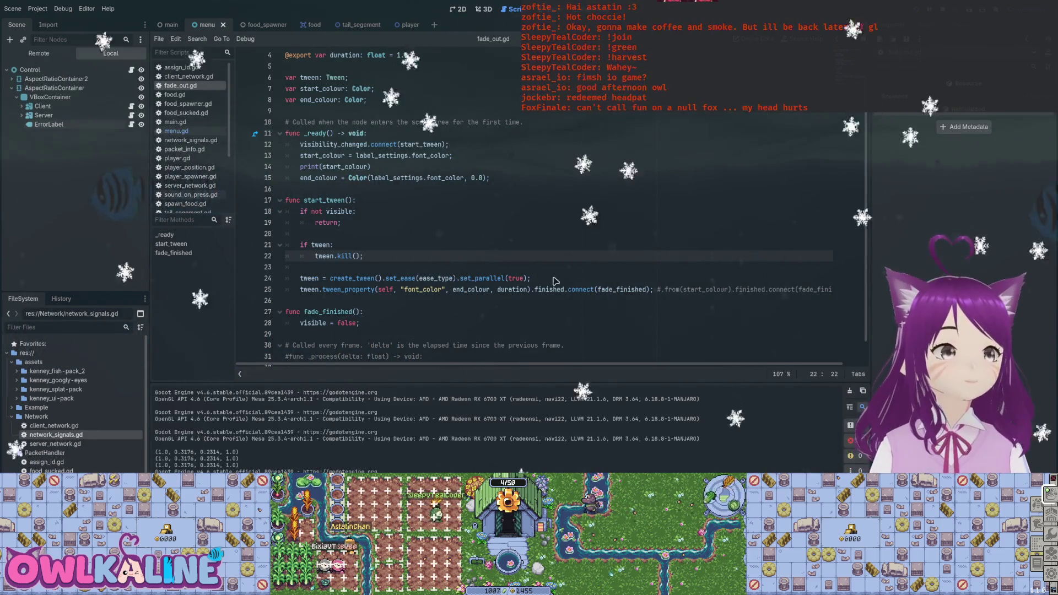
key(F8)
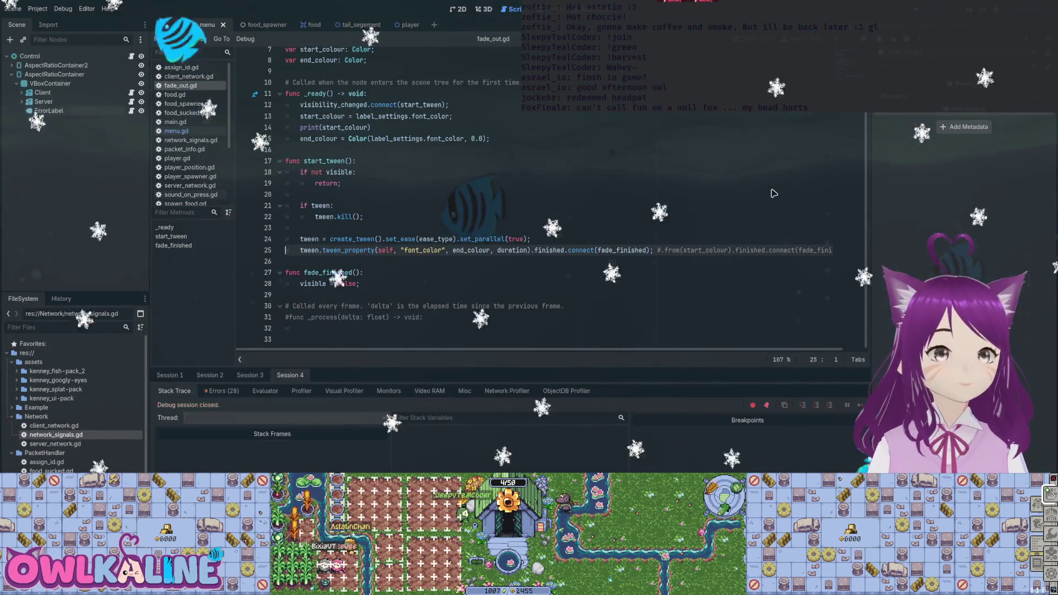
- Re-enable .from(start_colour) on line 25 and move the connection to a new line: tween.finished.connect(fade_finished)
key(ctrl+shift+Right)
key(ctrl+shift+Right)
key(ctrl+shift+Right)
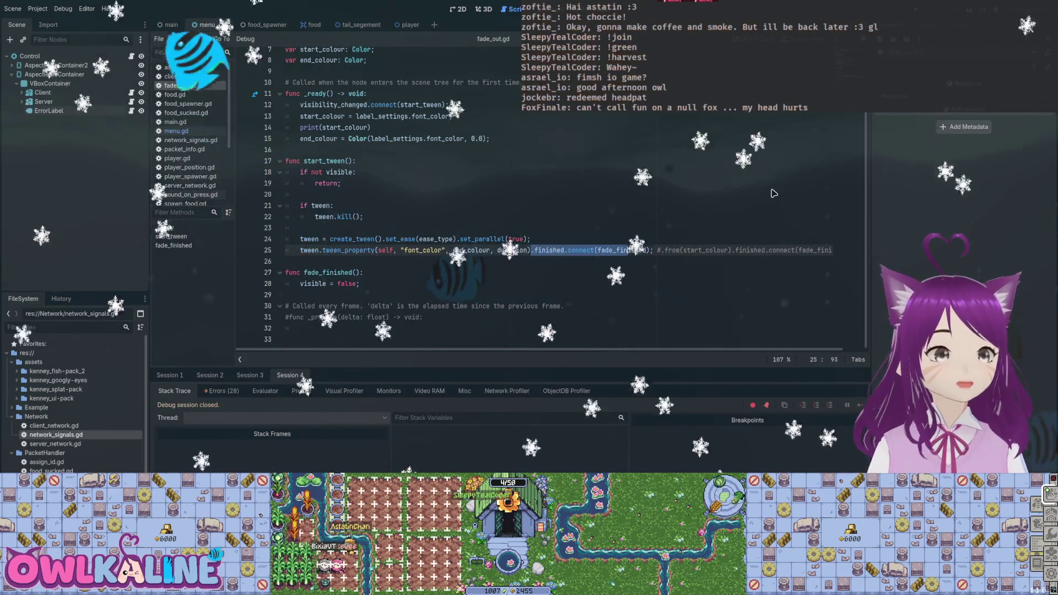
key(Delete)
key(Delete)
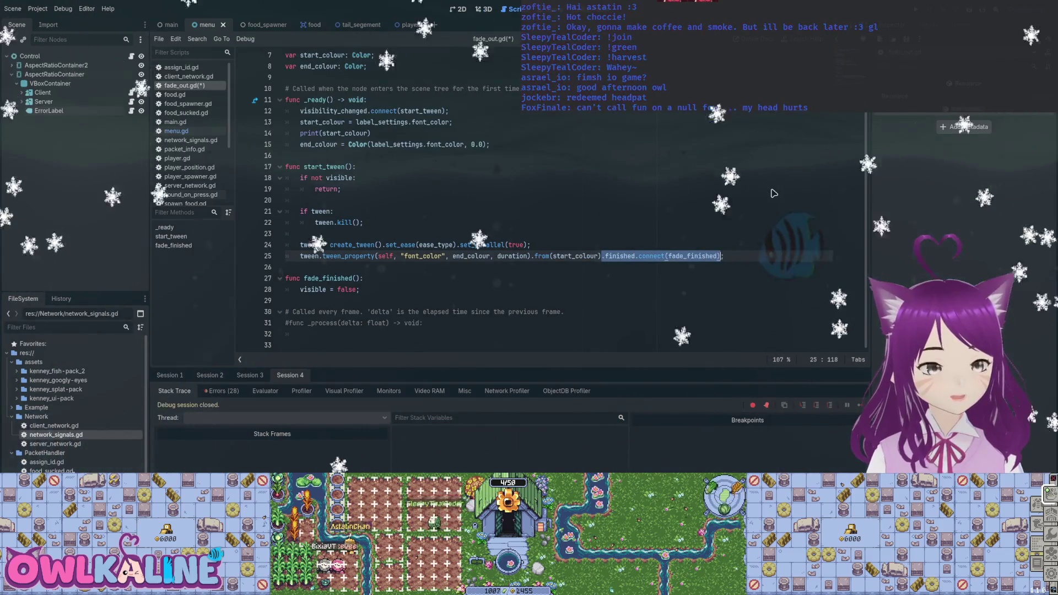
key(Delete)
key(End)
key(Return)
key(ctrl+s)
text(tween.)
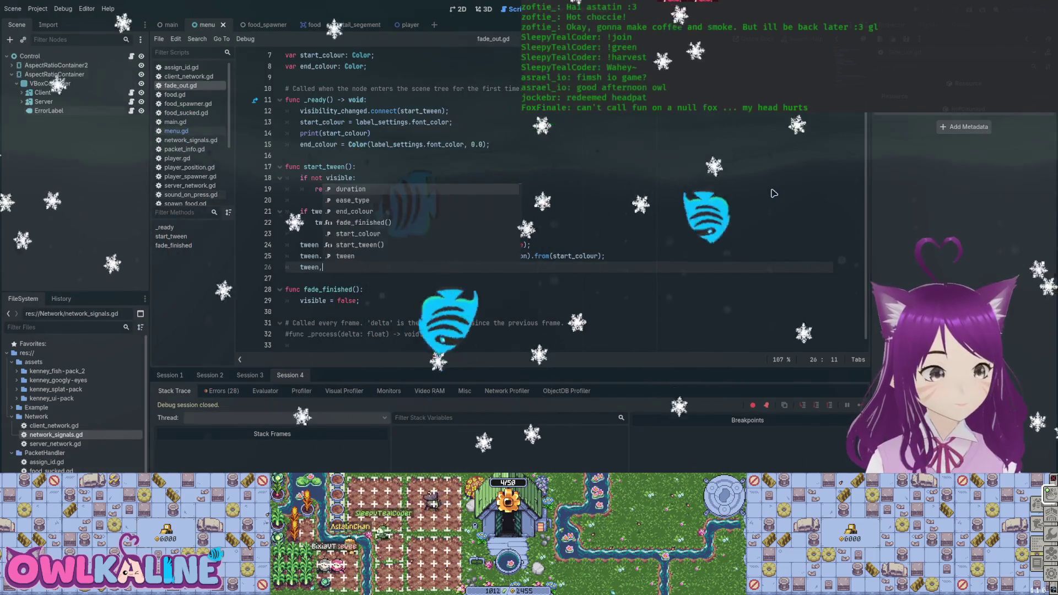
text(f)
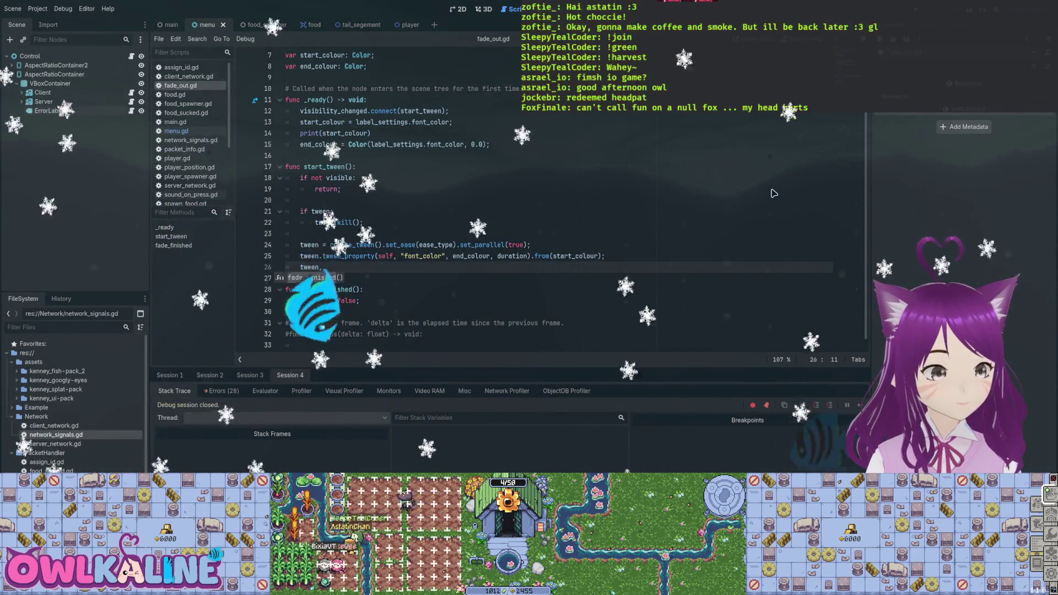
key(BackSpace)
key(ctrl+v)
key(Home)
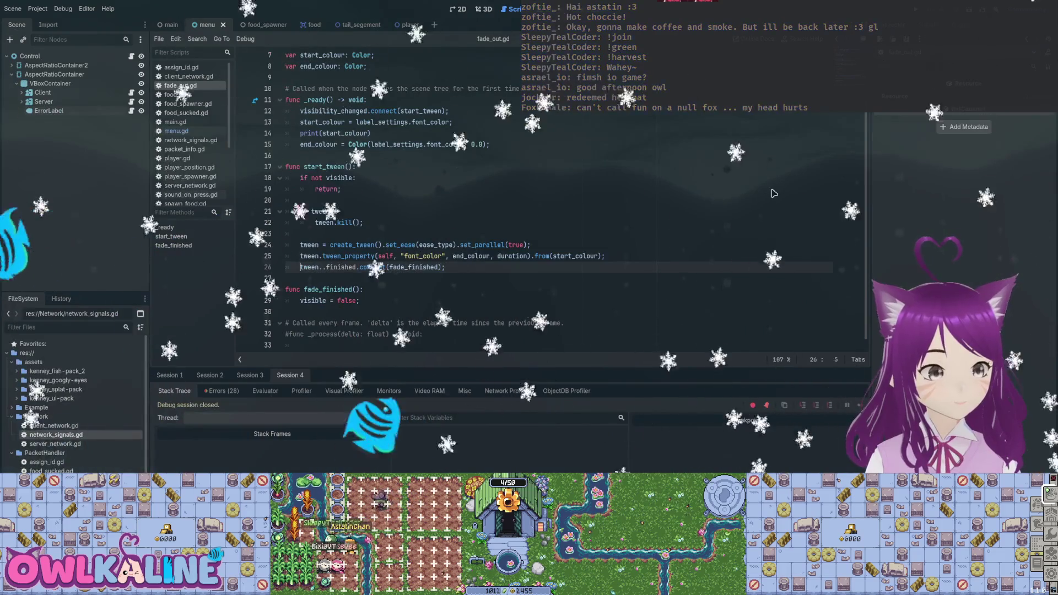
key(ctrl+Right)
key(Delete)
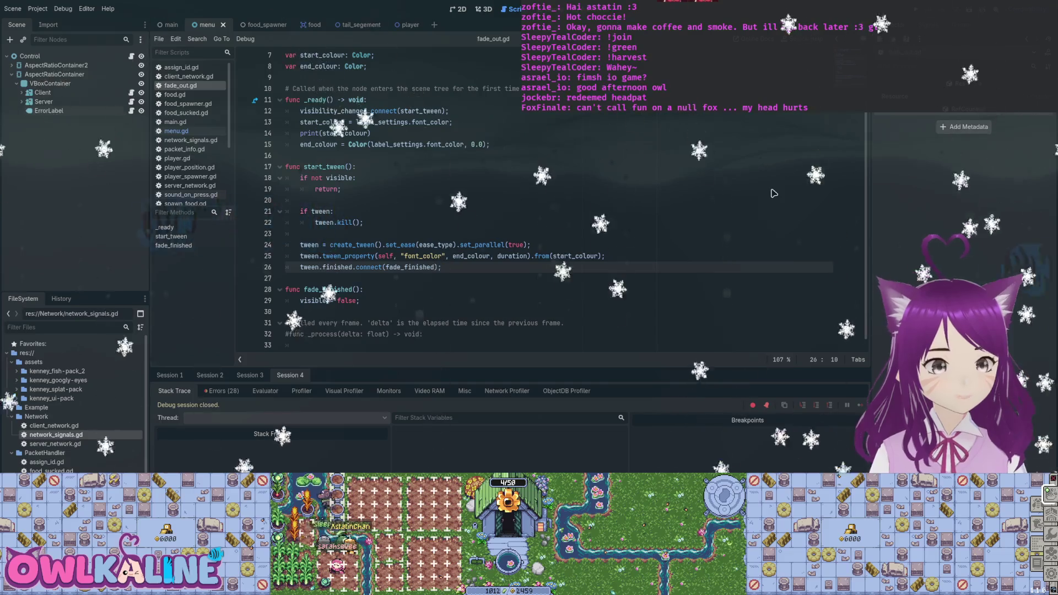
- Test-run the project, review the erroring tween_property line, and stop it
key(F5)
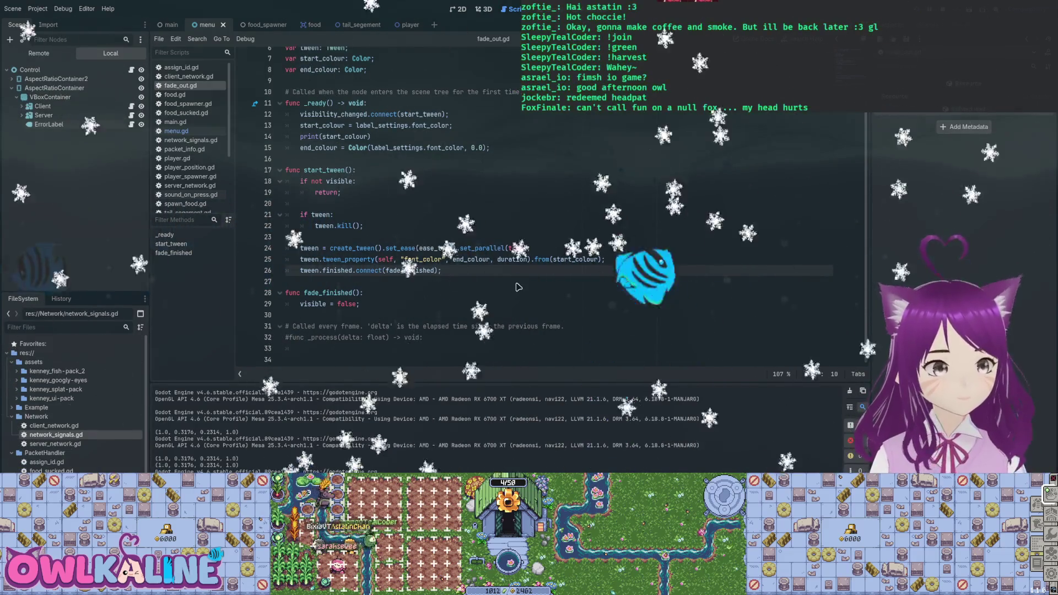
key(Down)
key(Down)
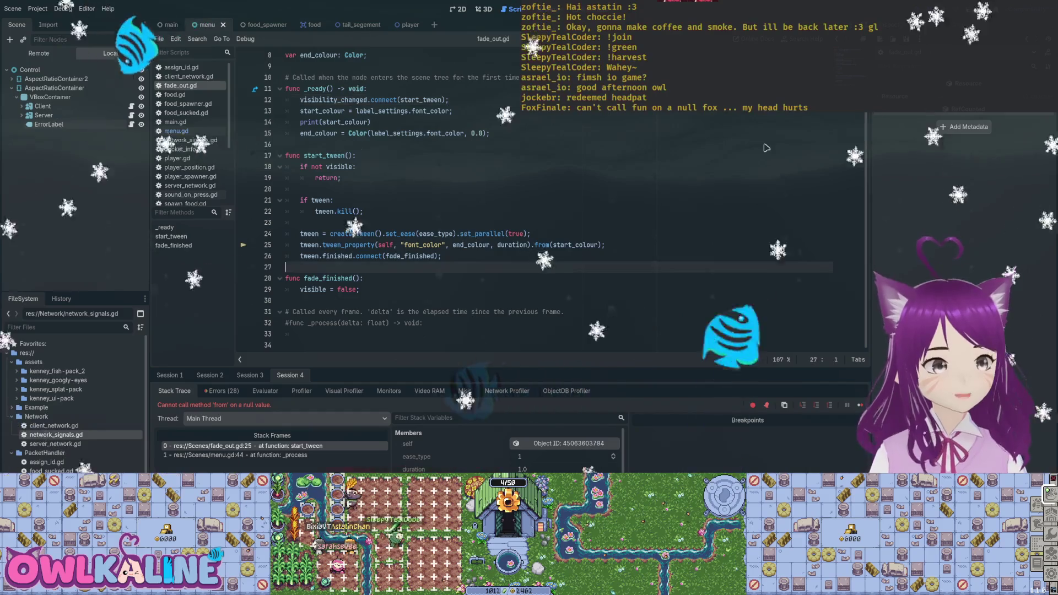
key(Up)
key(Up)
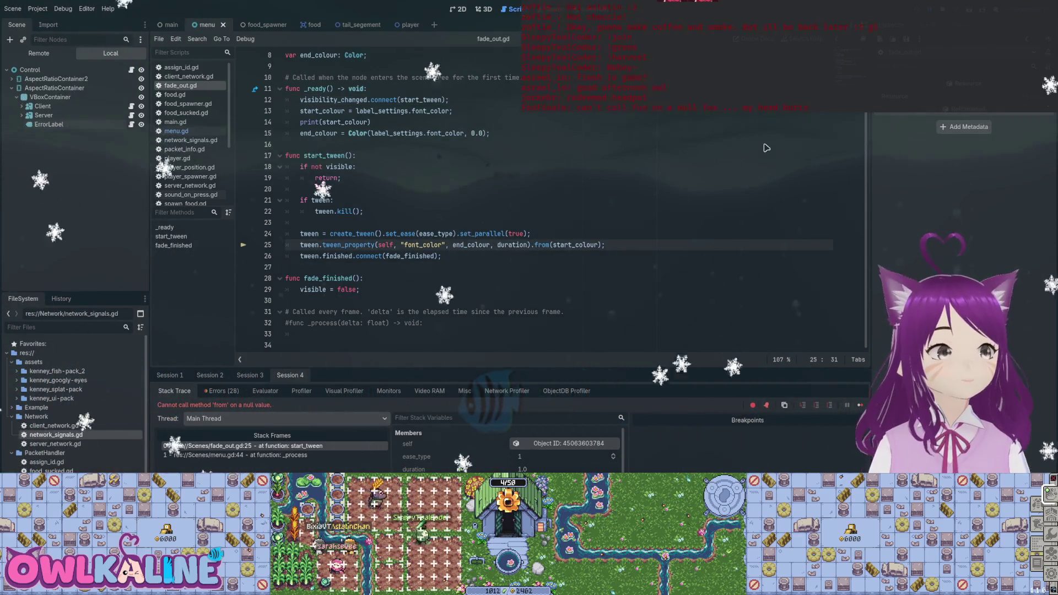
key(F8)
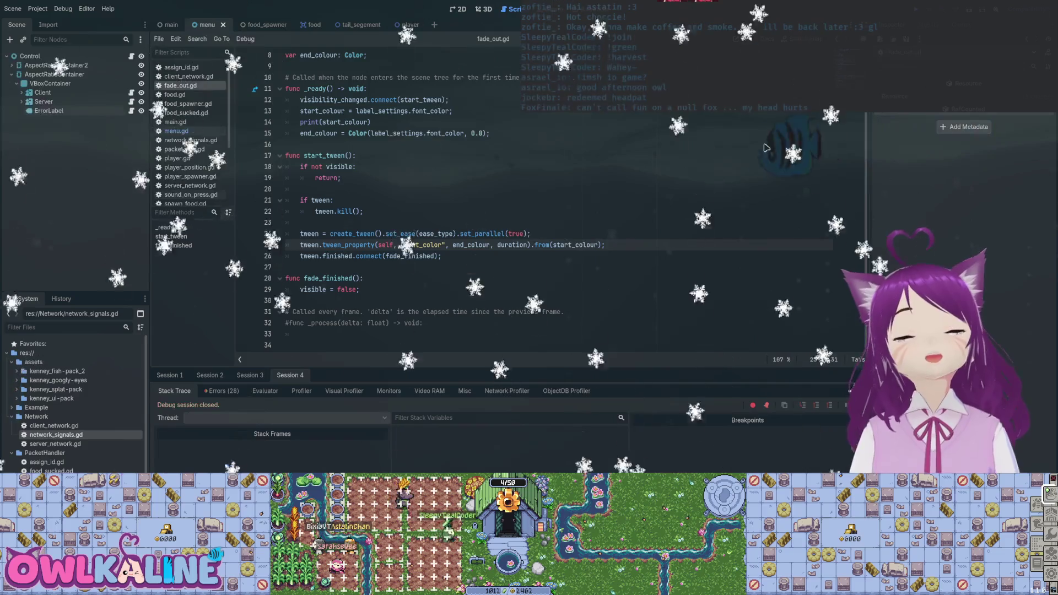
- Move .from(start_colour) from line 25 onto line 24's create_tween chain before the semicolon
drag(531, 245, 592, 245)
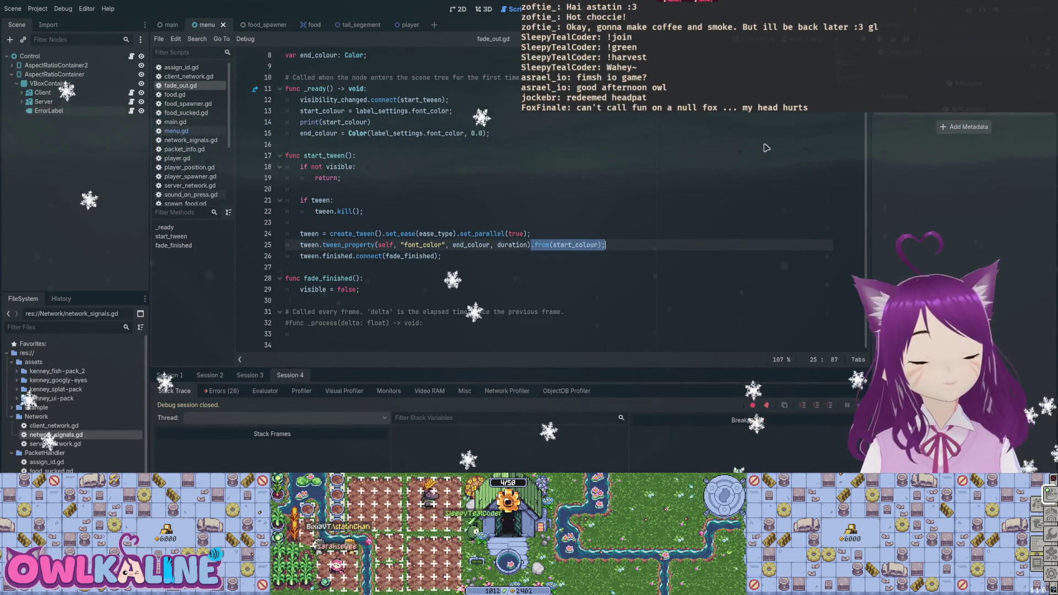
key(ctrl+x)
key(Up)
key(End)
key(Left)
key(ctrl+v)
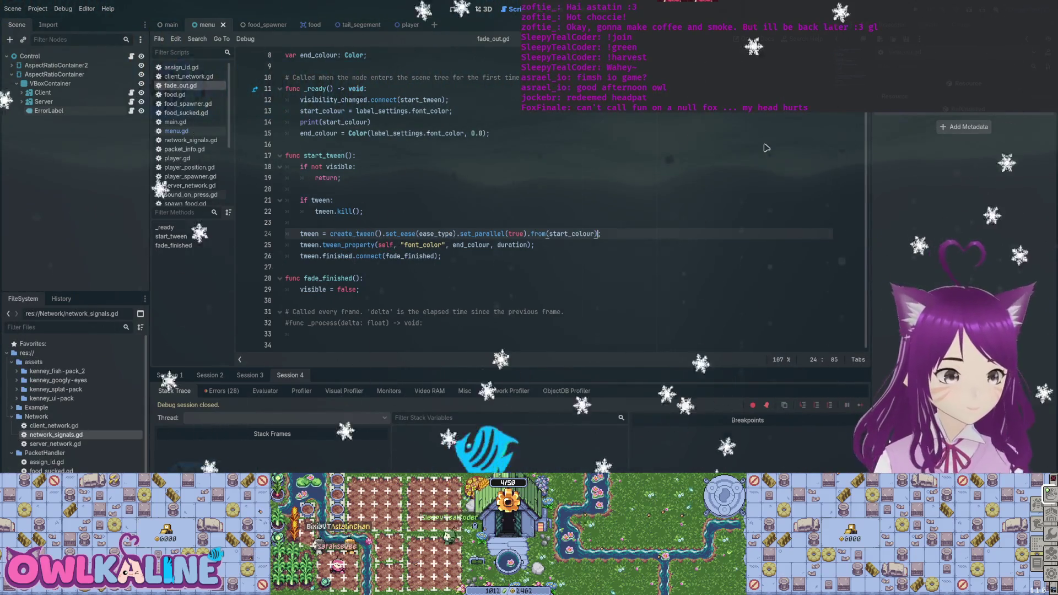
text(;)
- Run the project, then delete the failing .from(start_colour) call from line 24
key(F5)
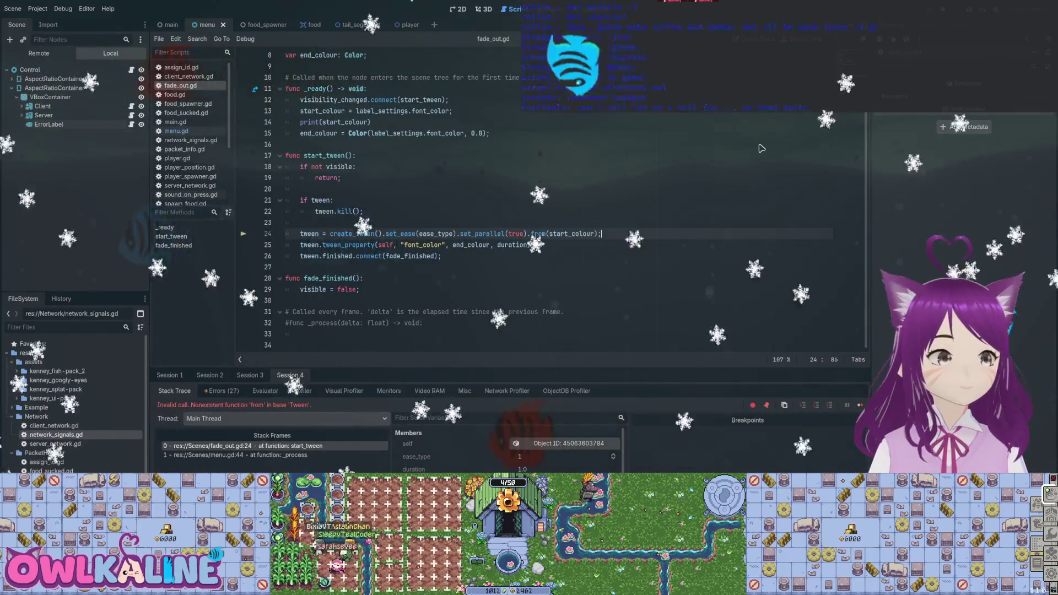
key(ctrl+Left)
key(ctrl+Left)
key(ctrl+Left)
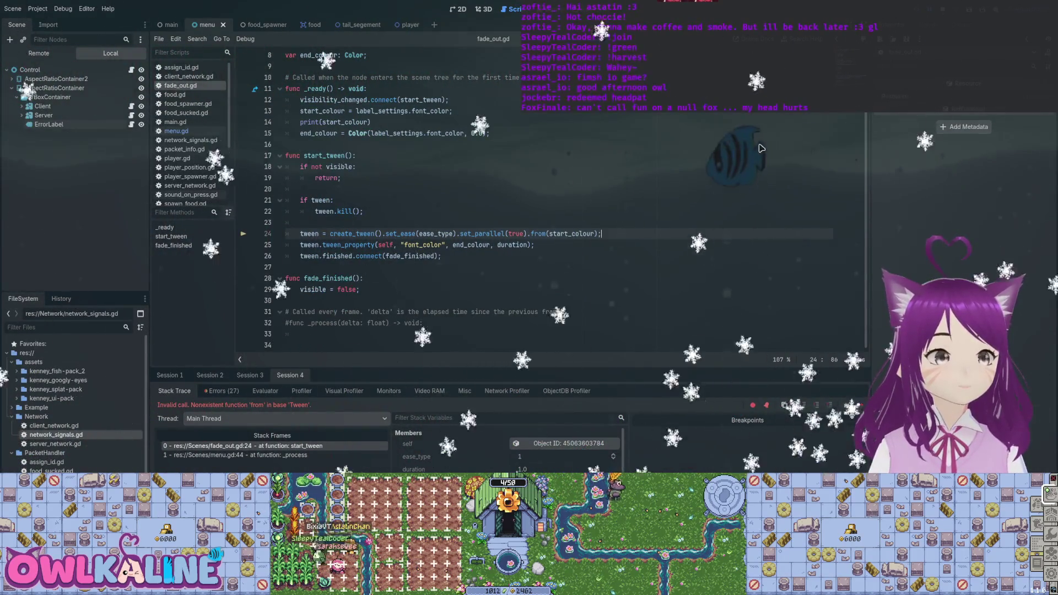
key(ctrl+shift+Right)
key(ctrl+shift+Right)
key(ctrl+shift+Right)
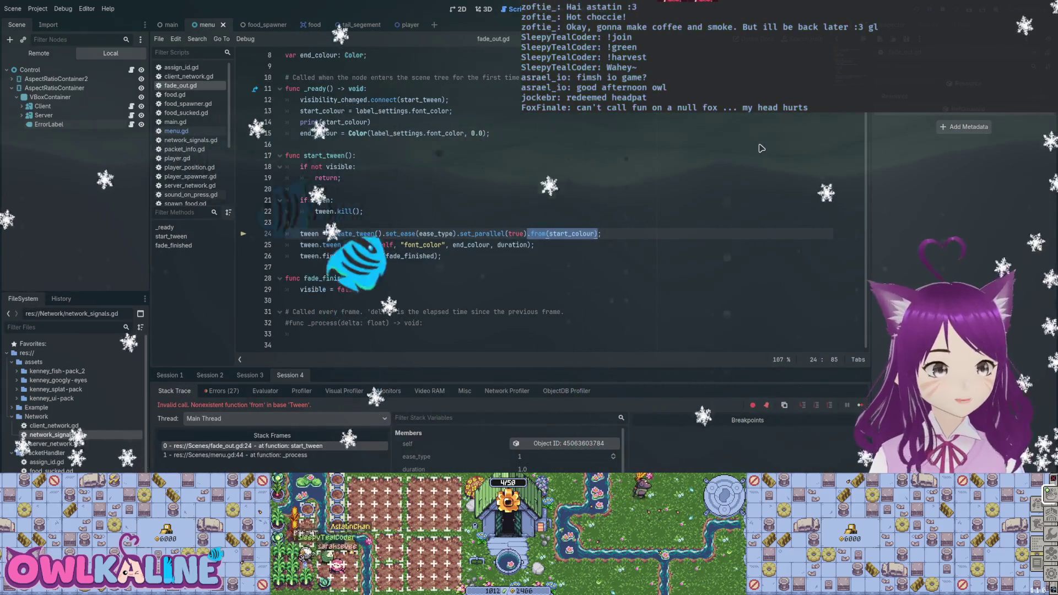
text(.f)
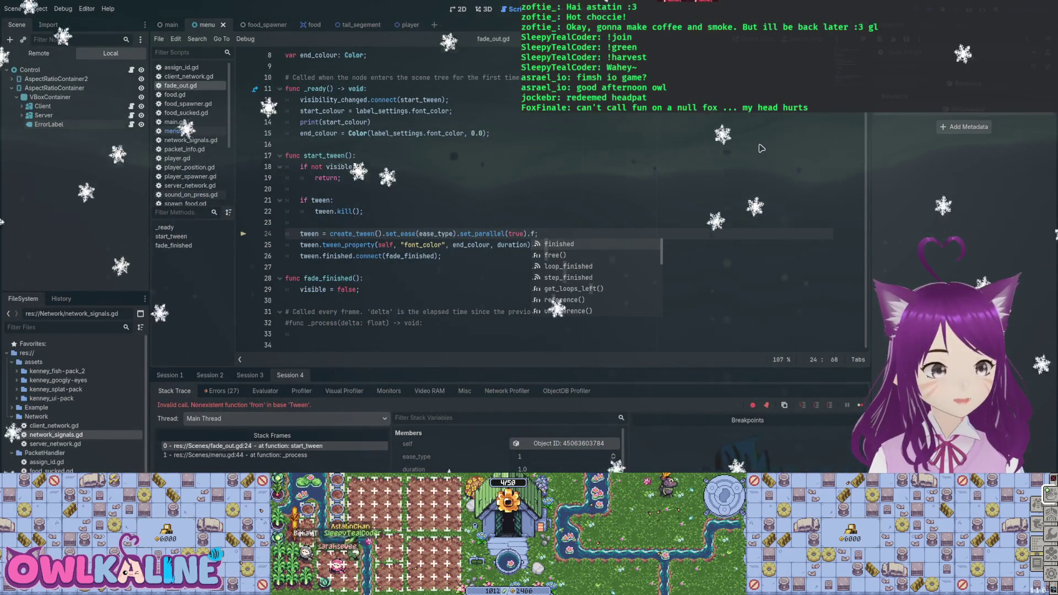
key(BackSpace)
key(BackSpace)
key(BackSpace)
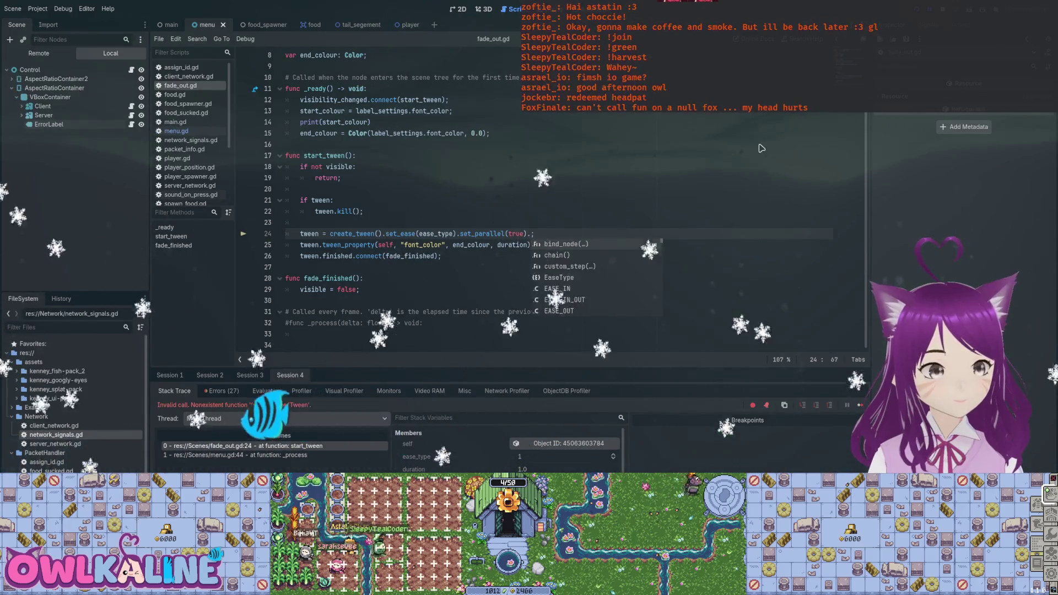
- Tidy line 25's tween_property call, save, and remove the leftover blank line 26
key(Down)
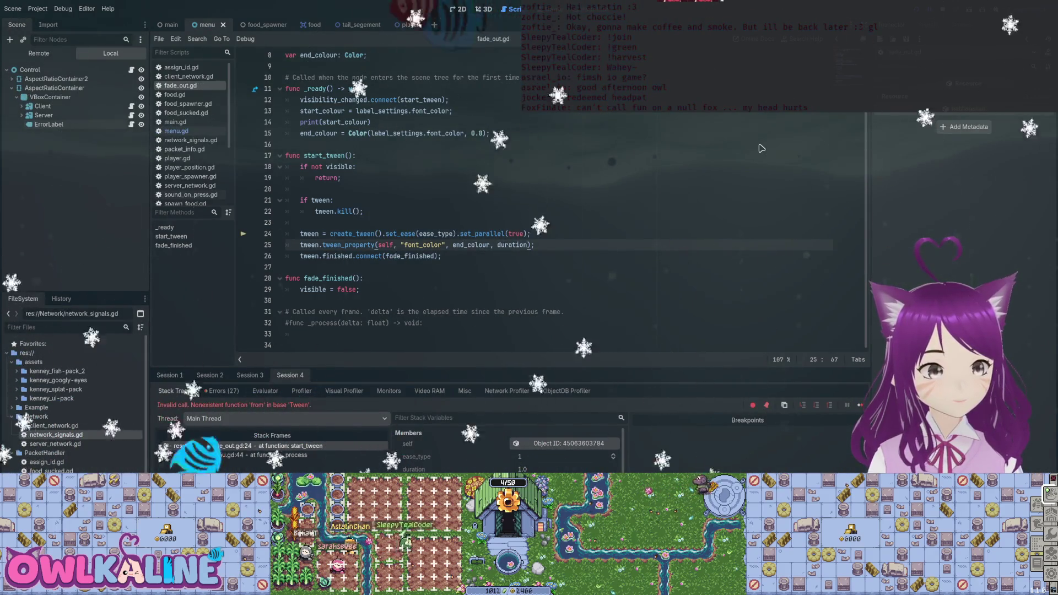
text(.)
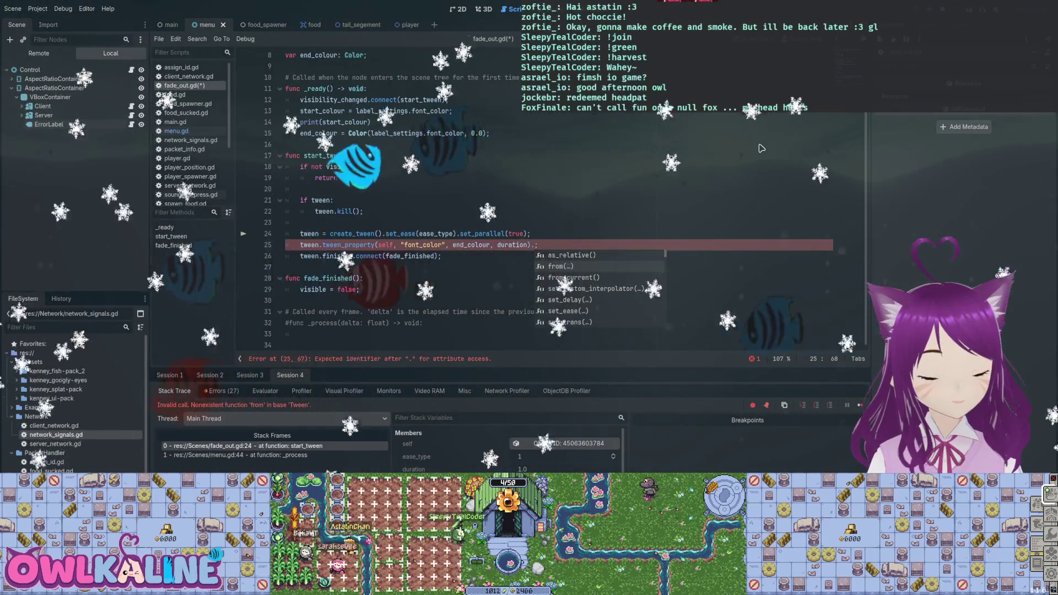
key(BackSpace)
key(End)
key(Return)
key(ctrl+s)
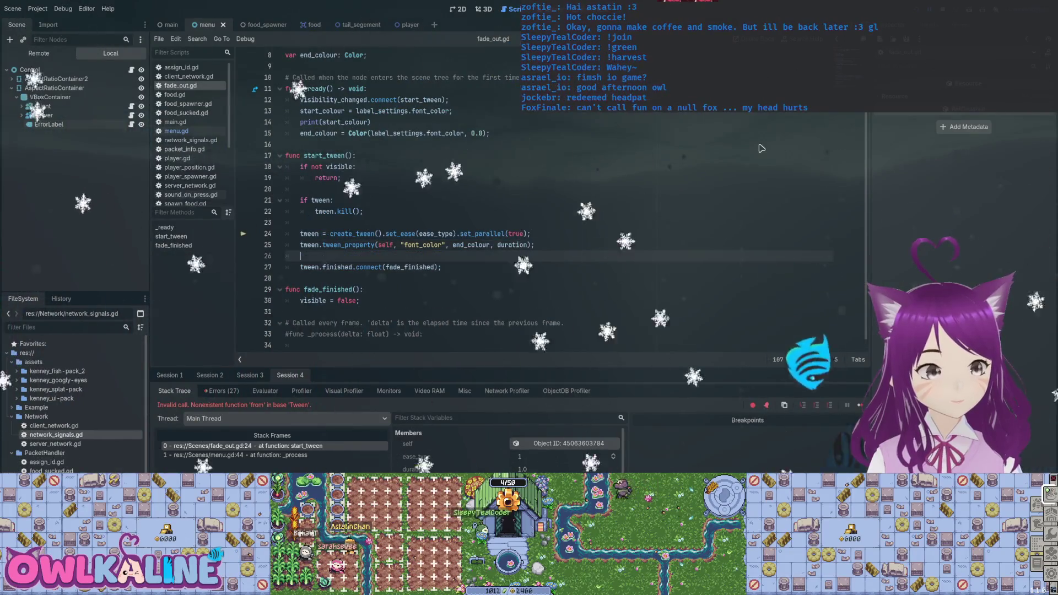
text(tween.t)
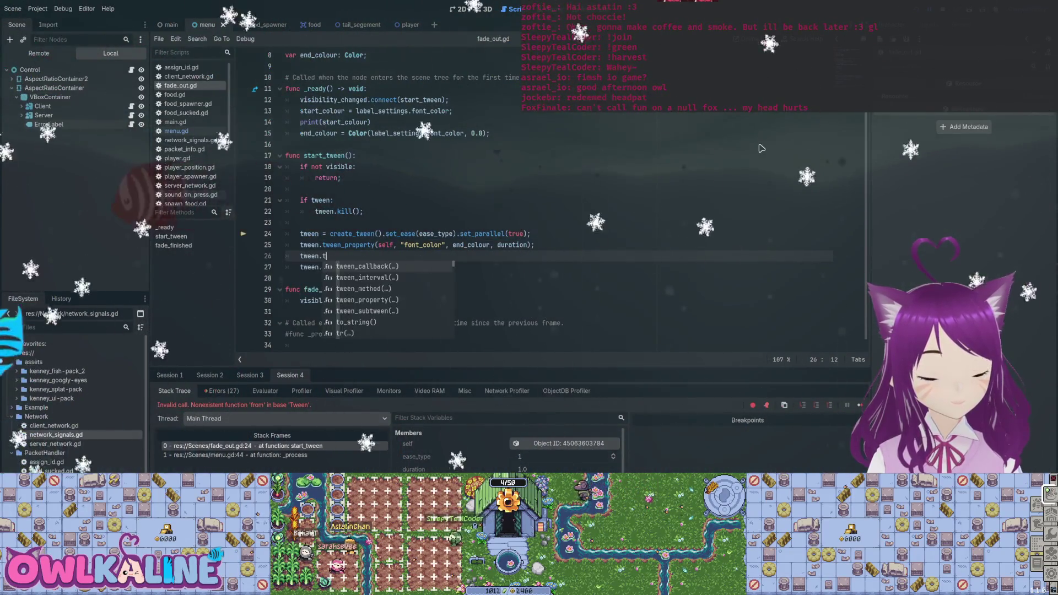
key(BackSpace)
text(fr)
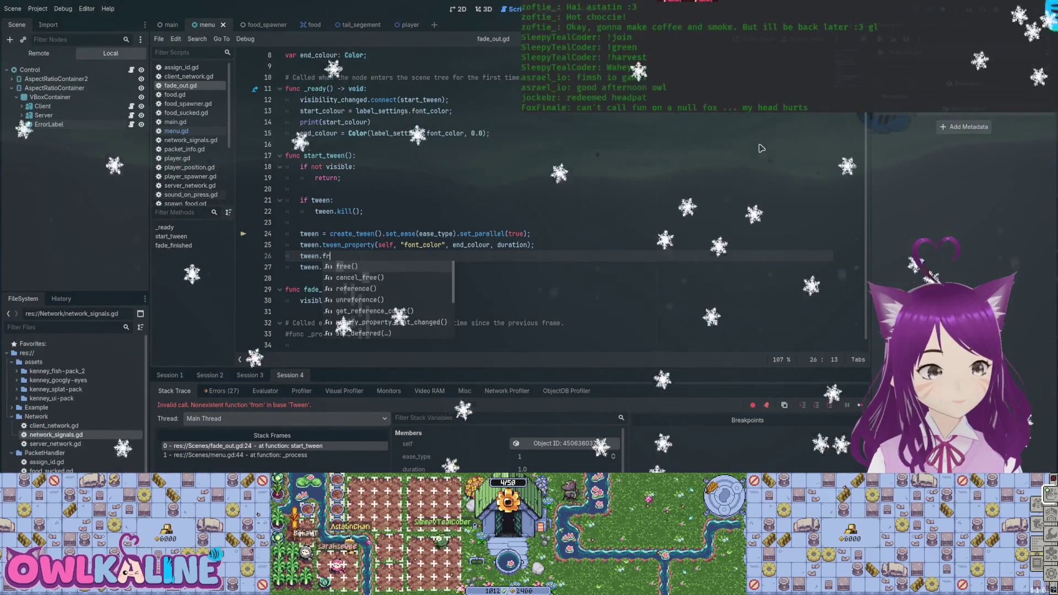
key(BackSpace)
key(BackSpace)
key(BackSpace)
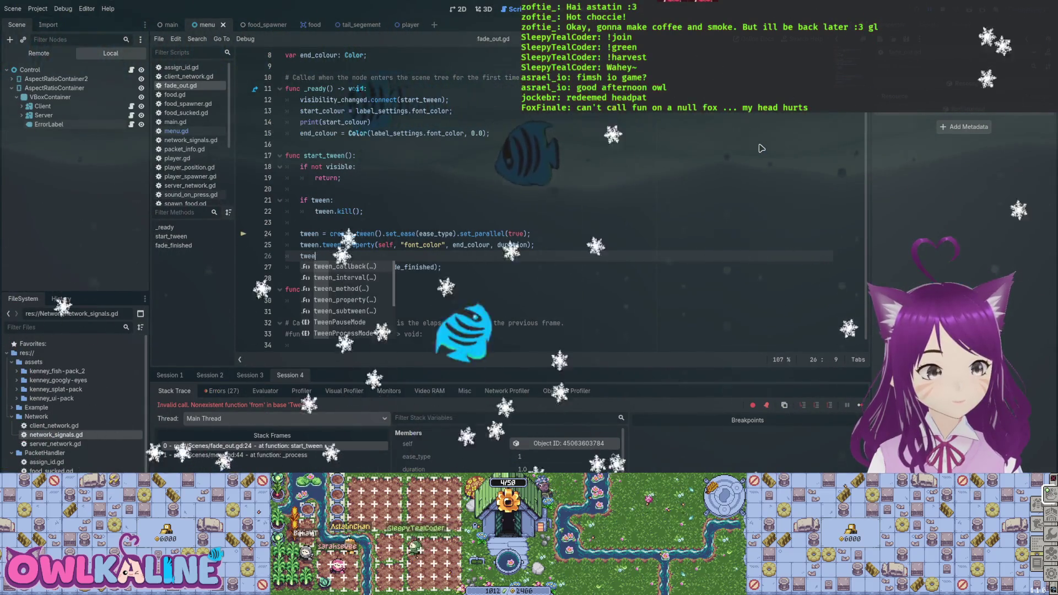
key(BackSpace)
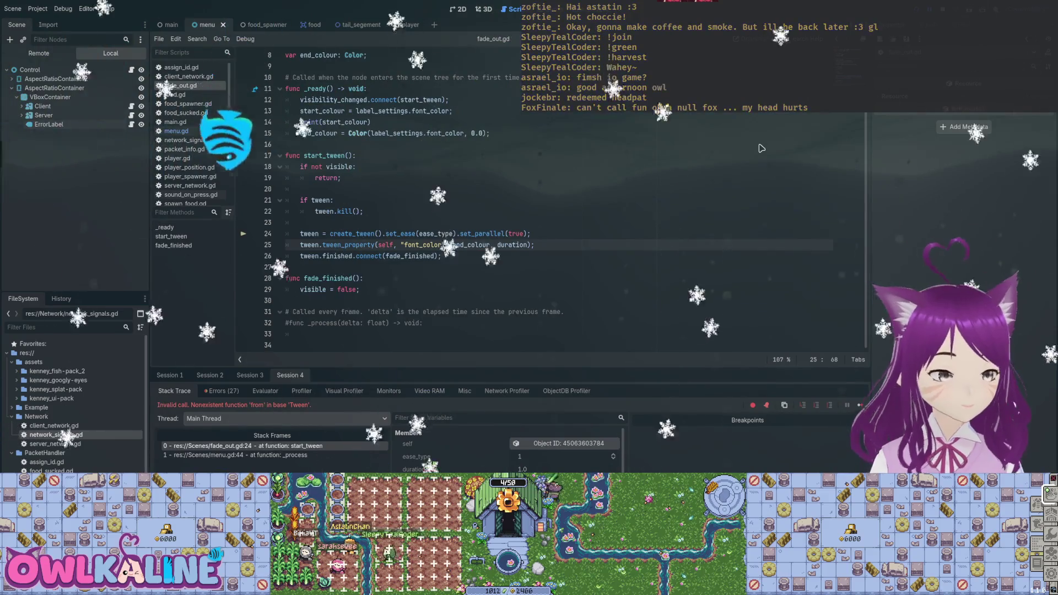